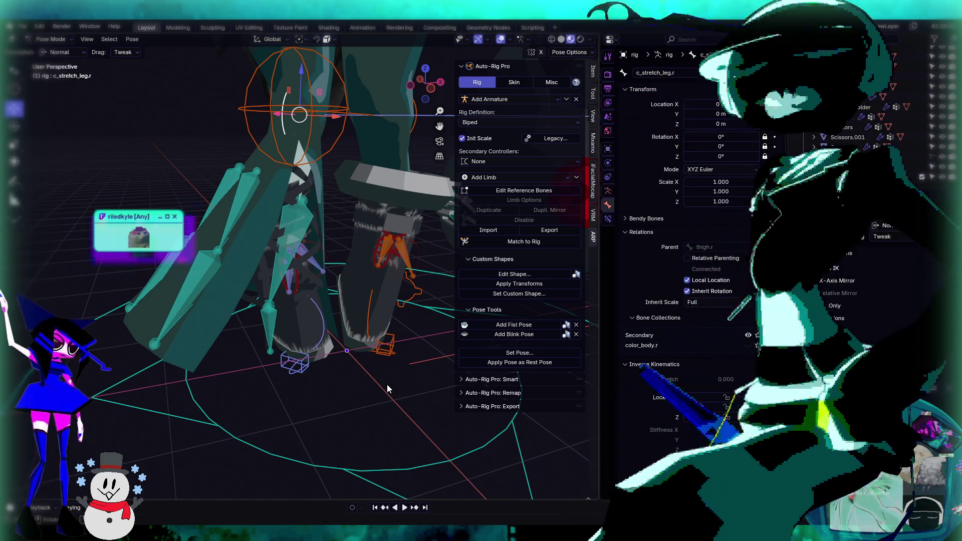
Step: Orbit around the rigged character's legs to view the leg rig from several angles
{"action": "mouse_move", "coordinate": [229, 264]}
{"action": "middle_mouse_down"}
{"action": "mouse_move", "coordinate": [247, 191]}
{"action": "mouse_move", "coordinate": [333, 235]}
{"action": "mouse_move", "coordinate": [324, 275]}
{"action": "middle_mouse_up"}
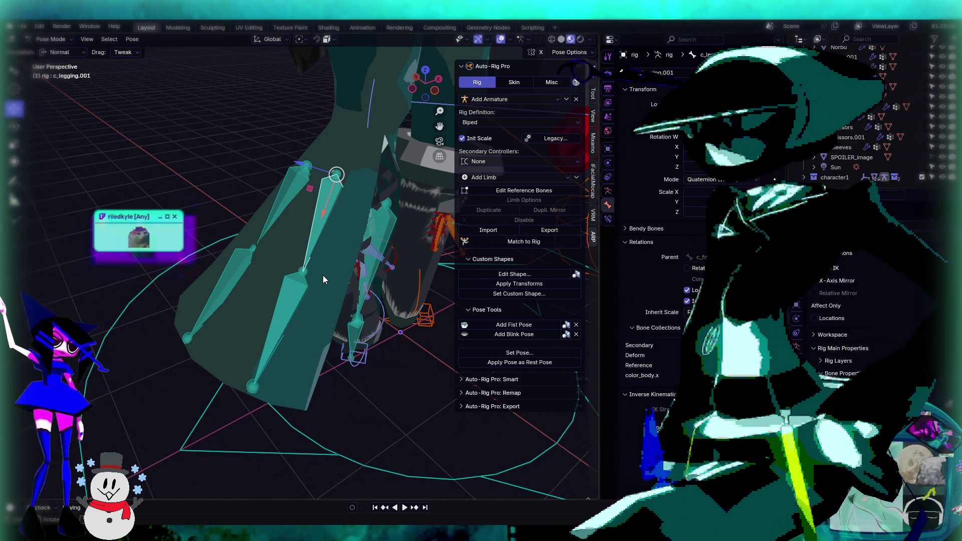
{"action": "scroll", "coordinate": [324, 276], "scroll_direction": "down", "scroll_amount": 5}
{"action": "mouse_move", "coordinate": [326, 280]}
{"action": "middle_mouse_down"}
{"action": "mouse_move", "coordinate": [392, 275]}
{"action": "mouse_move", "coordinate": [406, 247]}
{"action": "mouse_move", "coordinate": [227, 250]}
{"action": "middle_mouse_up"}
{"action": "scroll", "coordinate": [387, 236], "scroll_direction": "up", "scroll_amount": 4}
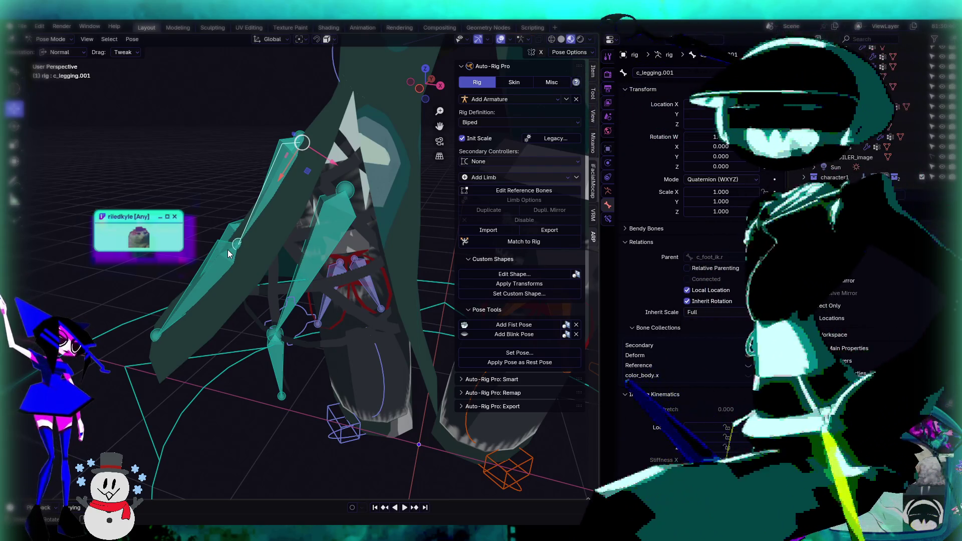
{"action": "middle_click_drag", "start_coordinate": [311, 284], "coordinate": [354, 302]}
{"action": "scroll", "coordinate": [354, 303], "scroll_direction": "up", "scroll_amount": 2}
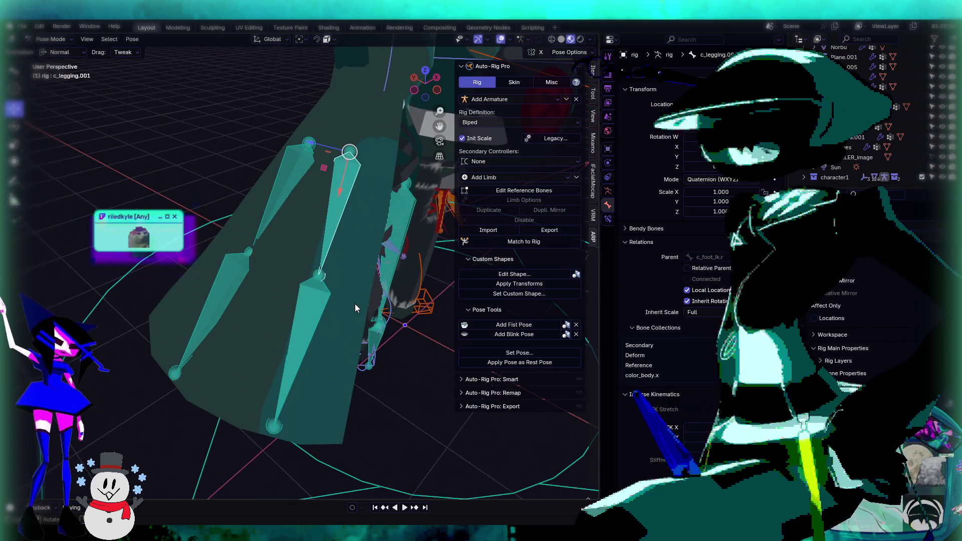
{"action": "mouse_move", "coordinate": [355, 304]}
{"action": "middle_mouse_down"}
{"action": "mouse_move", "coordinate": [351, 344]}
{"action": "mouse_move", "coordinate": [326, 347]}
{"action": "mouse_move", "coordinate": [231, 307]}
{"action": "mouse_move", "coordinate": [291, 321]}
{"action": "mouse_move", "coordinate": [350, 356]}
{"action": "mouse_move", "coordinate": [301, 308]}
{"action": "mouse_move", "coordinate": [344, 316]}
{"action": "mouse_move", "coordinate": [245, 147]}
{"action": "middle_mouse_up"}
Step: Inspect the c_legging.003 and c_legging.001 skirt bones, then enter Edit Reference Bones
{"action": "left_click", "coordinate": [245, 147]}
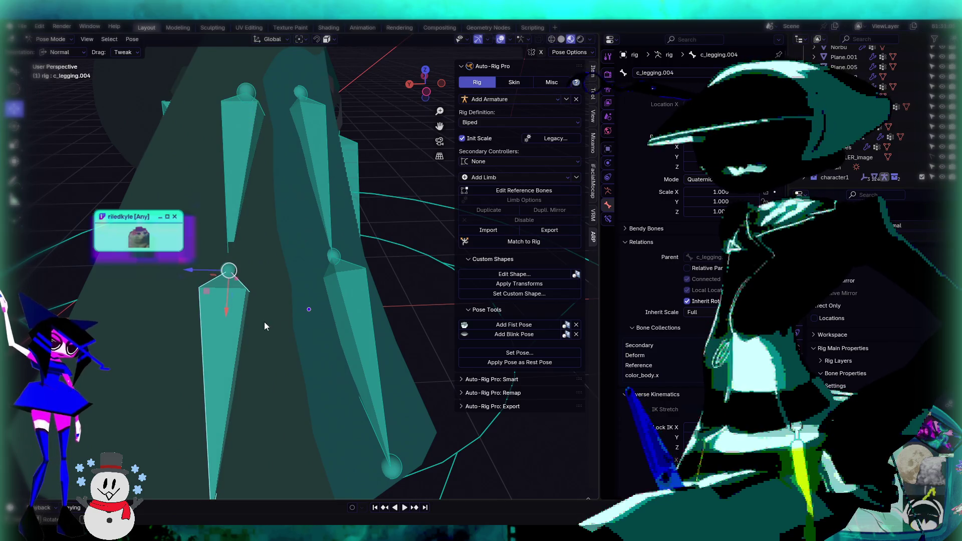
{"action": "mouse_move", "coordinate": [368, 303]}
{"action": "middle_mouse_down"}
{"action": "mouse_move", "coordinate": [295, 178]}
{"action": "mouse_move", "coordinate": [272, 227]}
{"action": "mouse_move", "coordinate": [223, 256]}
{"action": "mouse_move", "coordinate": [281, 206]}
{"action": "mouse_move", "coordinate": [341, 199]}
{"action": "mouse_move", "coordinate": [321, 201]}
{"action": "mouse_move", "coordinate": [359, 215]}
{"action": "mouse_move", "coordinate": [326, 209]}
{"action": "mouse_move", "coordinate": [323, 218]}
{"action": "middle_mouse_up"}
{"action": "left_click", "coordinate": [313, 161]}
{"action": "left_click", "coordinate": [332, 189]}
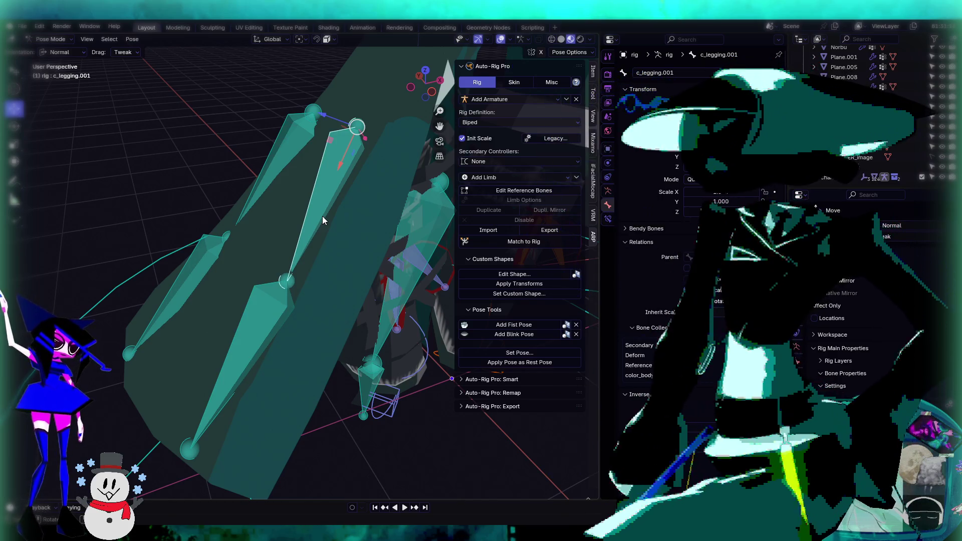
{"action": "mouse_move", "coordinate": [320, 221]}
{"action": "middle_mouse_down"}
{"action": "mouse_move", "coordinate": [361, 230]}
{"action": "mouse_move", "coordinate": [317, 229]}
{"action": "mouse_move", "coordinate": [362, 205]}
{"action": "mouse_move", "coordinate": [302, 194]}
{"action": "mouse_move", "coordinate": [285, 175]}
{"action": "mouse_move", "coordinate": [373, 174]}
{"action": "mouse_move", "coordinate": [297, 223]}
{"action": "mouse_move", "coordinate": [264, 217]}
{"action": "middle_mouse_up"}
{"action": "left_click", "coordinate": [276, 167]}
{"action": "left_click", "coordinate": [373, 176]}
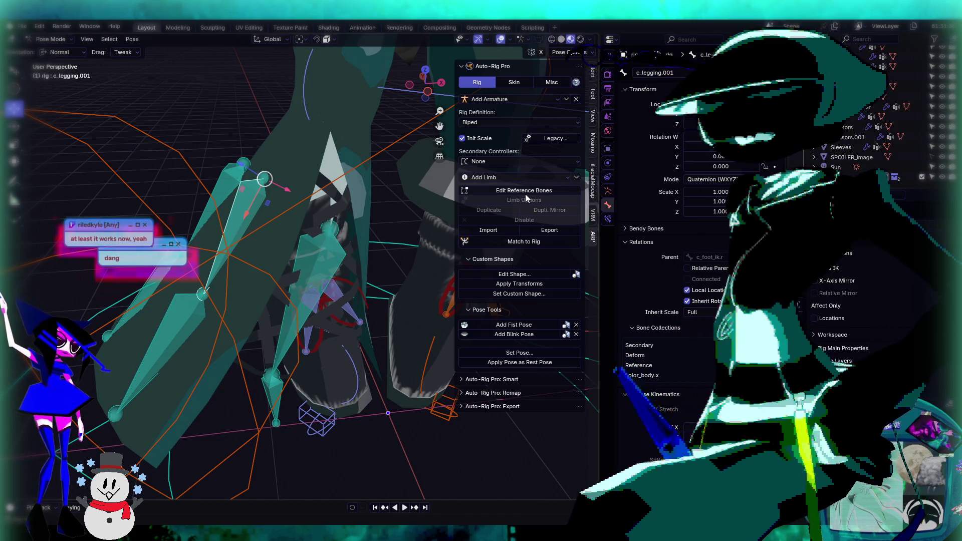
{"action": "left_click", "coordinate": [525, 192]}
Step: Parent the c_strap.001 bone to the stretch leg bone
{"action": "left_click", "coordinate": [313, 271]}
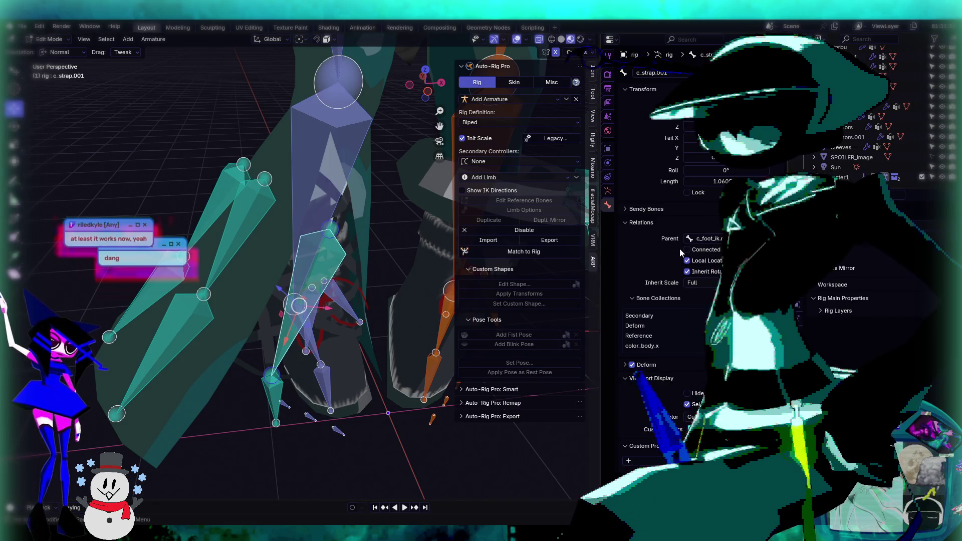
{"action": "left_click", "coordinate": [710, 239]}
{"action": "type", "text": "stretch"}
{"action": "key", "text": "Return"}
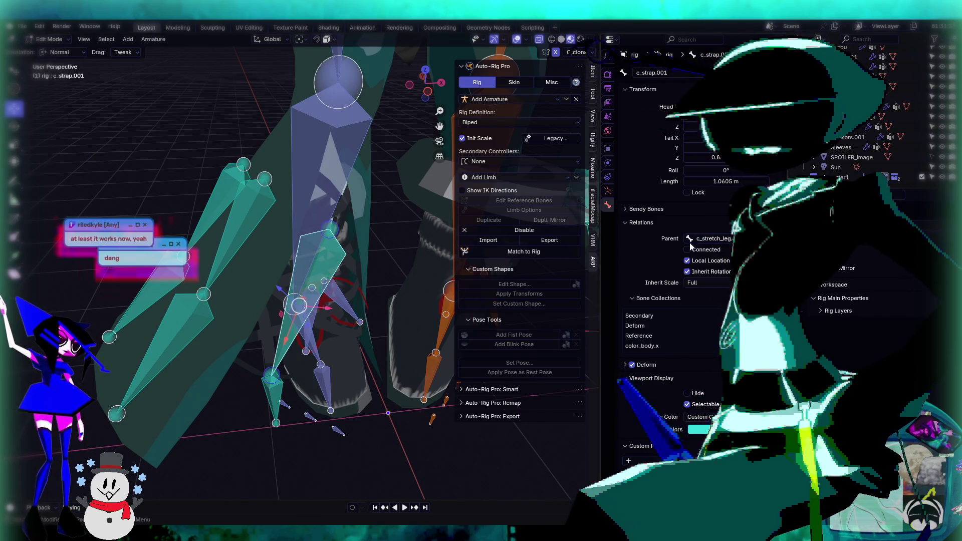
Step: Select c_legging.001, revert the last two edits, and return the rig to Pose Mode
{"action": "left_click", "coordinate": [272, 204]}
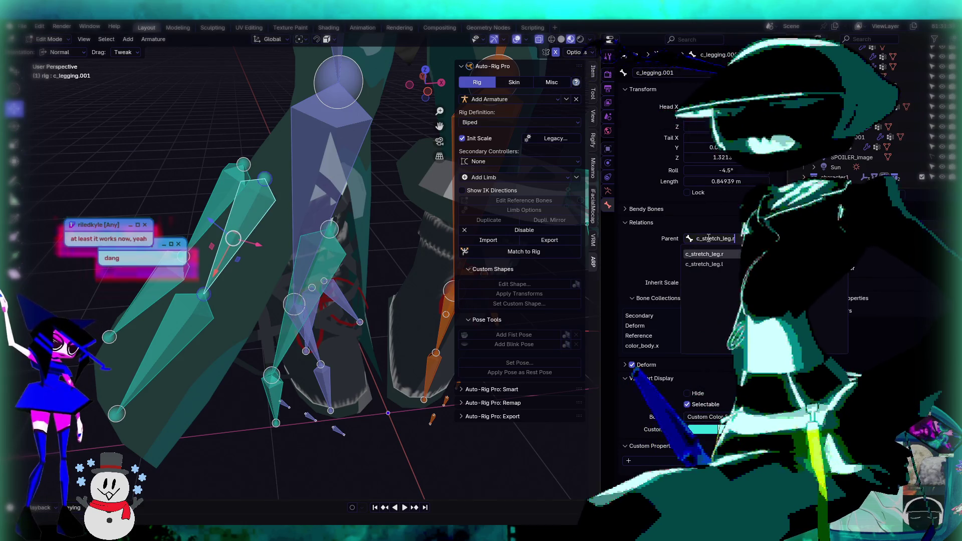
{"action": "key", "text": "ctrl+z"}
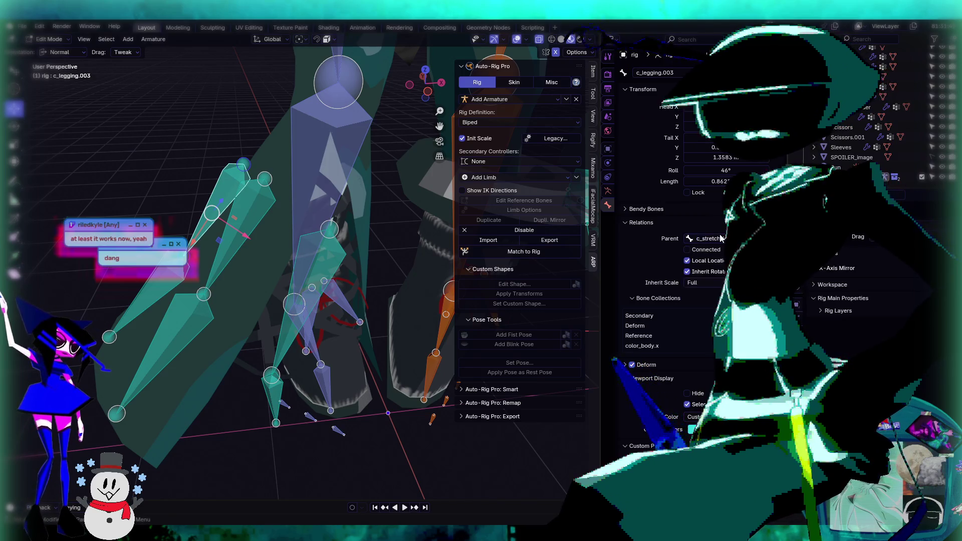
{"action": "key", "text": "ctrl+z"}
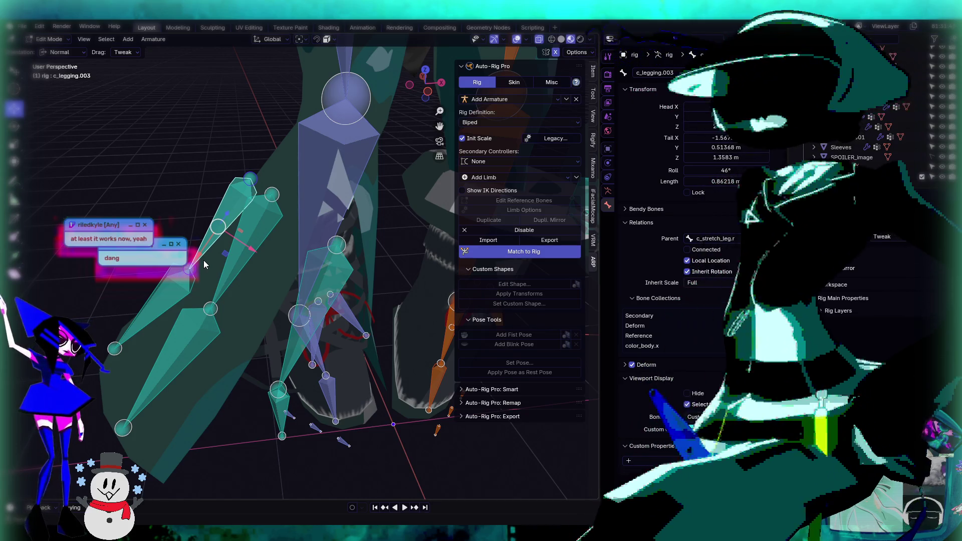
{"action": "key", "text": "Tab"}
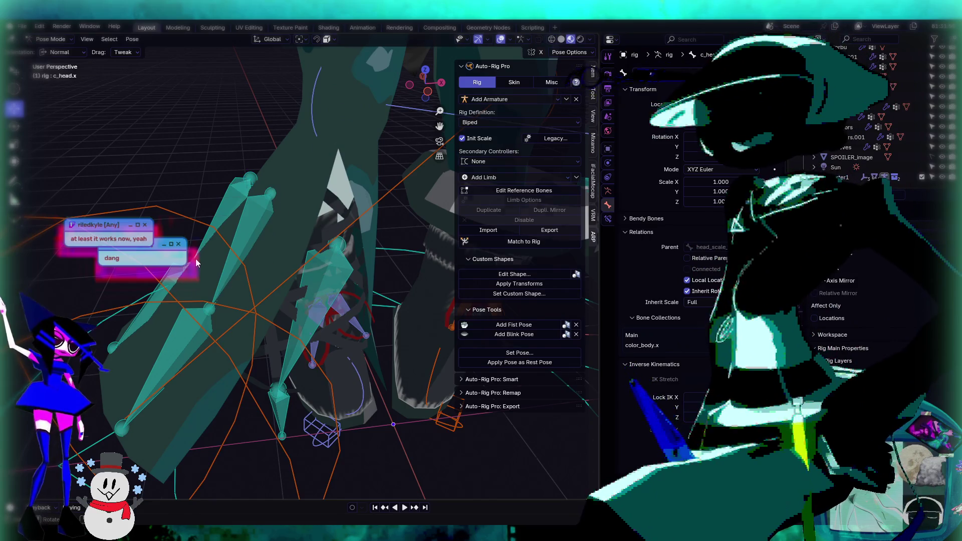
Step: Move the c_foot_ik.r foot control to a new position
{"action": "scroll", "coordinate": [253, 288], "scroll_direction": "down", "scroll_amount": 5}
{"action": "middle_click_drag", "start_coordinate": [254, 288], "coordinate": [306, 283]}
{"action": "scroll", "coordinate": [321, 283], "scroll_direction": "up", "scroll_amount": 5}
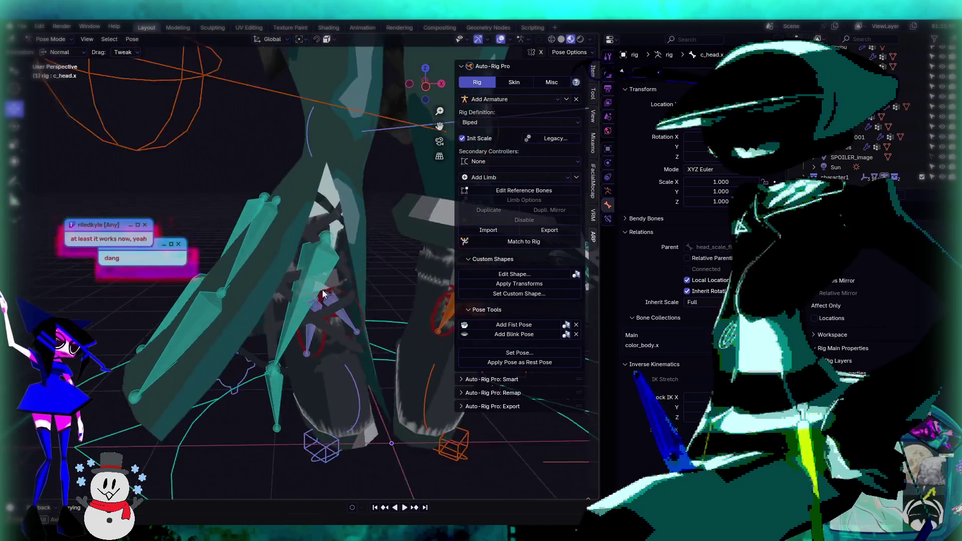
{"action": "left_click", "coordinate": [54, 40]}
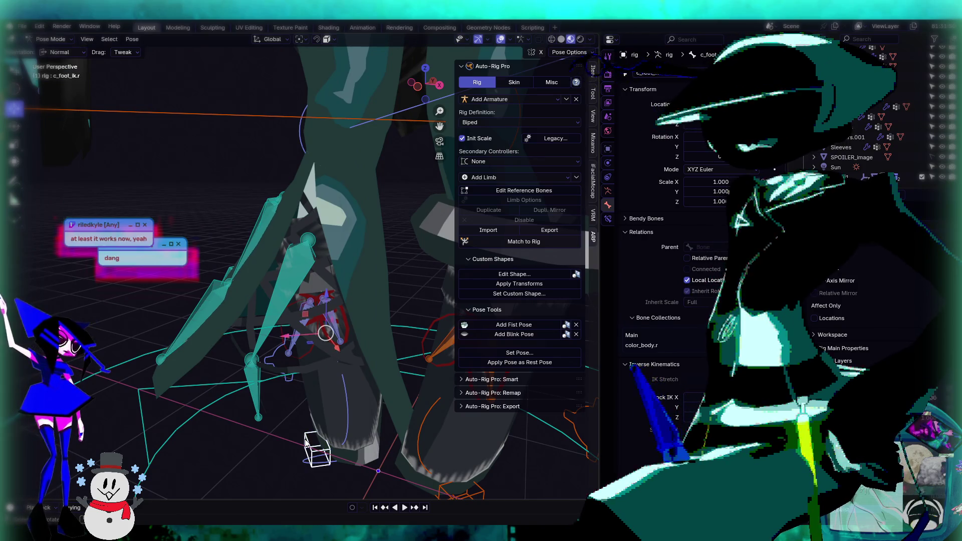
{"action": "key", "text": "g"}
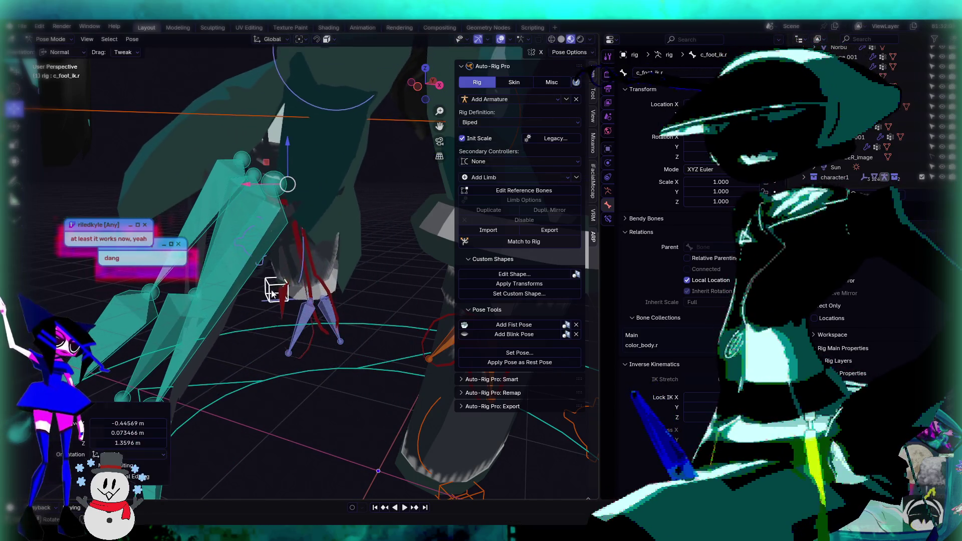
{"action": "left_click", "coordinate": [257, 334]}
Step: Look over the feet from higher up, then show the armature's bone collection settings
{"action": "mouse_move", "coordinate": [257, 333]}
{"action": "middle_mouse_down"}
{"action": "mouse_move", "coordinate": [359, 329]}
{"action": "mouse_move", "coordinate": [372, 297]}
{"action": "mouse_move", "coordinate": [372, 314]}
{"action": "mouse_move", "coordinate": [302, 322]}
{"action": "mouse_move", "coordinate": [293, 362]}
{"action": "mouse_move", "coordinate": [326, 325]}
{"action": "mouse_move", "coordinate": [347, 270]}
{"action": "mouse_move", "coordinate": [298, 306]}
{"action": "mouse_move", "coordinate": [296, 324]}
{"action": "mouse_move", "coordinate": [330, 322]}
{"action": "mouse_move", "coordinate": [199, 308]}
{"action": "mouse_move", "coordinate": [300, 321]}
{"action": "mouse_move", "coordinate": [228, 329]}
{"action": "mouse_move", "coordinate": [467, 309]}
{"action": "mouse_move", "coordinate": [320, 232]}
{"action": "mouse_move", "coordinate": [332, 233]}
{"action": "mouse_move", "coordinate": [271, 253]}
{"action": "mouse_move", "coordinate": [344, 289]}
{"action": "mouse_move", "coordinate": [257, 176]}
{"action": "mouse_move", "coordinate": [353, 263]}
{"action": "mouse_move", "coordinate": [271, 243]}
{"action": "middle_mouse_up"}
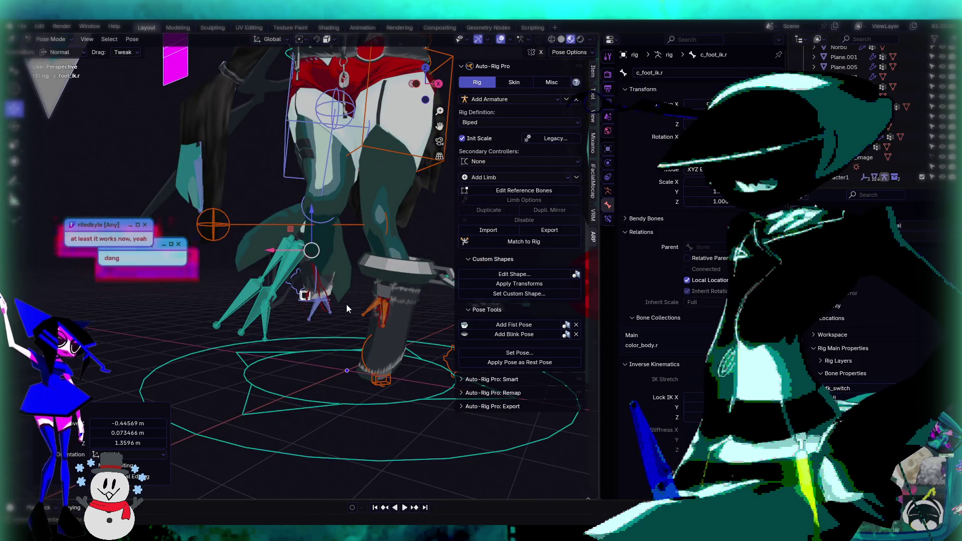
{"action": "middle_click_drag", "start_coordinate": [347, 305], "coordinate": [344, 327]}
{"action": "scroll", "coordinate": [334, 296], "scroll_direction": "up", "scroll_amount": 5}
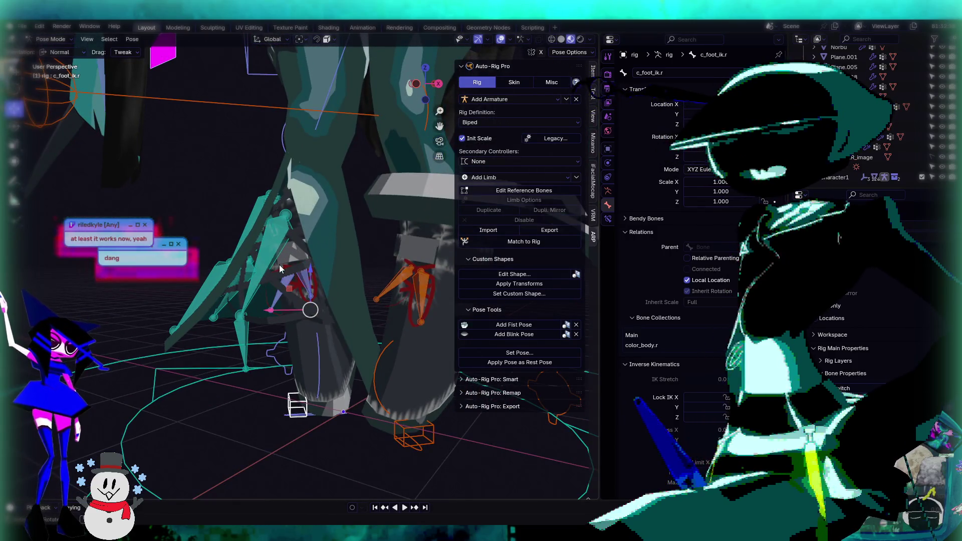
{"action": "middle_click_drag", "start_coordinate": [381, 235], "coordinate": [411, 200]}
{"action": "mouse_move", "coordinate": [339, 199]}
{"action": "middle_mouse_down"}
{"action": "mouse_move", "coordinate": [333, 218]}
{"action": "mouse_move", "coordinate": [444, 249]}
{"action": "middle_mouse_up"}
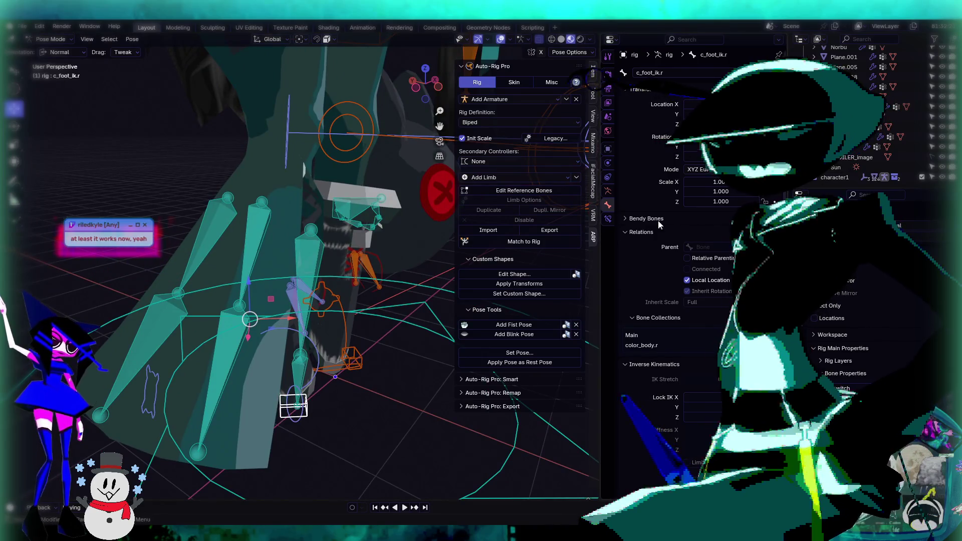
{"action": "left_click", "coordinate": [608, 191]}
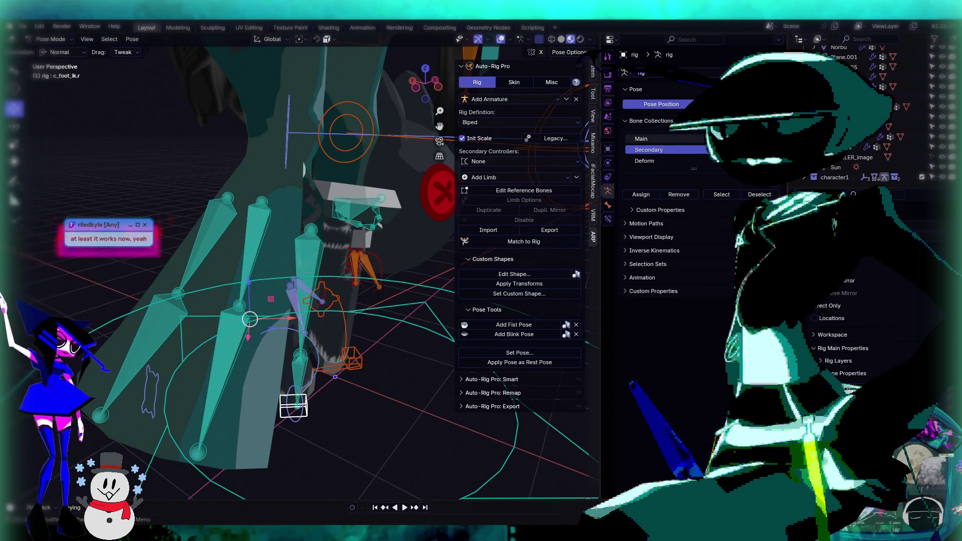
Step: Lift the c_foot_ik.r foot control upward
{"action": "mouse_move", "coordinate": [351, 251]}
{"action": "middle_mouse_down"}
{"action": "mouse_move", "coordinate": [334, 269]}
{"action": "mouse_move", "coordinate": [368, 281]}
{"action": "mouse_move", "coordinate": [370, 312]}
{"action": "middle_mouse_up"}
{"action": "left_click", "coordinate": [348, 260]}
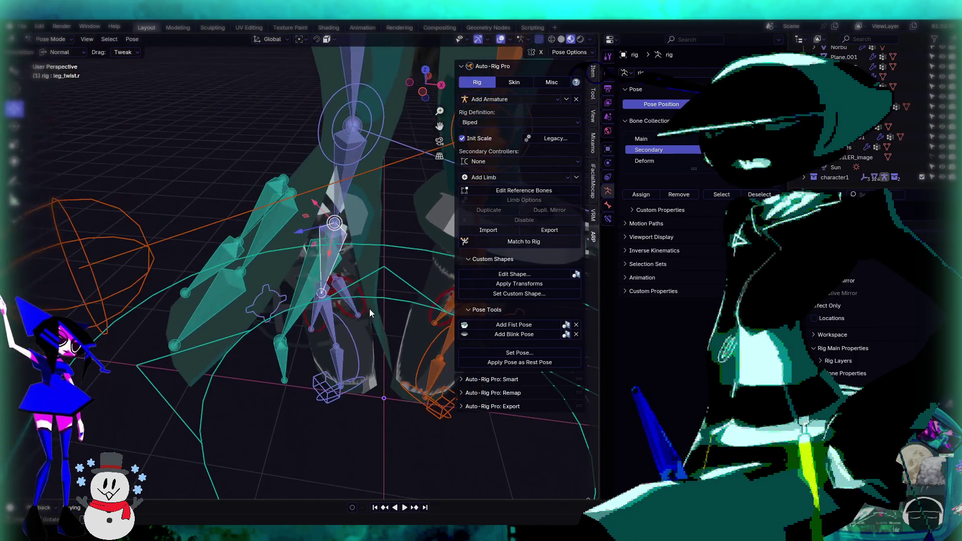
{"action": "left_click", "coordinate": [333, 402]}
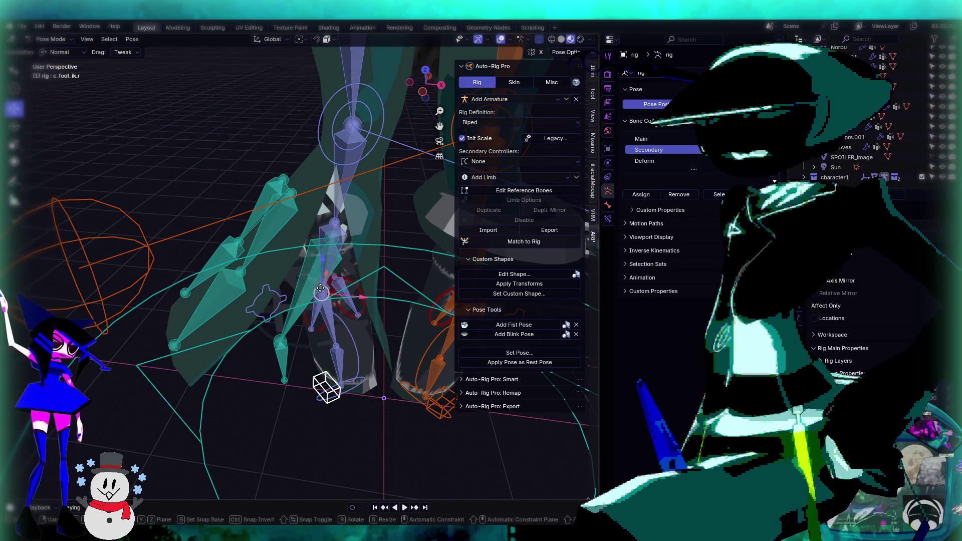
{"action": "key", "text": "g"}
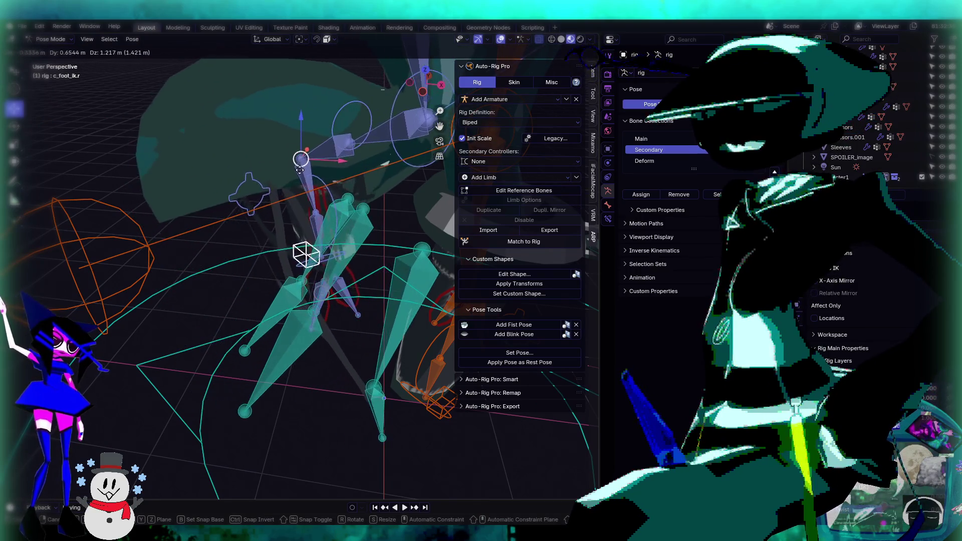
{"action": "left_click", "coordinate": [300, 164]}
Step: Review leg_stretch.r's bone settings, then select the c_toes_ik.r toe control
{"action": "middle_click_drag", "start_coordinate": [300, 164], "coordinate": [350, 234]}
{"action": "left_click", "coordinate": [350, 234]}
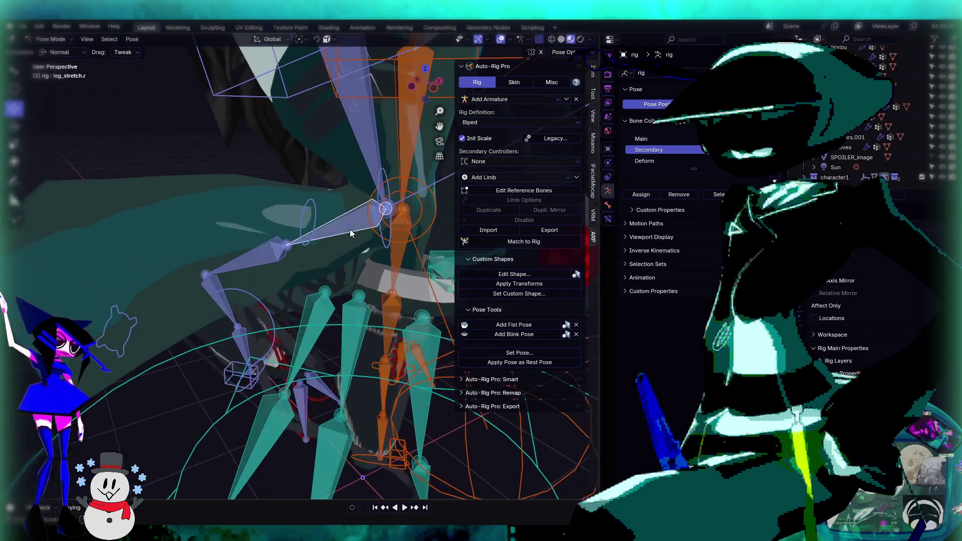
{"action": "left_click", "coordinate": [609, 205]}
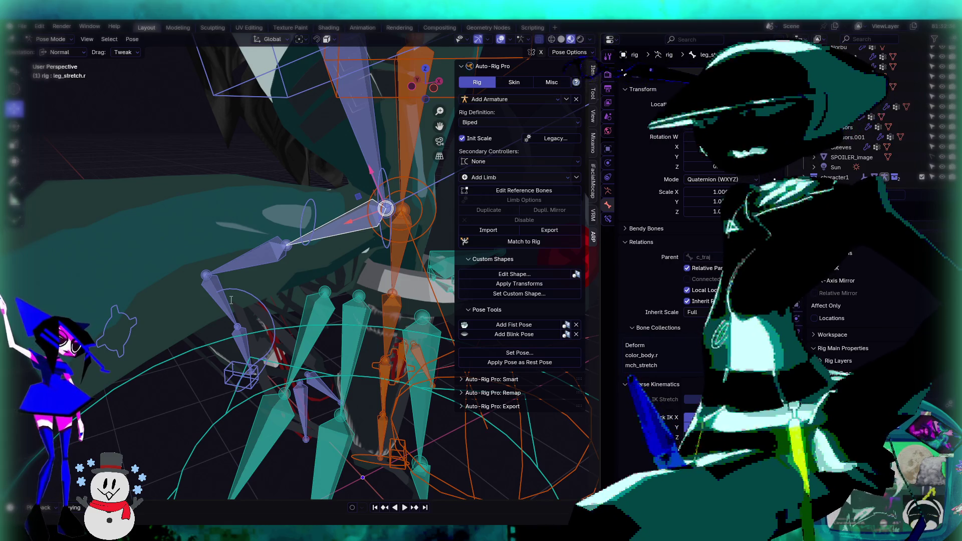
{"action": "mouse_move", "coordinate": [233, 171]}
{"action": "middle_mouse_down"}
{"action": "mouse_move", "coordinate": [253, 120]}
{"action": "mouse_move", "coordinate": [247, 184]}
{"action": "mouse_move", "coordinate": [255, 149]}
{"action": "mouse_move", "coordinate": [266, 348]}
{"action": "middle_mouse_up"}
{"action": "left_click", "coordinate": [247, 336]}
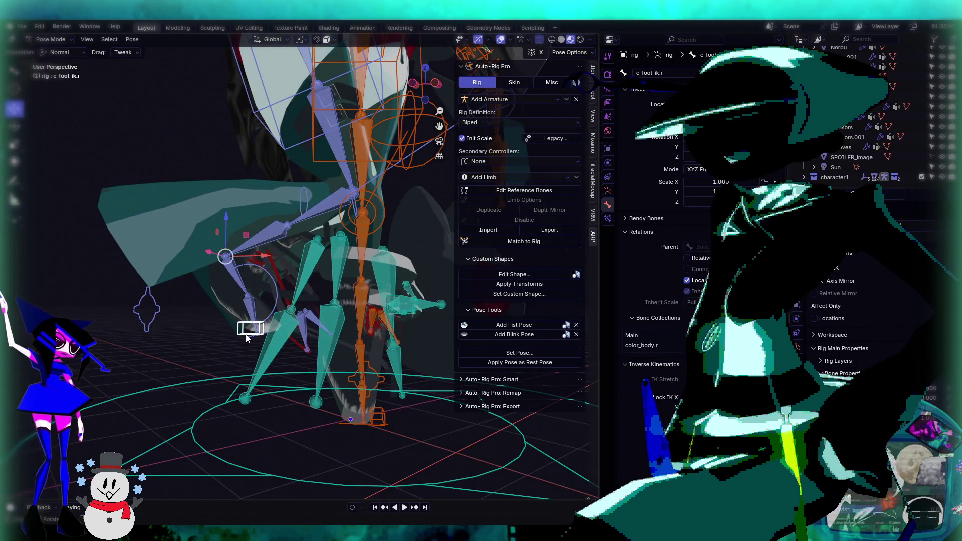
Step: Center the view on c_strap.001 and bring up the reference bones for editing
{"action": "mouse_move", "coordinate": [241, 306]}
{"action": "middle_mouse_down"}
{"action": "mouse_move", "coordinate": [257, 290]}
{"action": "mouse_move", "coordinate": [246, 318]}
{"action": "mouse_move", "coordinate": [272, 292]}
{"action": "middle_mouse_up"}
{"action": "left_click", "coordinate": [281, 288]}
{"action": "key", "text": "KP_Decimal"}
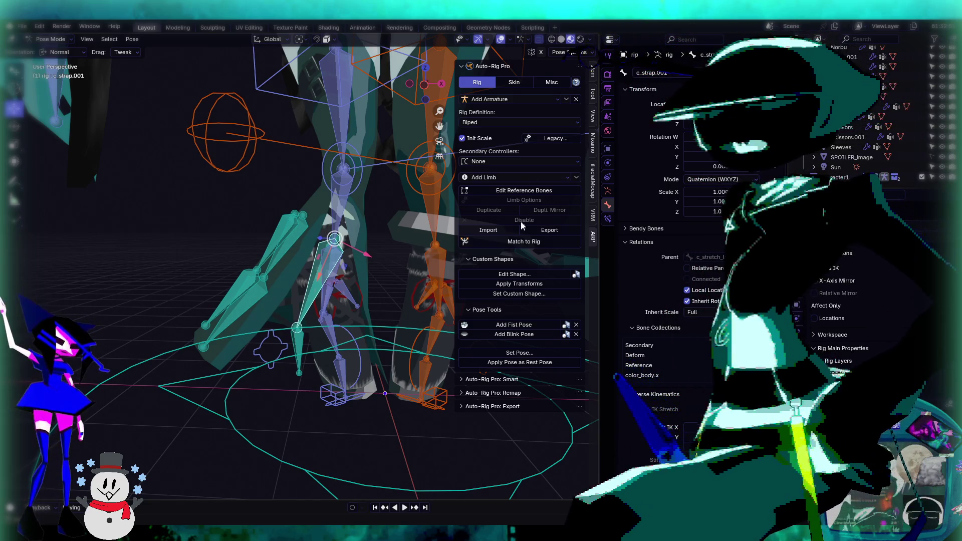
{"action": "left_click", "coordinate": [521, 194]}
Step: Parent c_strap.001 to leg_stretch.r
{"action": "left_click", "coordinate": [327, 254]}
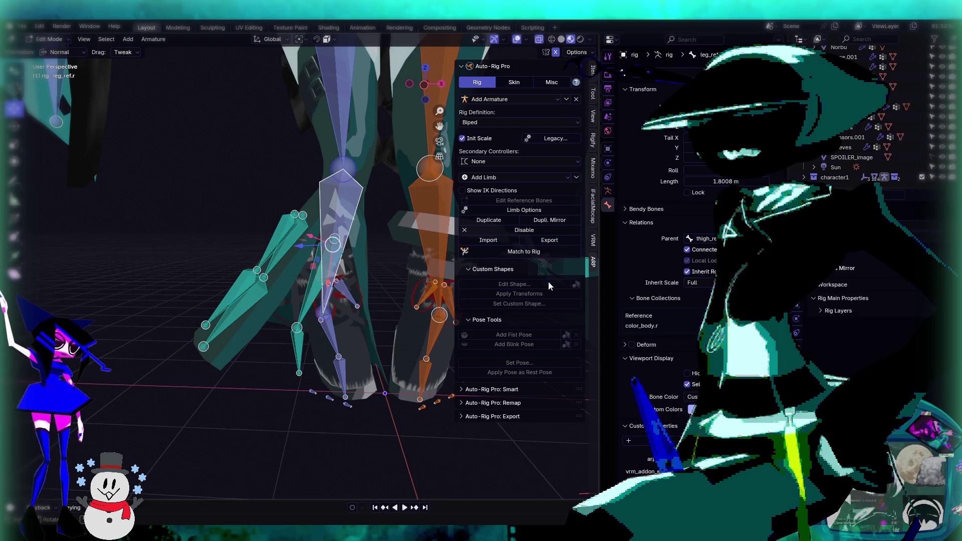
{"action": "middle_click_drag", "start_coordinate": [364, 271], "coordinate": [339, 275]}
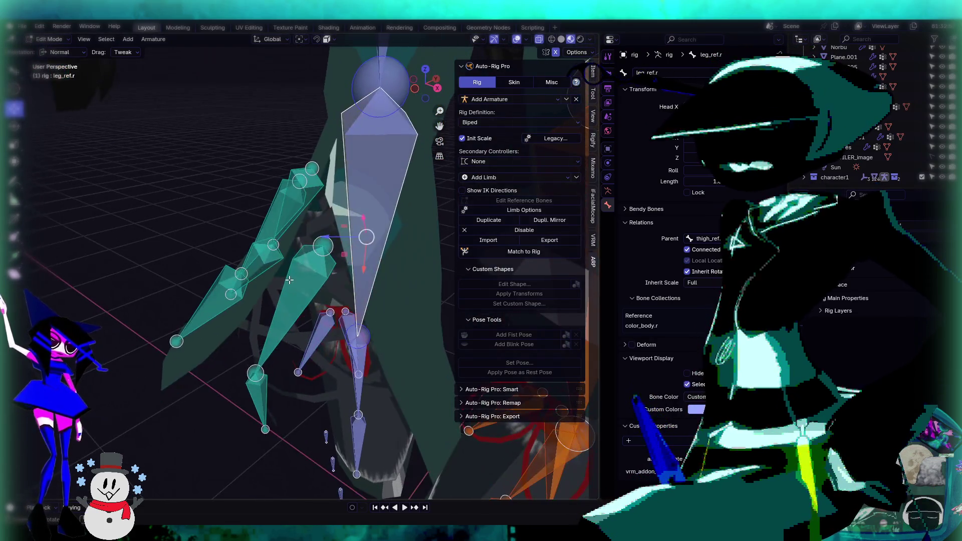
{"action": "left_click", "coordinate": [339, 275]}
{"action": "left_click", "coordinate": [707, 238]}
{"action": "type", "text": "leg_stretch.r"}
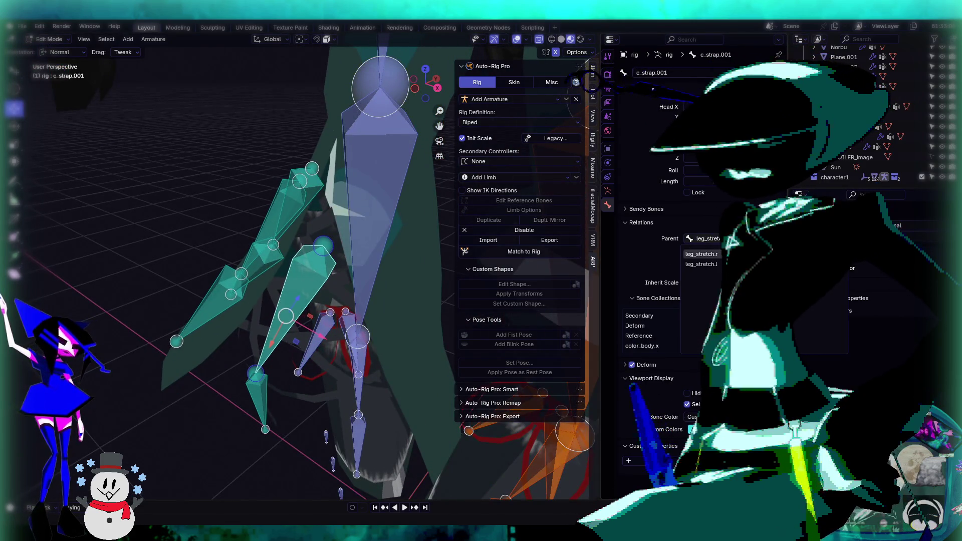
{"action": "key", "text": "Return"}
Step: Parent c_legging.001 to leg_stretch.r
{"action": "middle_click_drag", "start_coordinate": [307, 254], "coordinate": [299, 250]}
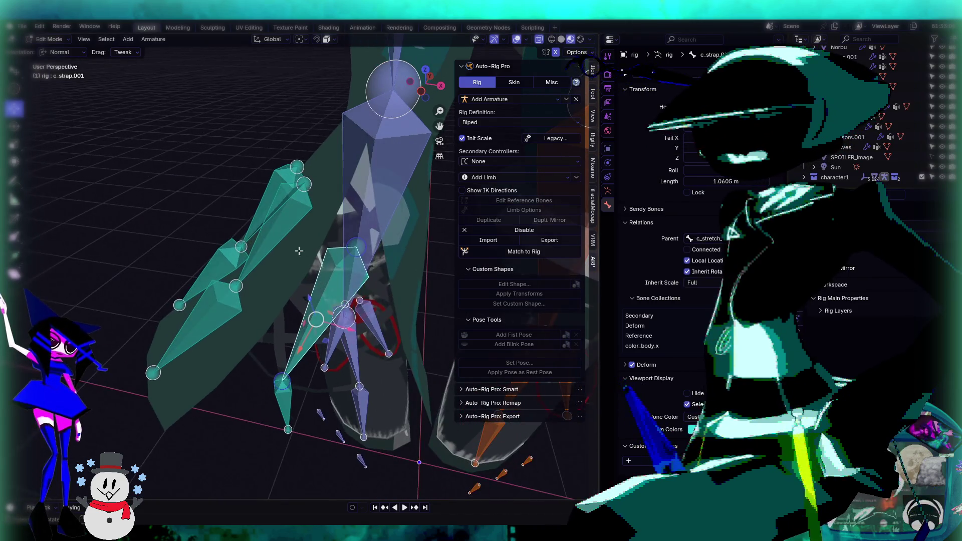
{"action": "left_click", "coordinate": [296, 214]}
{"action": "left_click", "coordinate": [711, 239]}
{"action": "type", "text": "leg_stretch.r"}
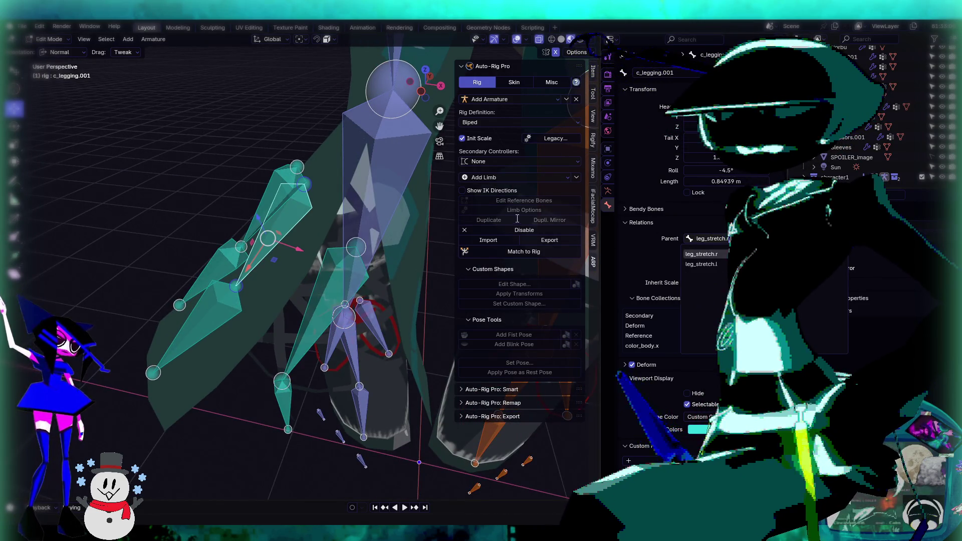
{"action": "key", "text": "Return"}
Step: Parent c_legging.003 to leg_stretch.r
{"action": "middle_click_drag", "start_coordinate": [341, 192], "coordinate": [444, 200]}
{"action": "left_click", "coordinate": [444, 199]}
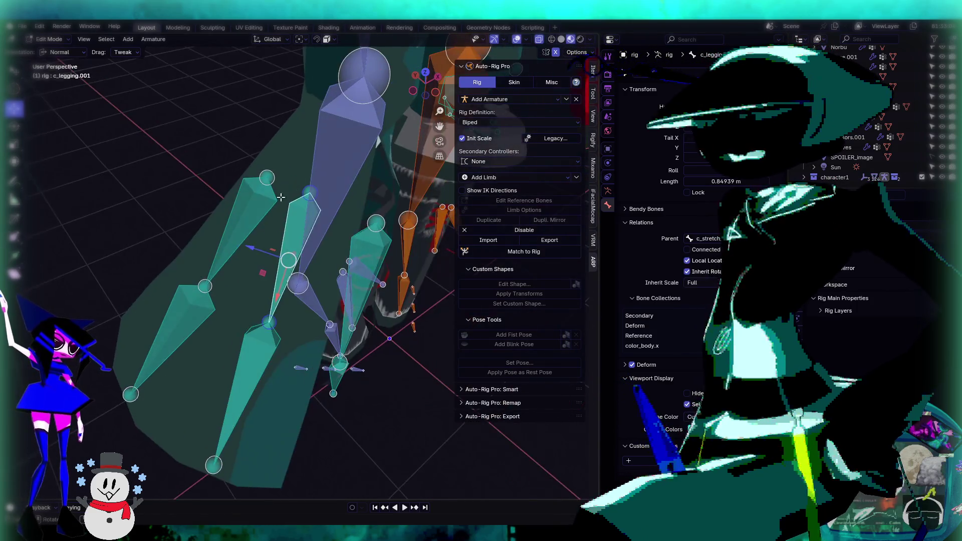
{"action": "left_click", "coordinate": [722, 239]}
{"action": "type", "text": "leg_stretch.r"}
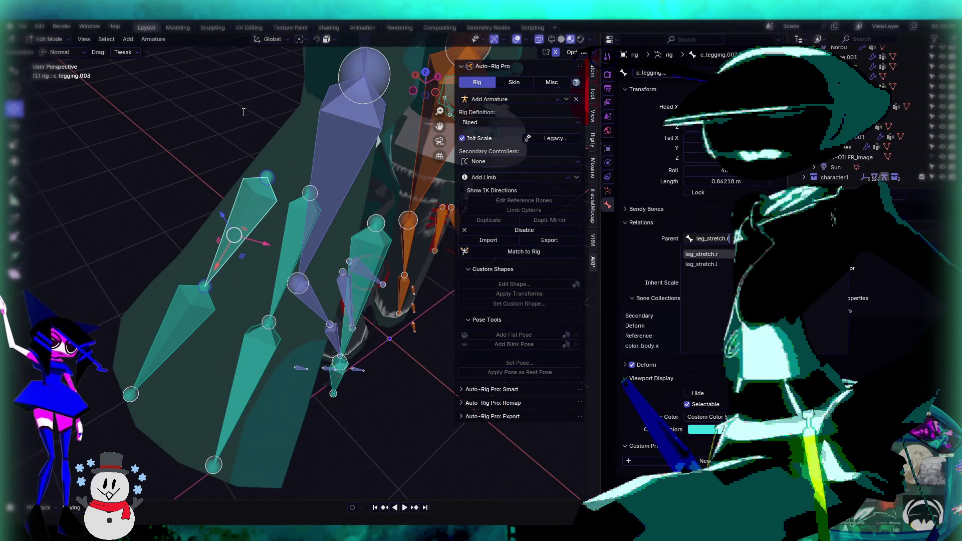
{"action": "key", "text": "Escape"}
{"action": "mouse_move", "coordinate": [243, 112]}
{"action": "middle_mouse_down"}
{"action": "mouse_move", "coordinate": [223, 160]}
{"action": "mouse_move", "coordinate": [346, 214]}
{"action": "mouse_move", "coordinate": [326, 220]}
{"action": "middle_mouse_up"}
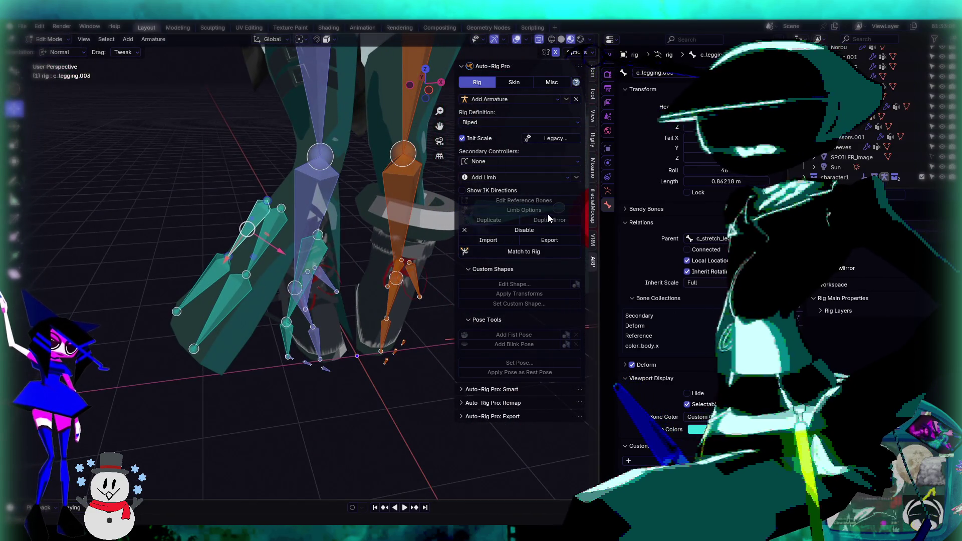
{"action": "left_click", "coordinate": [712, 239]}
{"action": "type", "text": "leg_stretch.r"}
{"action": "key", "text": "Escape"}
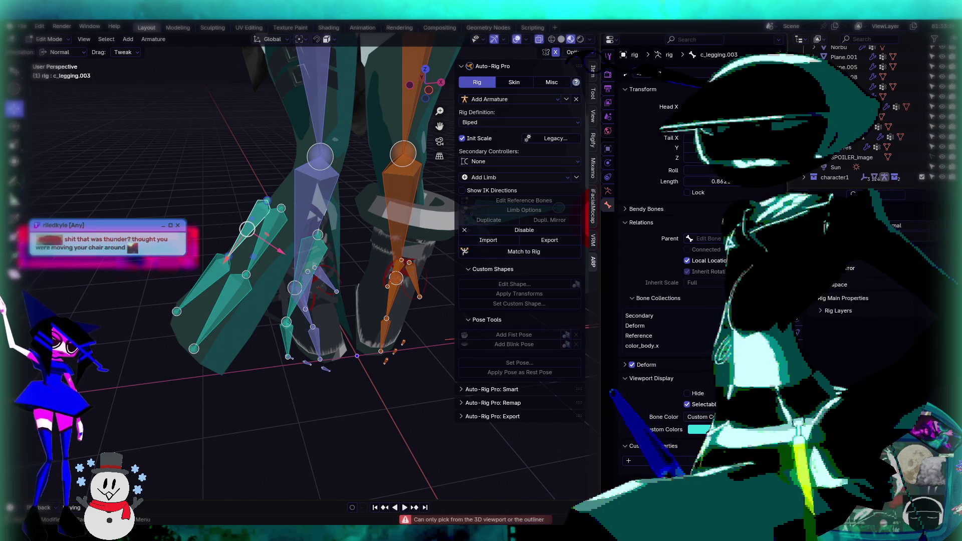
{"action": "left_click", "coordinate": [709, 239]}
{"action": "left_click", "coordinate": [700, 255]}
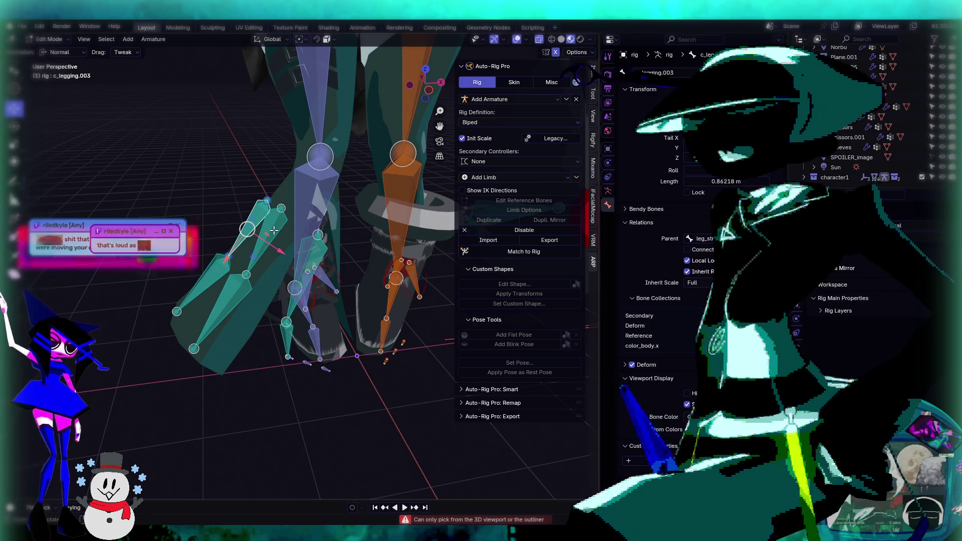
Step: Recheck the parents of c_legging.001 and c_strap.001, then regenerate with Match to Rig
{"action": "left_click", "coordinate": [249, 215]}
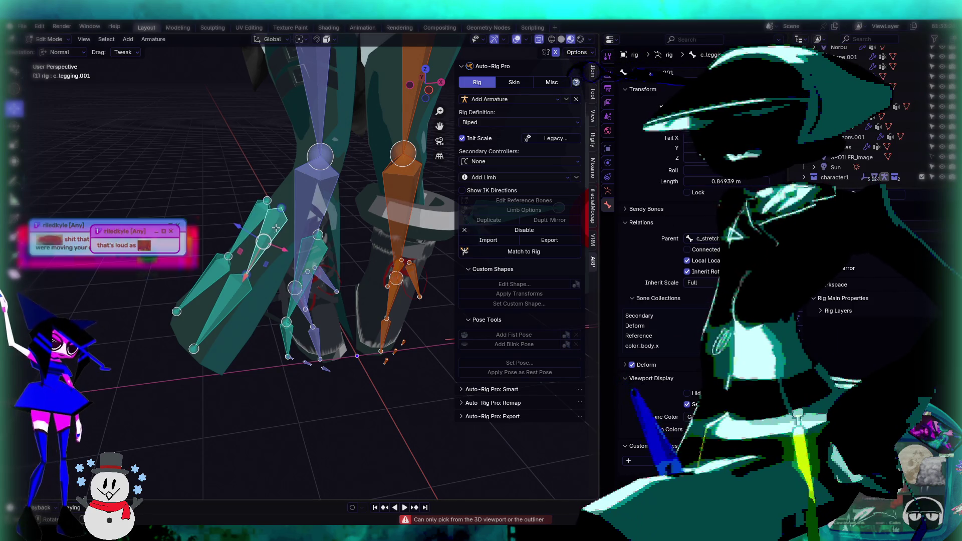
{"action": "left_click", "coordinate": [722, 239]}
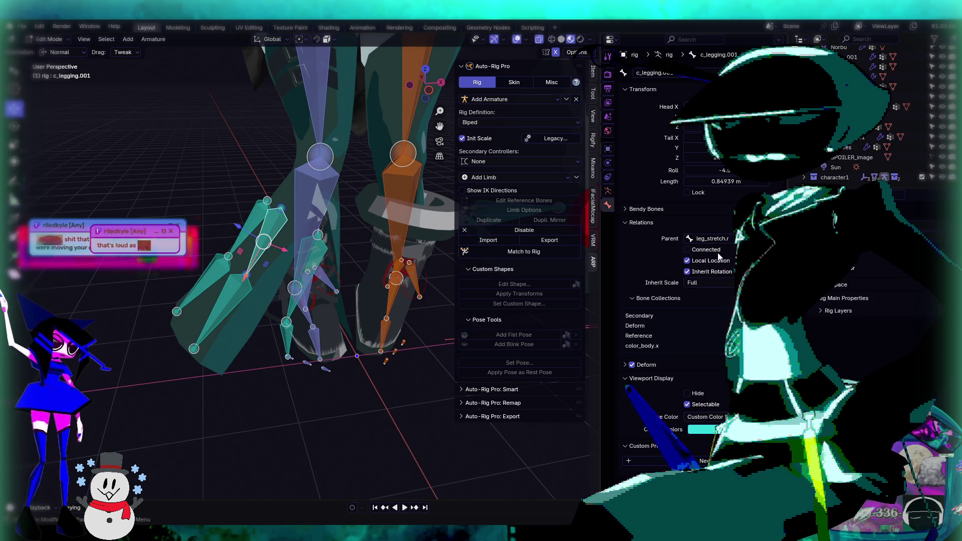
{"action": "left_click", "coordinate": [305, 270]}
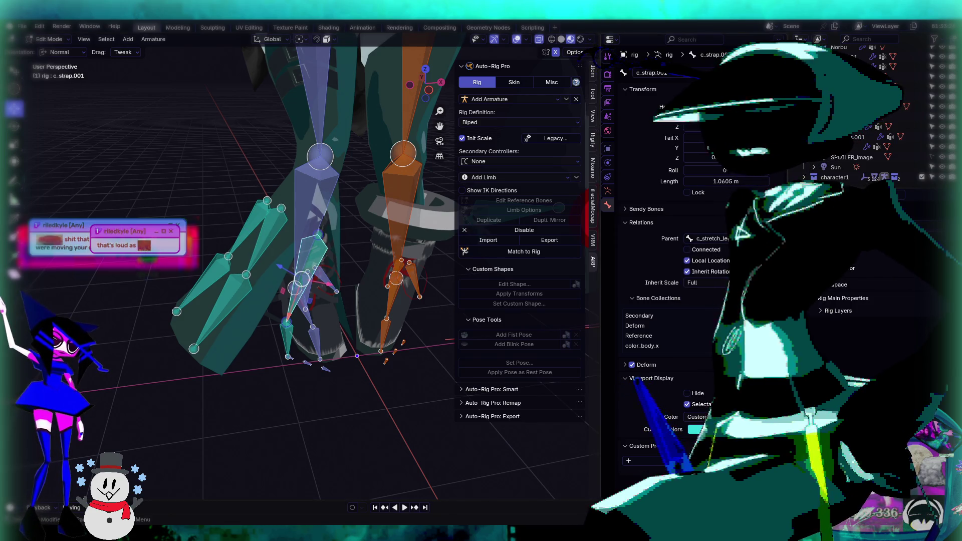
{"action": "left_click", "coordinate": [725, 241]}
{"action": "type", "text": "leg_stretch"}
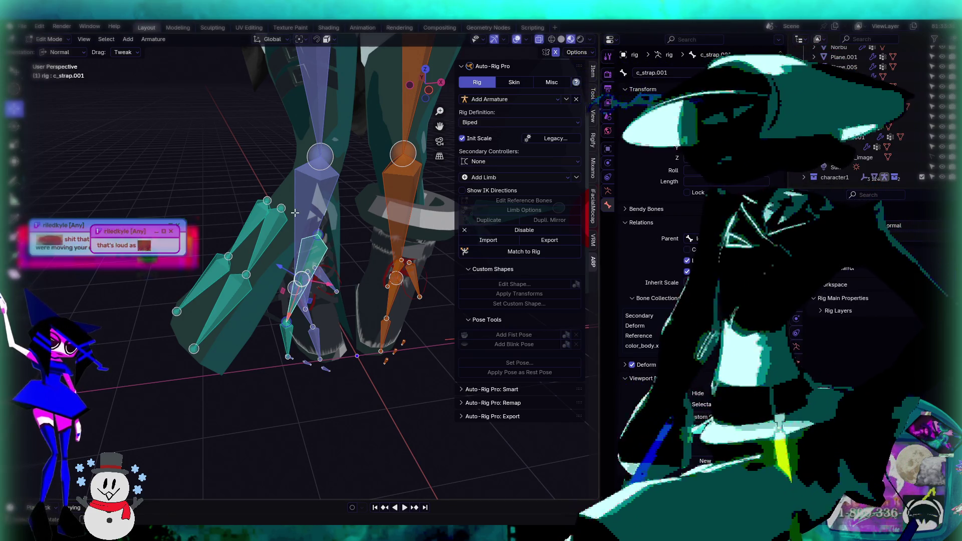
{"action": "mouse_move", "coordinate": [292, 246]}
{"action": "middle_mouse_down"}
{"action": "mouse_move", "coordinate": [319, 258]}
{"action": "mouse_move", "coordinate": [297, 231]}
{"action": "middle_mouse_up"}
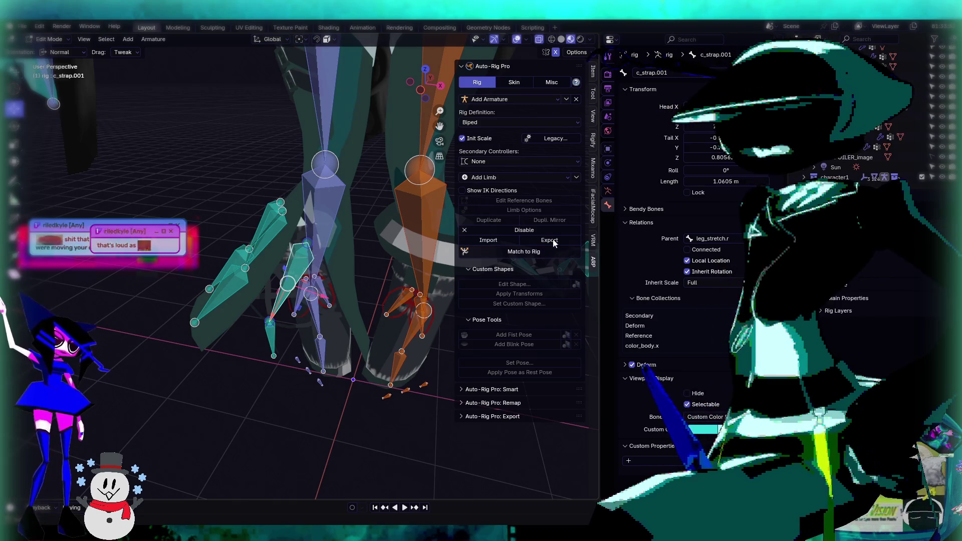
{"action": "left_click", "coordinate": [525, 258]}
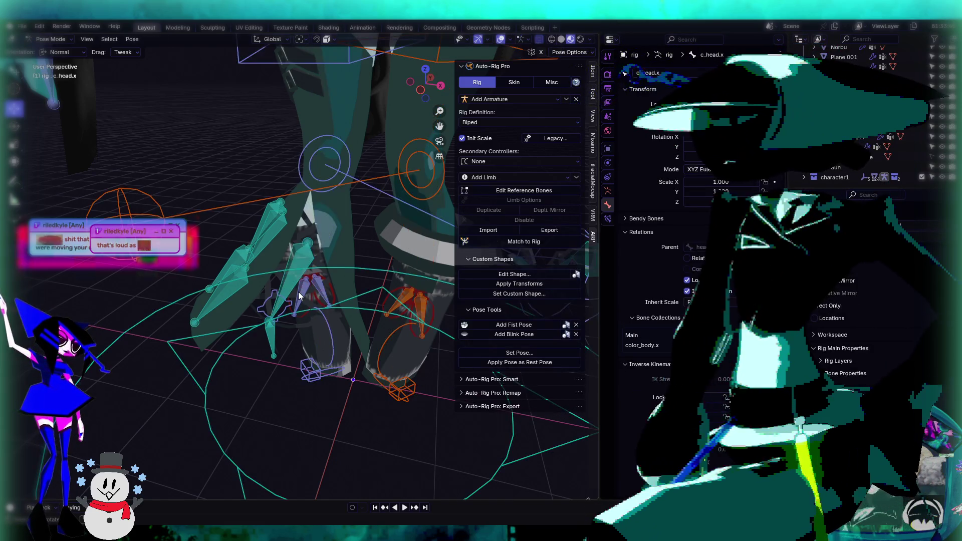
Step: Move the c_foot_ik.r controller twice to see the right leg and skirt follow
{"action": "middle_click_drag", "start_coordinate": [299, 295], "coordinate": [344, 299]}
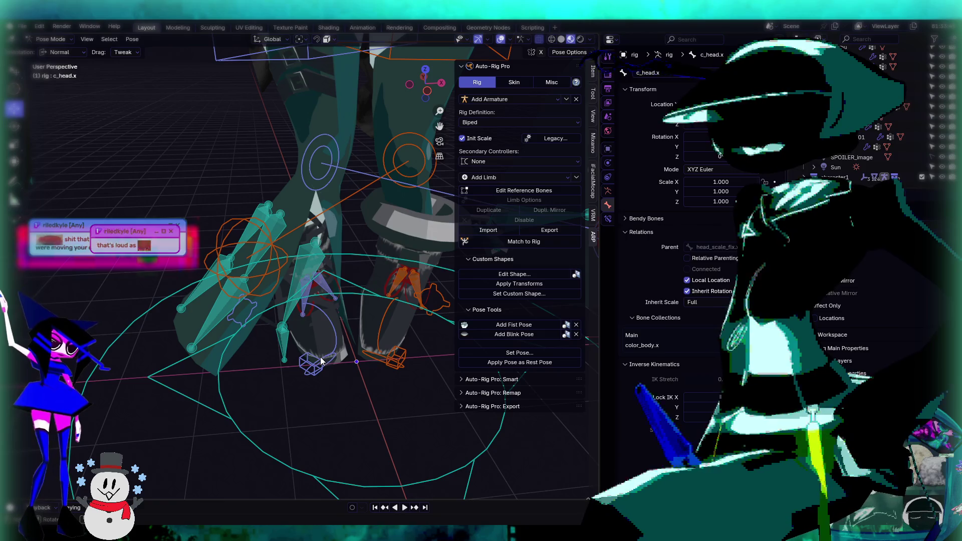
{"action": "middle_click_drag", "start_coordinate": [317, 364], "coordinate": [306, 338]}
{"action": "key", "text": "g"}
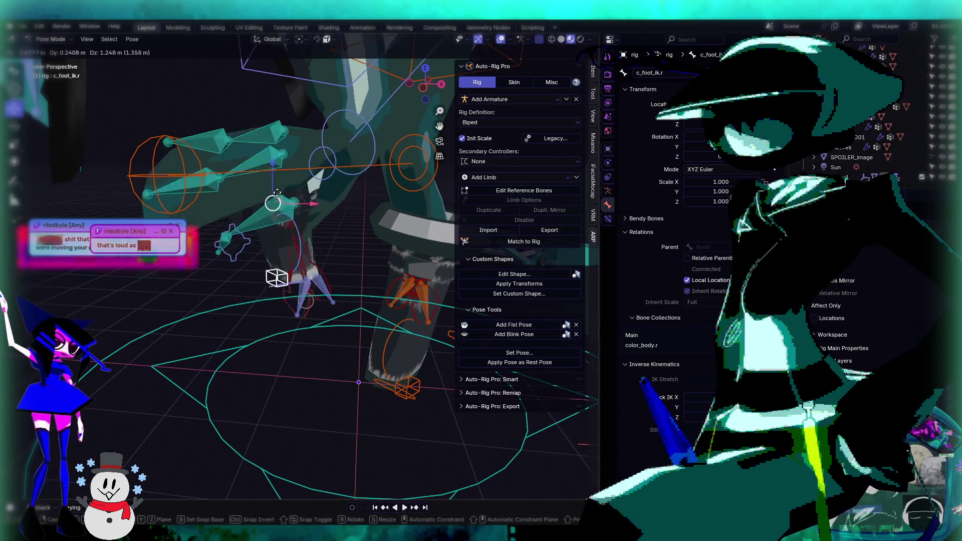
{"action": "left_click", "coordinate": [278, 176]}
{"action": "mouse_move", "coordinate": [306, 203]}
{"action": "middle_mouse_down"}
{"action": "mouse_move", "coordinate": [286, 232]}
{"action": "mouse_move", "coordinate": [340, 319]}
{"action": "mouse_move", "coordinate": [435, 290]}
{"action": "mouse_move", "coordinate": [316, 218]}
{"action": "middle_mouse_up"}
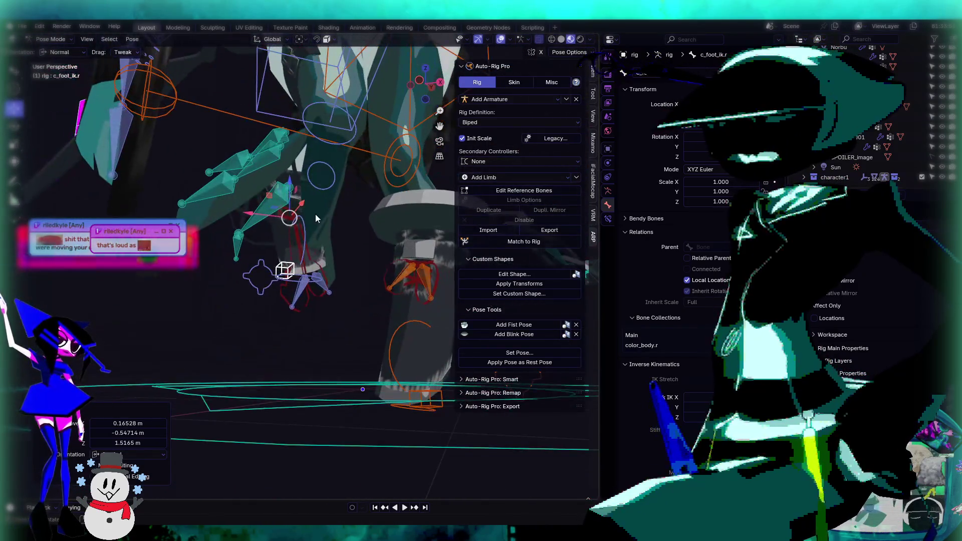
{"action": "key", "text": "g"}
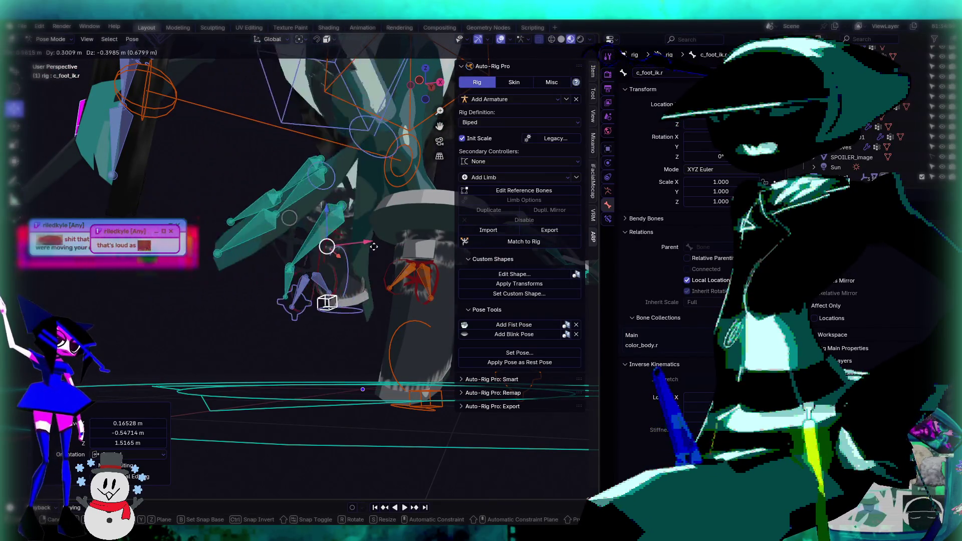
{"action": "left_click", "coordinate": [259, 247]}
{"action": "mouse_move", "coordinate": [260, 246]}
{"action": "middle_mouse_down"}
{"action": "mouse_move", "coordinate": [245, 292]}
{"action": "mouse_move", "coordinate": [369, 320]}
{"action": "mouse_move", "coordinate": [279, 302]}
{"action": "middle_mouse_up"}
Step: Move c_foot_ik.r twice more and undo the final move
{"action": "key", "text": "g"}
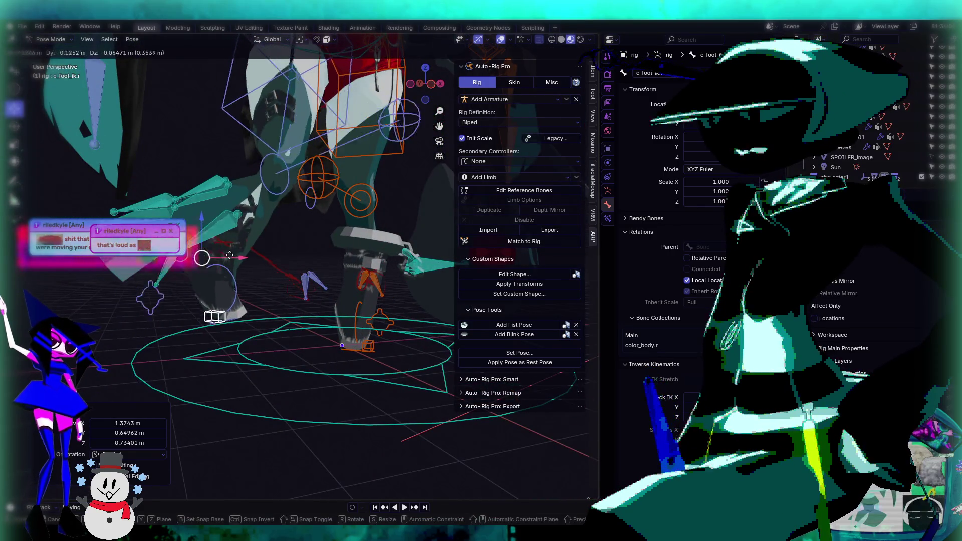
{"action": "left_click", "coordinate": [245, 265]}
{"action": "mouse_move", "coordinate": [245, 266]}
{"action": "middle_mouse_down"}
{"action": "mouse_move", "coordinate": [226, 258]}
{"action": "mouse_move", "coordinate": [226, 246]}
{"action": "mouse_move", "coordinate": [302, 274]}
{"action": "mouse_move", "coordinate": [270, 288]}
{"action": "mouse_move", "coordinate": [242, 281]}
{"action": "middle_mouse_up"}
{"action": "key", "text": "g"}
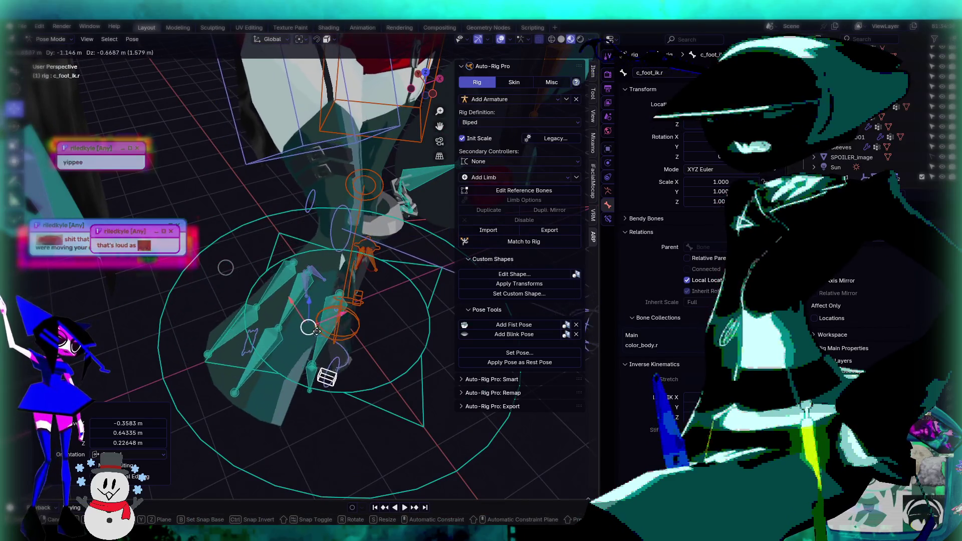
{"action": "left_click", "coordinate": [254, 276]}
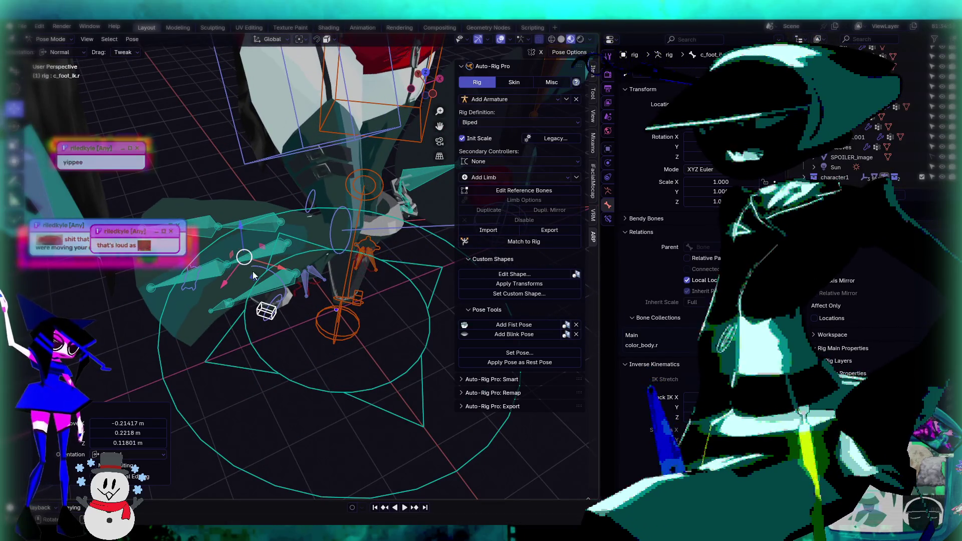
{"action": "key", "text": "ctrl+z"}
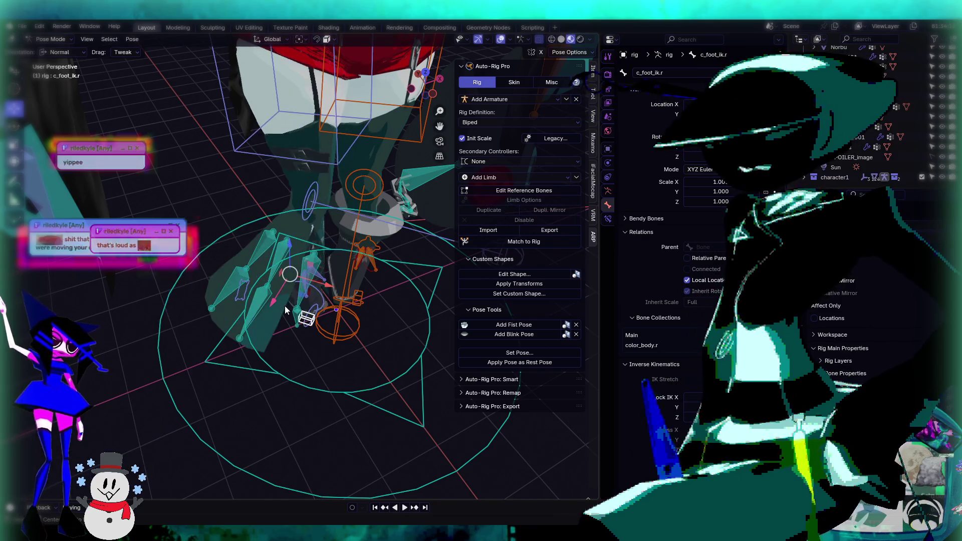
Step: Zoom in on the legs and select the c_traj bone
{"action": "mouse_move", "coordinate": [296, 325]}
{"action": "middle_mouse_down"}
{"action": "mouse_move", "coordinate": [392, 339]}
{"action": "mouse_move", "coordinate": [354, 341]}
{"action": "mouse_move", "coordinate": [240, 281]}
{"action": "mouse_move", "coordinate": [305, 356]}
{"action": "middle_mouse_up"}
{"action": "left_click", "coordinate": [354, 340]}
{"action": "scroll", "coordinate": [354, 341], "scroll_direction": "up", "scroll_amount": 3}
{"action": "scroll", "coordinate": [240, 281], "scroll_direction": "down", "scroll_amount": 5}
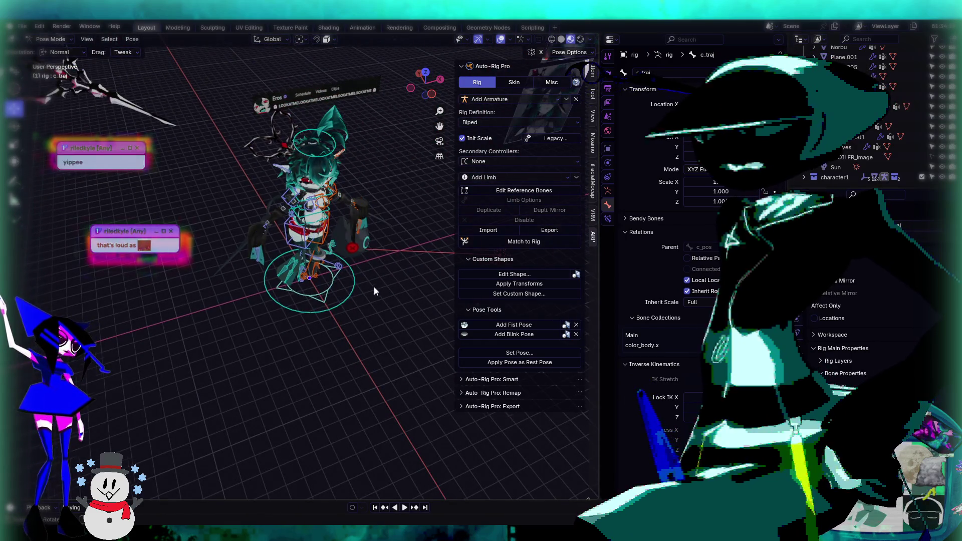
{"action": "scroll", "coordinate": [317, 298], "scroll_direction": "up", "scroll_amount": 6}
{"action": "scroll", "coordinate": [316, 298], "scroll_direction": "up", "scroll_amount": 3}
{"action": "mouse_move", "coordinate": [321, 301]}
{"action": "middle_mouse_down"}
{"action": "mouse_move", "coordinate": [350, 313]}
{"action": "mouse_move", "coordinate": [346, 291]}
{"action": "mouse_move", "coordinate": [308, 266]}
{"action": "mouse_move", "coordinate": [301, 236]}
{"action": "mouse_move", "coordinate": [296, 281]}
{"action": "mouse_move", "coordinate": [224, 282]}
{"action": "mouse_move", "coordinate": [235, 260]}
{"action": "mouse_move", "coordinate": [242, 329]}
{"action": "mouse_move", "coordinate": [308, 352]}
{"action": "mouse_move", "coordinate": [297, 299]}
{"action": "mouse_move", "coordinate": [186, 297]}
{"action": "mouse_move", "coordinate": [280, 286]}
{"action": "mouse_move", "coordinate": [306, 344]}
{"action": "mouse_move", "coordinate": [263, 311]}
{"action": "middle_mouse_up"}
{"action": "scroll", "coordinate": [308, 352], "scroll_direction": "down", "scroll_amount": 5}
{"action": "scroll", "coordinate": [281, 287], "scroll_direction": "up", "scroll_amount": 8}
{"action": "left_click", "coordinate": [282, 271]}
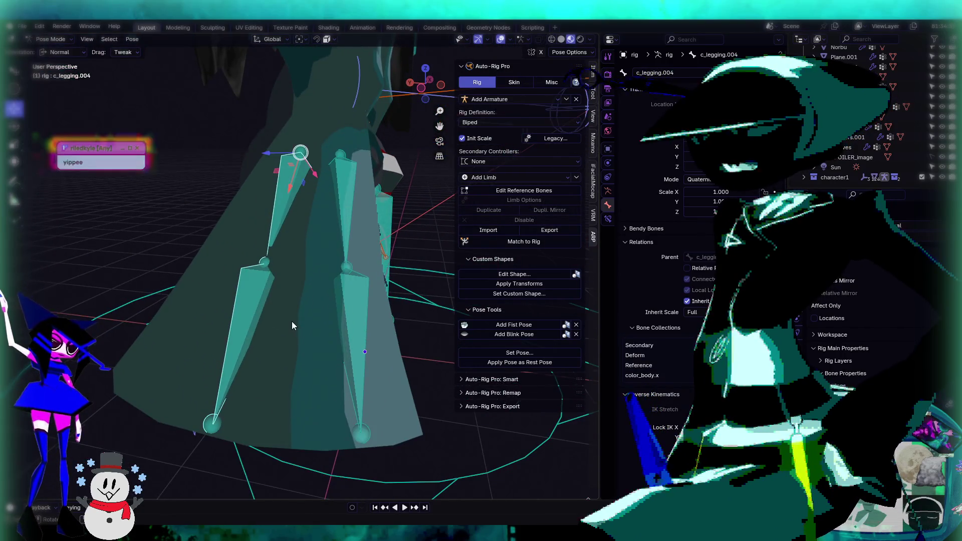
{"action": "scroll", "coordinate": [293, 323], "scroll_direction": "down", "scroll_amount": 2}
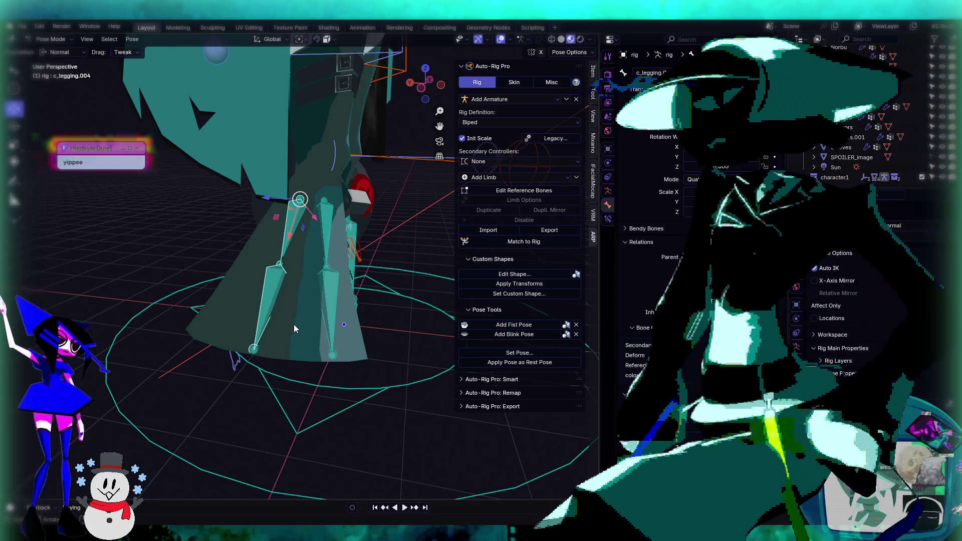
{"action": "mouse_move", "coordinate": [284, 314]}
{"action": "middle_mouse_down"}
{"action": "mouse_move", "coordinate": [345, 301]}
{"action": "mouse_move", "coordinate": [327, 334]}
{"action": "mouse_move", "coordinate": [333, 329]}
{"action": "middle_mouse_up"}
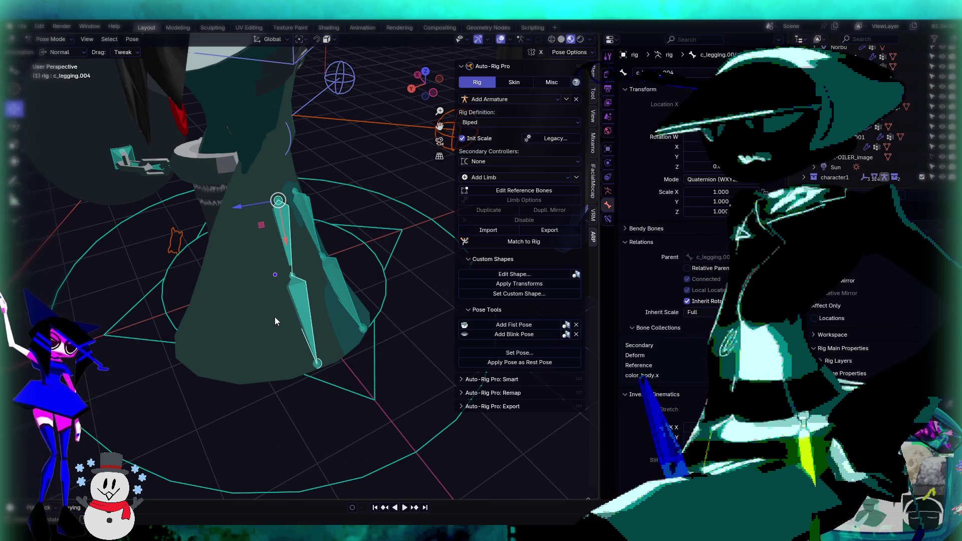
{"action": "left_click", "coordinate": [313, 300]}
{"action": "middle_click_drag", "start_coordinate": [363, 298], "coordinate": [264, 284]}
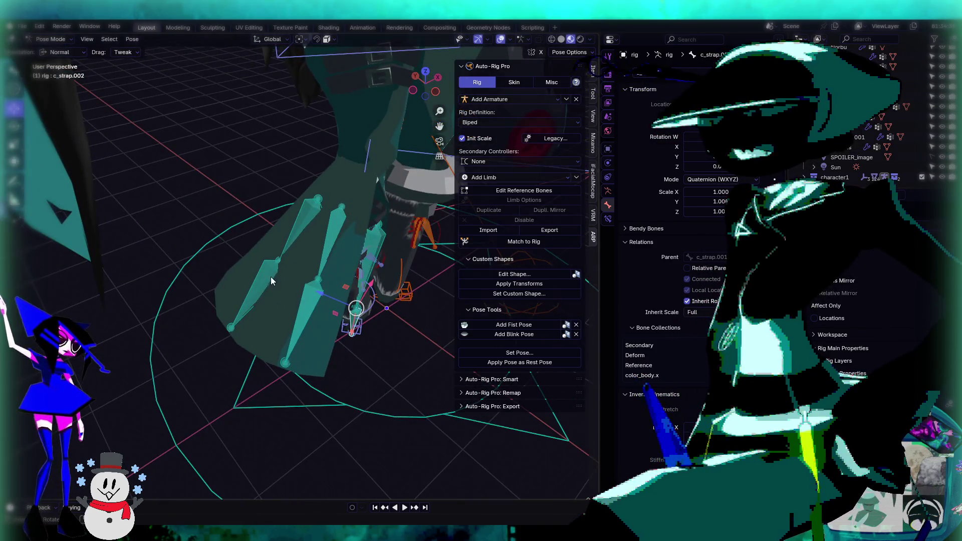
{"action": "left_click", "coordinate": [534, 191]}
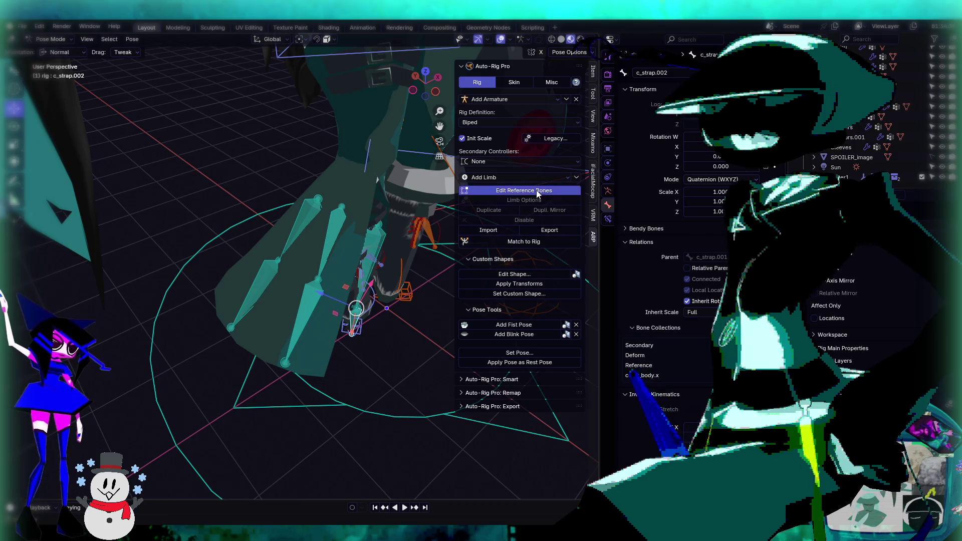
Step: Duplicate c_legging.003 as c_legging.005 and rotate it about 9° around Z
{"action": "left_click", "coordinate": [294, 328]}
{"action": "mouse_move", "coordinate": [294, 328]}
{"action": "middle_mouse_down"}
{"action": "mouse_move", "coordinate": [289, 262]}
{"action": "mouse_move", "coordinate": [339, 248]}
{"action": "mouse_move", "coordinate": [45, 113]}
{"action": "middle_mouse_up"}
{"action": "key", "text": "shift+d"}
{"action": "left_click", "coordinate": [321, 250]}
{"action": "left_click", "coordinate": [14, 127]}
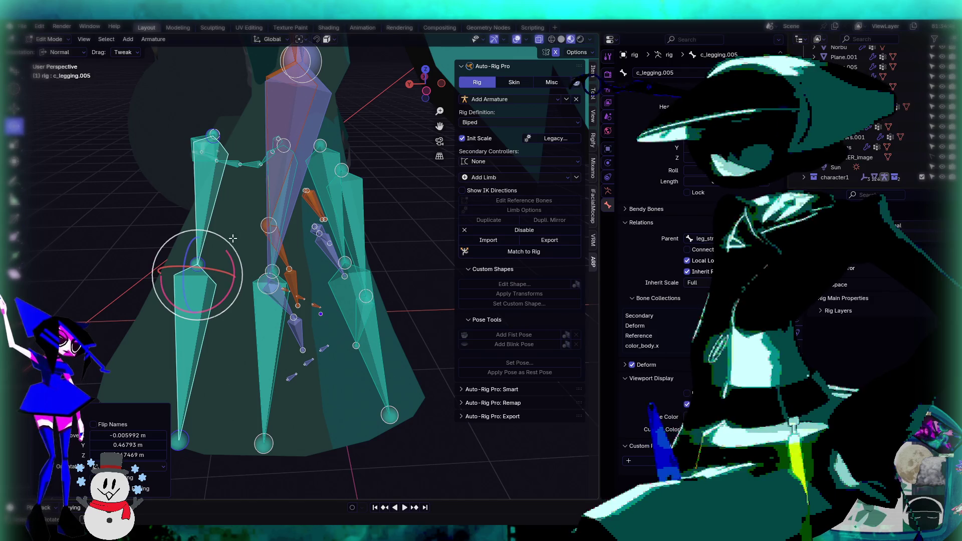
{"action": "left_click_drag", "start_coordinate": [238, 257], "coordinate": [229, 279]}
{"action": "mouse_move", "coordinate": [230, 280]}
{"action": "middle_mouse_down"}
{"action": "mouse_move", "coordinate": [320, 284]}
{"action": "mouse_move", "coordinate": [199, 204]}
{"action": "mouse_move", "coordinate": [247, 200]}
{"action": "middle_mouse_up"}
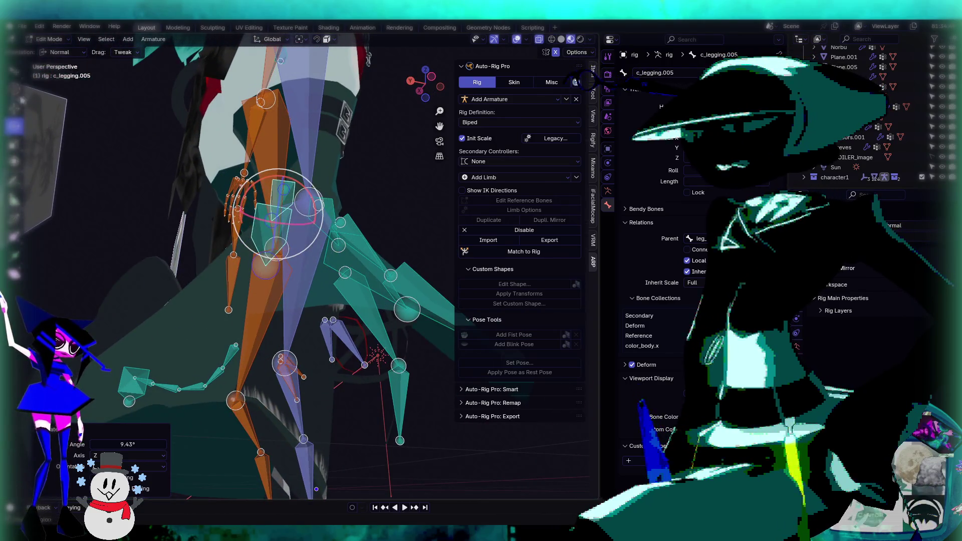
Step: Move the c_legging.005 bone into place along the skirt
{"action": "key", "text": "g"}
{"action": "left_click", "coordinate": [254, 228]}
{"action": "mouse_move", "coordinate": [253, 228]}
{"action": "middle_mouse_down"}
{"action": "mouse_move", "coordinate": [238, 313]}
{"action": "mouse_move", "coordinate": [306, 303]}
{"action": "mouse_move", "coordinate": [291, 306]}
{"action": "middle_mouse_up"}
{"action": "key", "text": "g"}
{"action": "left_click", "coordinate": [236, 319]}
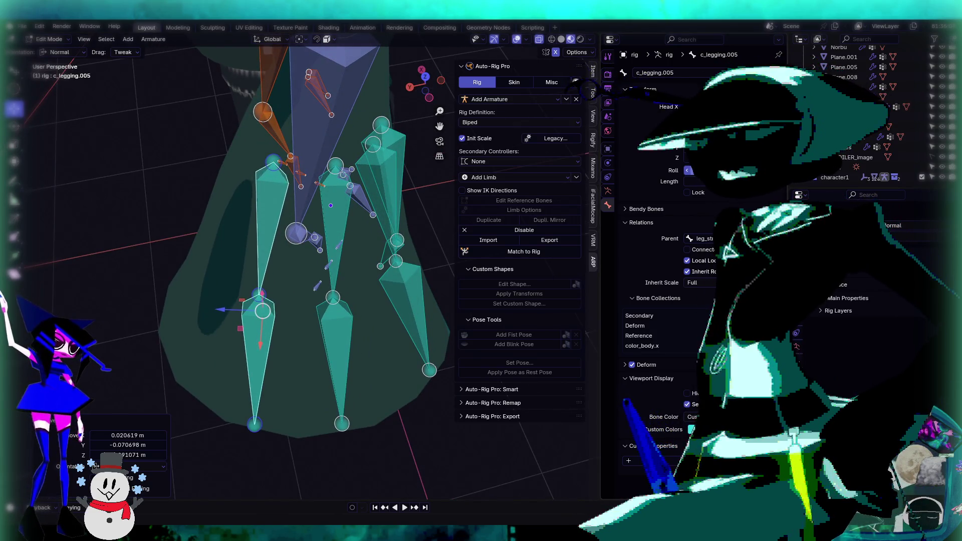
{"action": "mouse_move", "coordinate": [258, 273]}
{"action": "middle_mouse_down"}
{"action": "mouse_move", "coordinate": [276, 147]}
{"action": "mouse_move", "coordinate": [292, 229]}
{"action": "mouse_move", "coordinate": [285, 264]}
{"action": "mouse_move", "coordinate": [271, 220]}
{"action": "middle_mouse_up"}
Step: Select c_legging.005 and nudge its joint slightly right
{"action": "left_click", "coordinate": [286, 263]}
{"action": "left_click", "coordinate": [218, 323]}
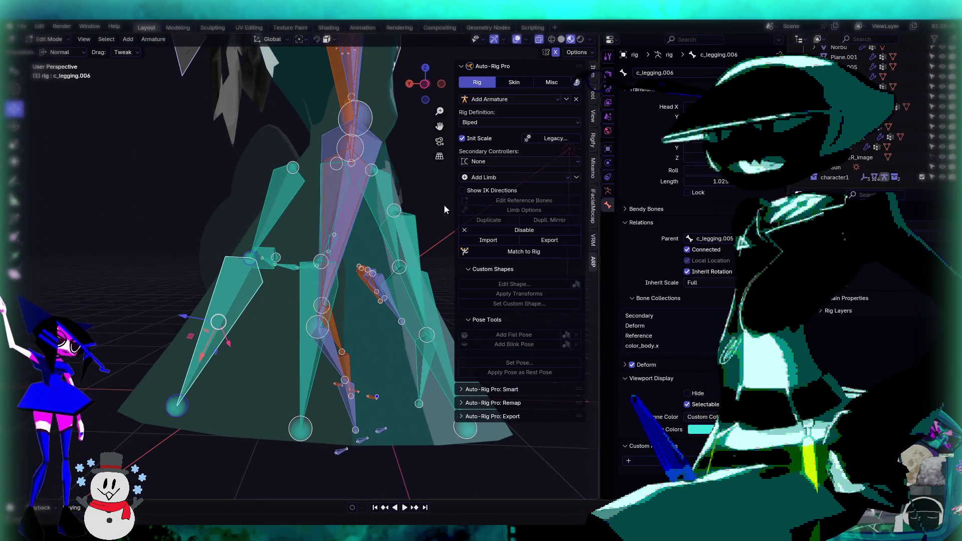
{"action": "left_click", "coordinate": [293, 188]}
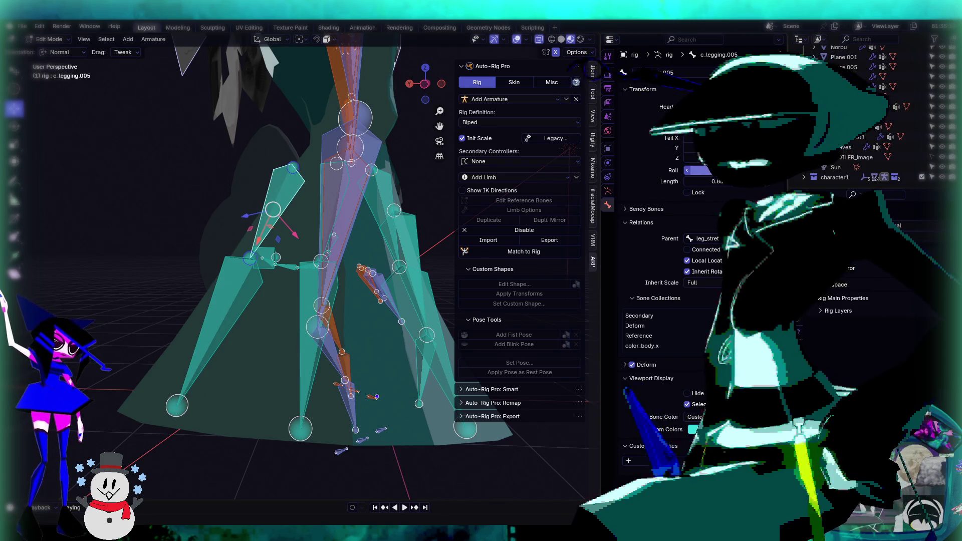
{"action": "mouse_move", "coordinate": [293, 188]}
{"action": "middle_mouse_down"}
{"action": "mouse_move", "coordinate": [361, 163]}
{"action": "mouse_move", "coordinate": [331, 126]}
{"action": "middle_mouse_up"}
{"action": "middle_click_drag", "start_coordinate": [370, 163], "coordinate": [334, 153]}
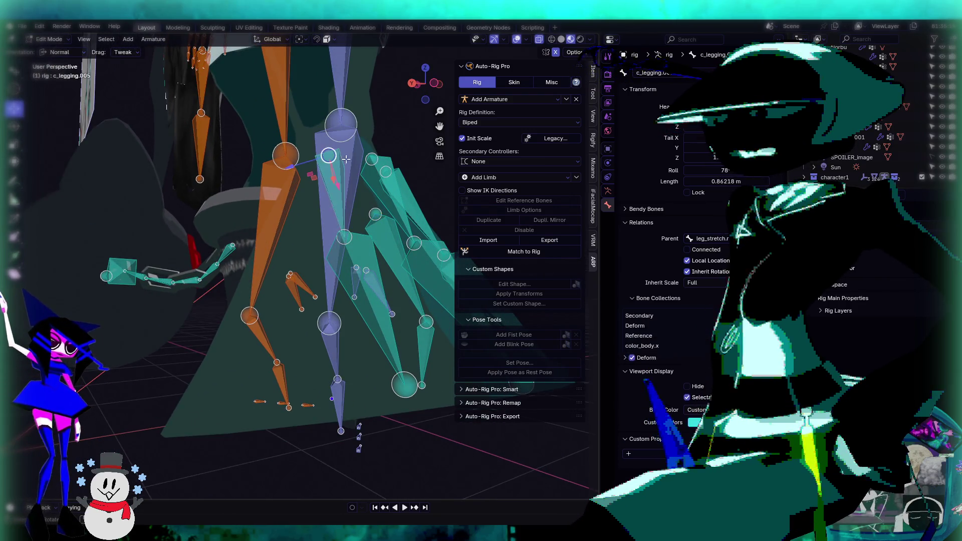
{"action": "left_click_drag", "start_coordinate": [333, 156], "coordinate": [338, 156]}
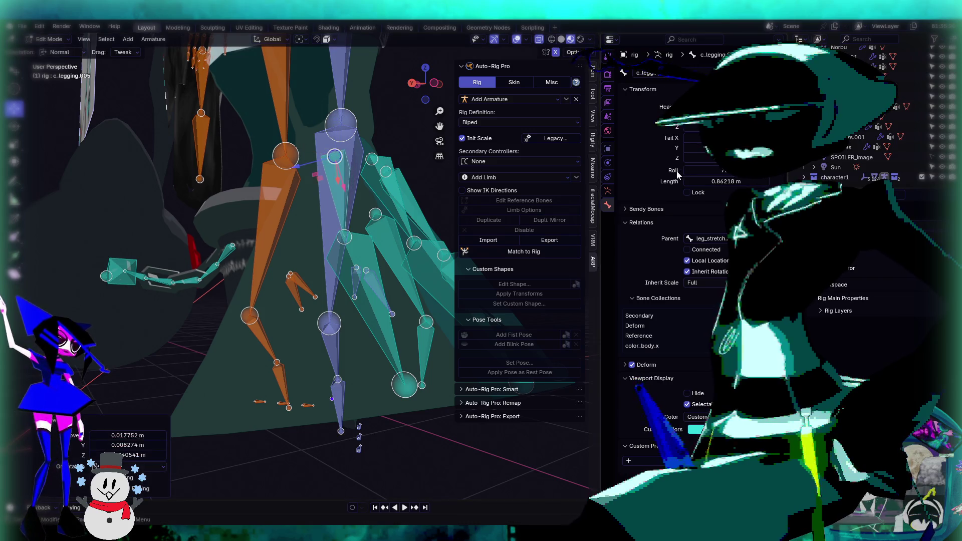
{"action": "middle_click_drag", "start_coordinate": [530, 172], "coordinate": [327, 219]}
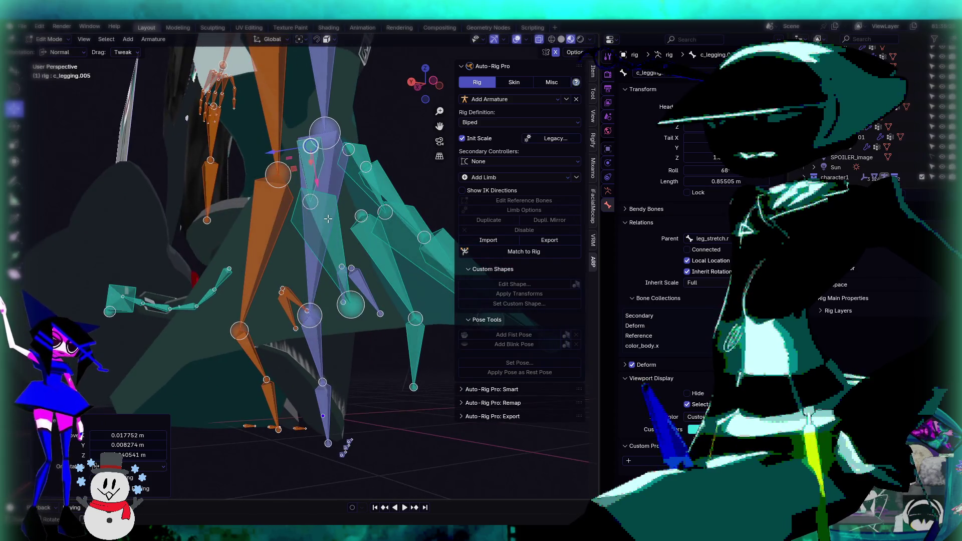
Step: Reposition the c_legging.006 skirt bone joint to follow the skirt
{"action": "left_click", "coordinate": [340, 266]}
{"action": "mouse_move", "coordinate": [339, 266]}
{"action": "middle_mouse_down"}
{"action": "mouse_move", "coordinate": [331, 283]}
{"action": "mouse_move", "coordinate": [240, 326]}
{"action": "mouse_move", "coordinate": [305, 224]}
{"action": "middle_mouse_up"}
{"action": "left_click", "coordinate": [241, 325]}
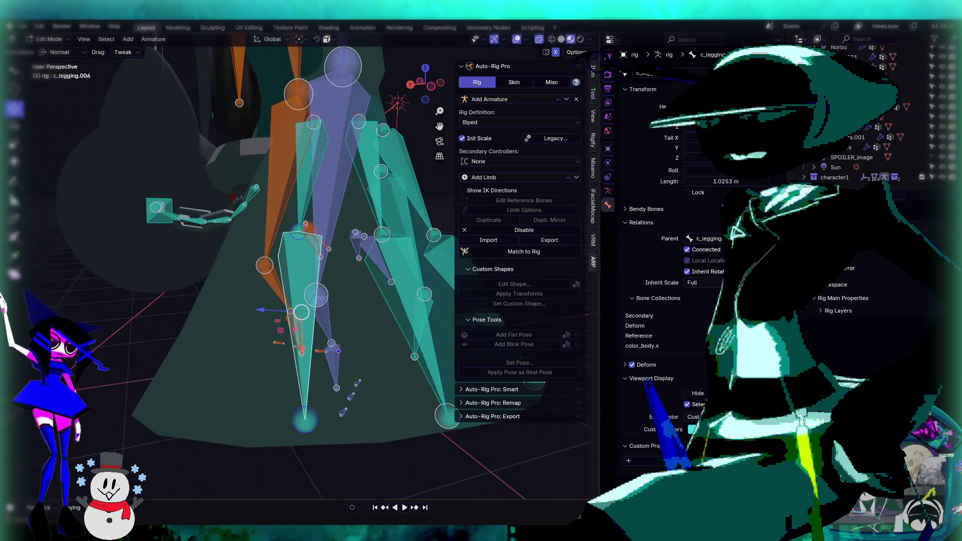
{"action": "middle_click_drag", "start_coordinate": [300, 281], "coordinate": [269, 334]}
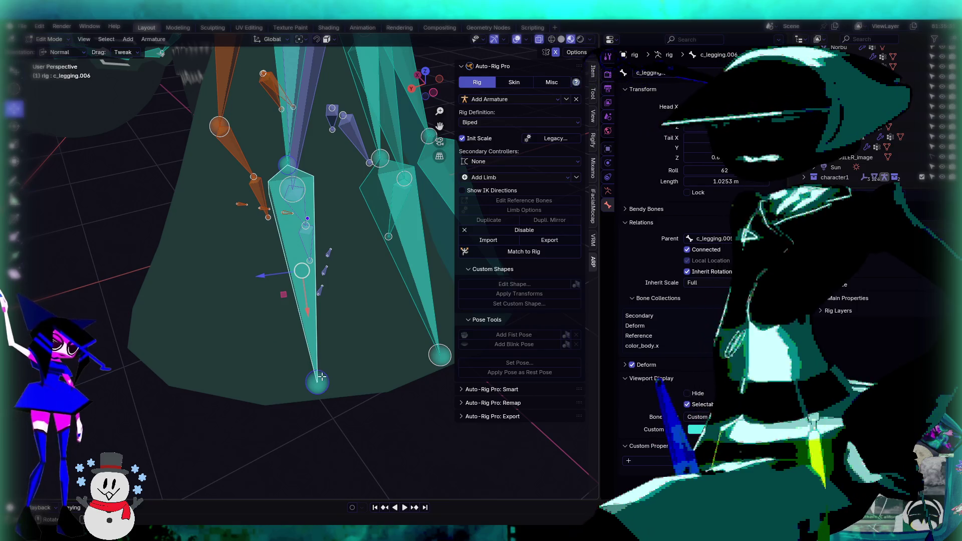
{"action": "mouse_move", "coordinate": [313, 384]}
{"action": "left_mouse_down"}
{"action": "mouse_move", "coordinate": [241, 378]}
{"action": "mouse_move", "coordinate": [273, 386]}
{"action": "left_mouse_up"}
{"action": "mouse_move", "coordinate": [272, 386]}
{"action": "middle_mouse_down"}
{"action": "mouse_move", "coordinate": [318, 333]}
{"action": "mouse_move", "coordinate": [271, 343]}
{"action": "mouse_move", "coordinate": [250, 311]}
{"action": "mouse_move", "coordinate": [241, 318]}
{"action": "mouse_move", "coordinate": [210, 301]}
{"action": "mouse_move", "coordinate": [302, 275]}
{"action": "mouse_move", "coordinate": [290, 291]}
{"action": "mouse_move", "coordinate": [325, 266]}
{"action": "mouse_move", "coordinate": [311, 301]}
{"action": "mouse_move", "coordinate": [325, 346]}
{"action": "mouse_move", "coordinate": [320, 198]}
{"action": "middle_mouse_up"}
Step: Fine-tune the c_legging.005 joint position and check it around the leg bones
{"action": "left_click", "coordinate": [325, 346]}
{"action": "left_click_drag", "start_coordinate": [316, 208], "coordinate": [315, 207]}
{"action": "scroll", "coordinate": [315, 207], "scroll_direction": "up", "scroll_amount": 5}
{"action": "mouse_move", "coordinate": [315, 207]}
{"action": "middle_mouse_down"}
{"action": "mouse_move", "coordinate": [235, 289]}
{"action": "mouse_move", "coordinate": [233, 306]}
{"action": "mouse_move", "coordinate": [203, 266]}
{"action": "mouse_move", "coordinate": [422, 226]}
{"action": "middle_mouse_up"}
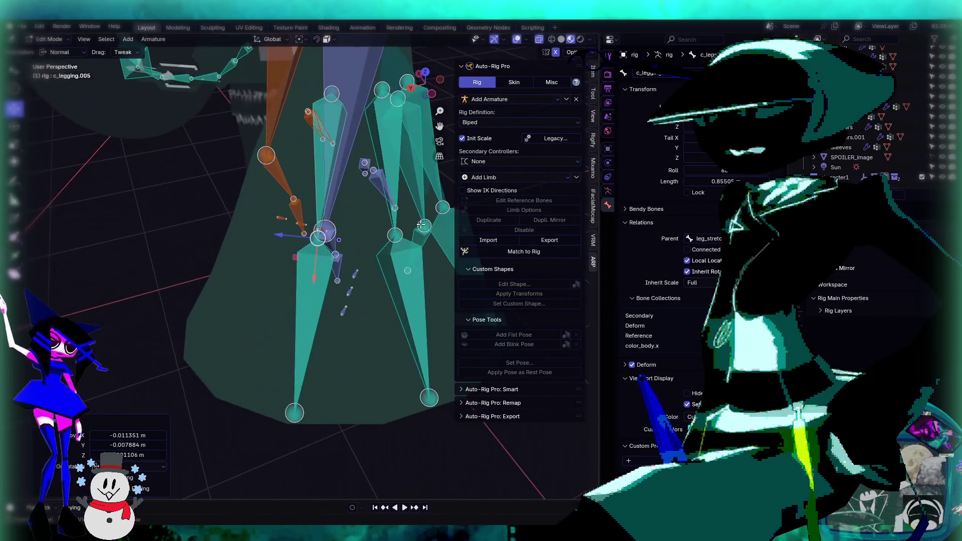
Step: Select and inspect the existing skirt bones c_legging.003 through c_legging.006 around the leg
{"action": "scroll", "coordinate": [422, 229], "scroll_direction": "up", "scroll_amount": 1}
{"action": "left_click", "coordinate": [334, 175]}
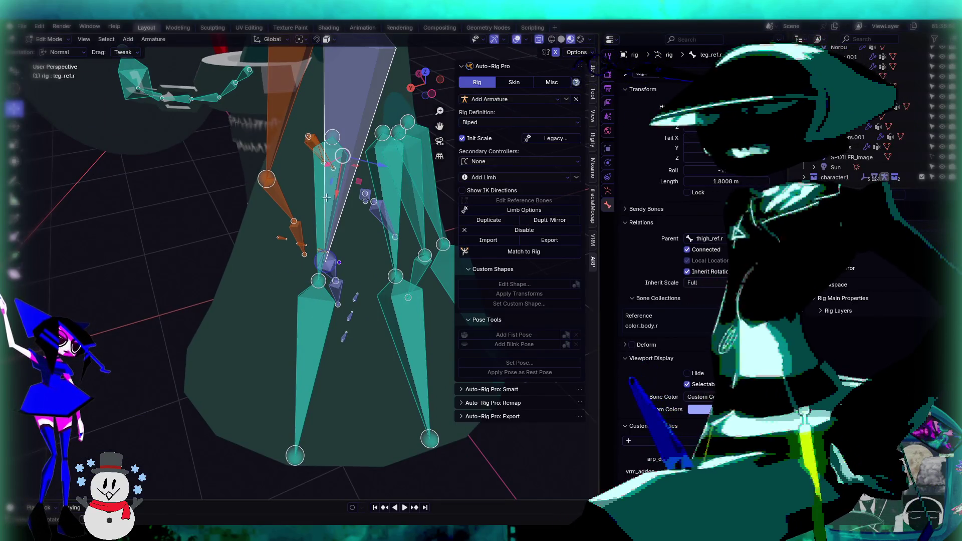
{"action": "middle_click_drag", "start_coordinate": [326, 198], "coordinate": [280, 211]}
{"action": "left_click", "coordinate": [331, 207]}
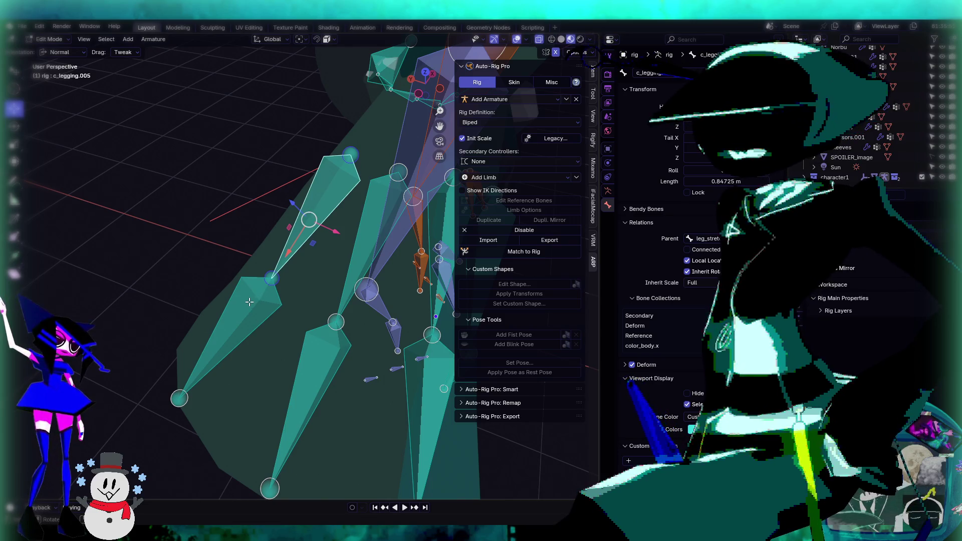
{"action": "left_click", "coordinate": [249, 302]}
{"action": "left_click", "coordinate": [350, 306]}
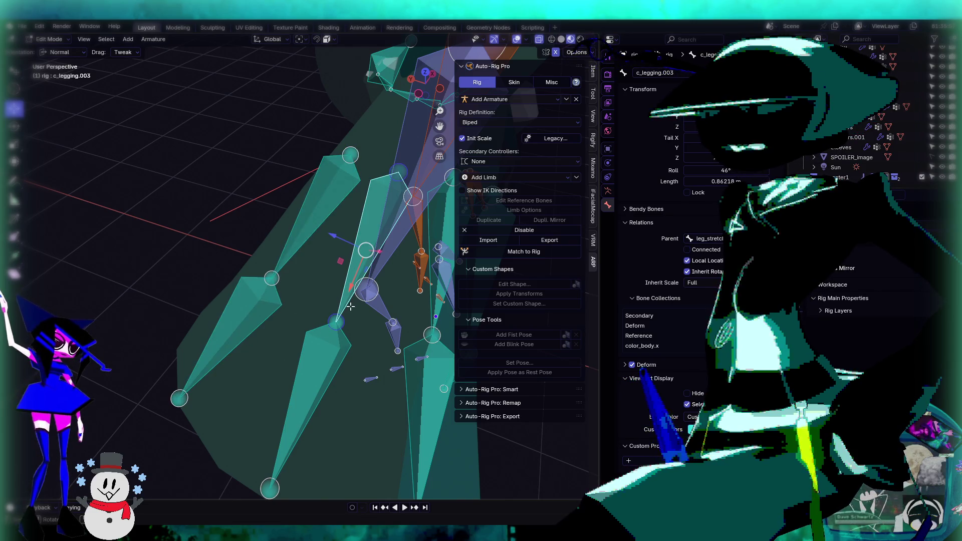
{"action": "left_click", "coordinate": [323, 358]}
{"action": "left_click", "coordinate": [297, 229]}
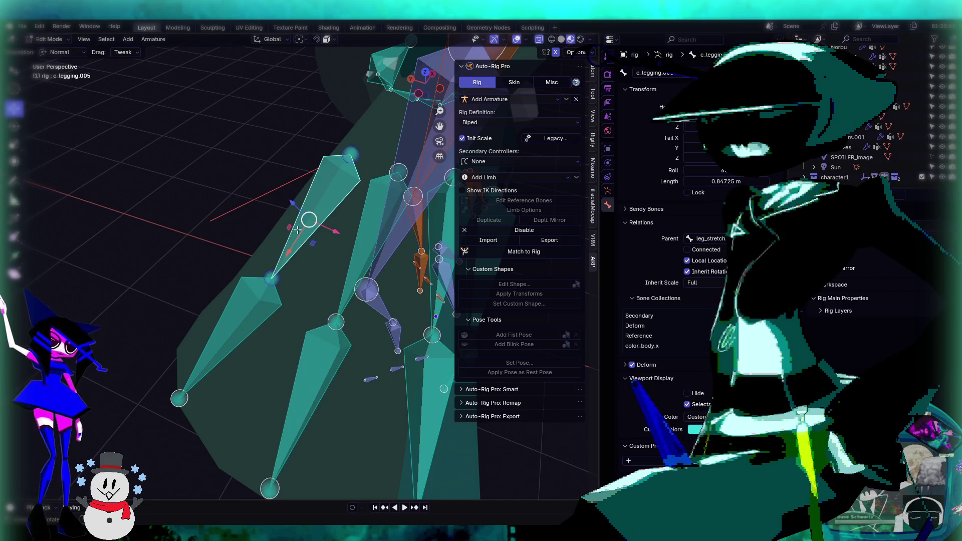
{"action": "left_click", "coordinate": [262, 285]}
{"action": "mouse_move", "coordinate": [263, 285]}
{"action": "middle_mouse_down"}
{"action": "mouse_move", "coordinate": [289, 212]}
{"action": "mouse_move", "coordinate": [258, 215]}
{"action": "mouse_move", "coordinate": [386, 228]}
{"action": "mouse_move", "coordinate": [391, 238]}
{"action": "mouse_move", "coordinate": [384, 254]}
{"action": "mouse_move", "coordinate": [283, 235]}
{"action": "mouse_move", "coordinate": [279, 223]}
{"action": "middle_mouse_up"}
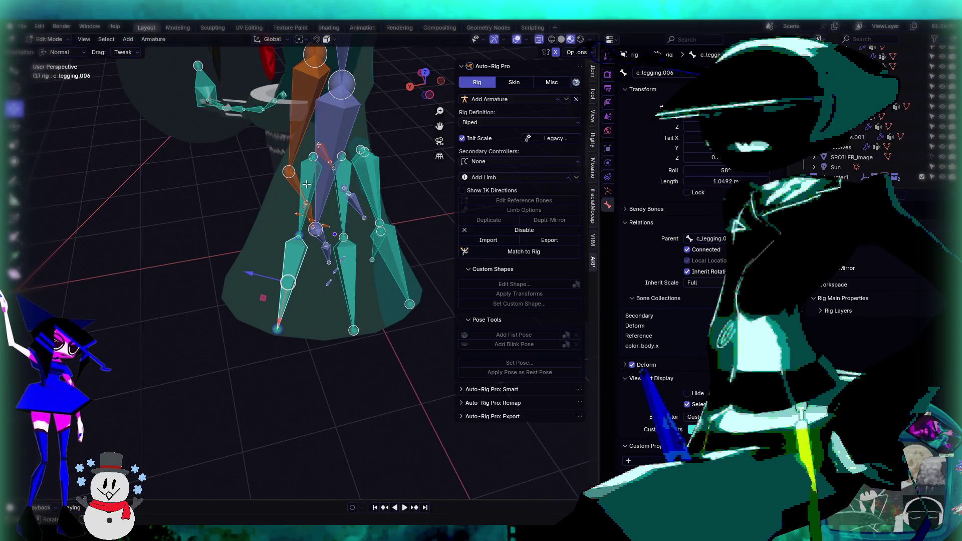
Step: Reposition the c_legging.008 bone and the c_legging.007 joint along the skirt
{"action": "left_click", "coordinate": [306, 184]}
{"action": "middle_click_drag", "start_coordinate": [307, 184], "coordinate": [332, 234]}
{"action": "left_click", "coordinate": [299, 269]}
{"action": "middle_click_drag", "start_coordinate": [299, 270], "coordinate": [288, 268]}
{"action": "key", "text": "g"}
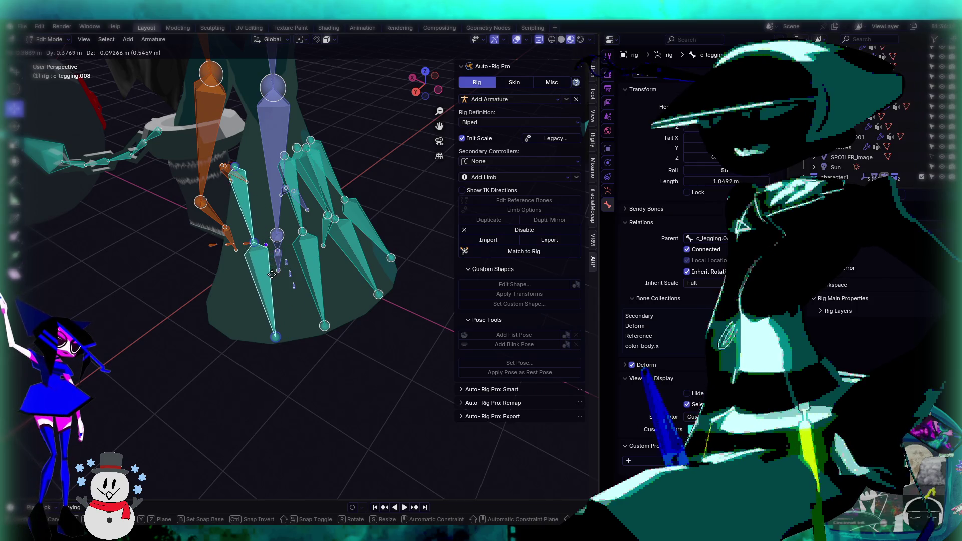
{"action": "left_click", "coordinate": [248, 273]}
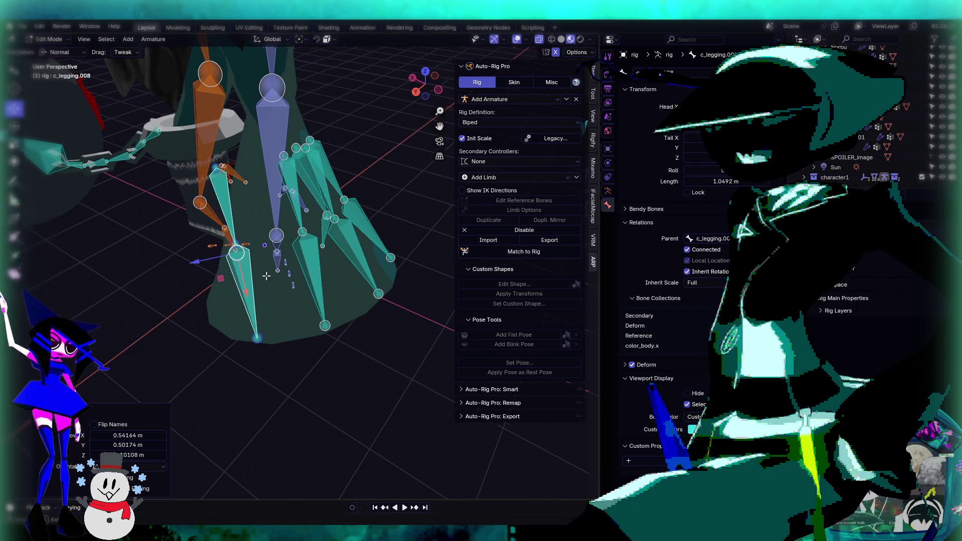
{"action": "middle_click_drag", "start_coordinate": [248, 273], "coordinate": [259, 268]}
{"action": "left_click", "coordinate": [248, 258]}
{"action": "key", "text": "g"}
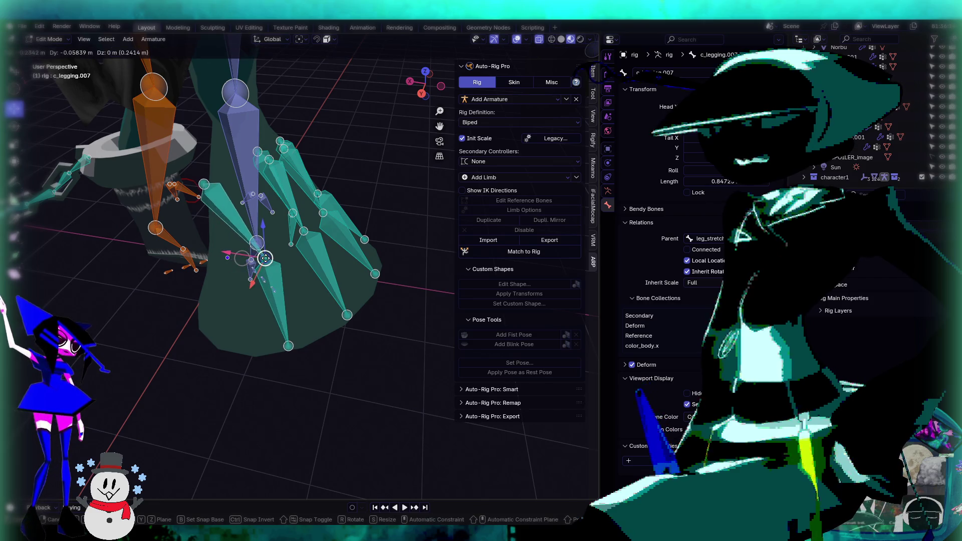
{"action": "left_click", "coordinate": [254, 251]}
Step: Move the selected skirt bone joints upward to fit the skirt mesh
{"action": "mouse_move", "coordinate": [254, 251]}
{"action": "middle_mouse_down"}
{"action": "mouse_move", "coordinate": [329, 163]}
{"action": "mouse_move", "coordinate": [297, 150]}
{"action": "middle_mouse_up"}
{"action": "key", "text": "g"}
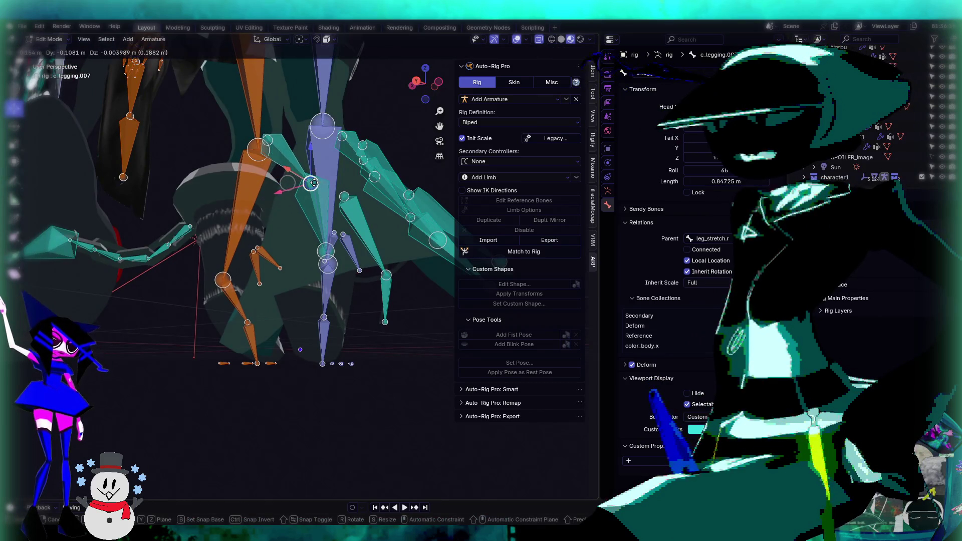
{"action": "left_click", "coordinate": [312, 186]}
{"action": "middle_click_drag", "start_coordinate": [312, 185], "coordinate": [273, 110]}
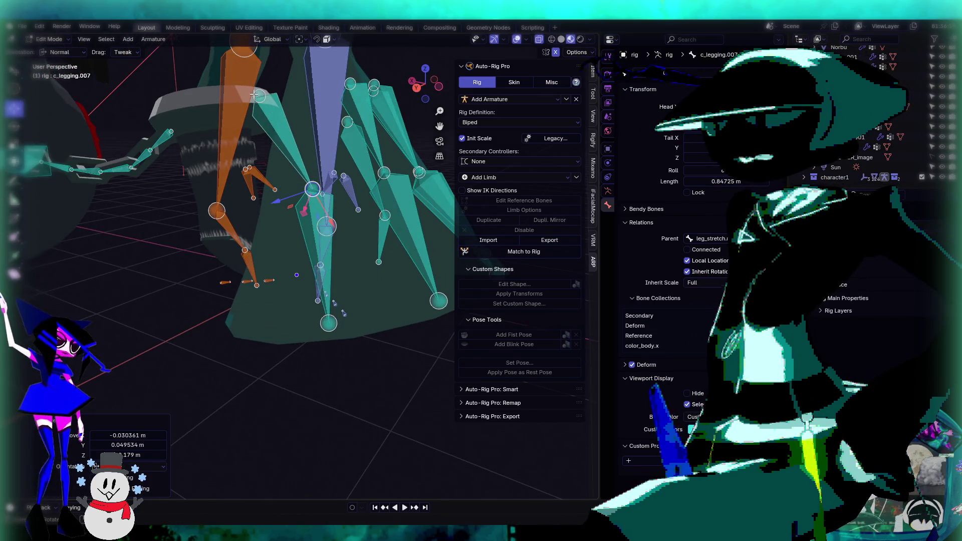
{"action": "key", "text": "g"}
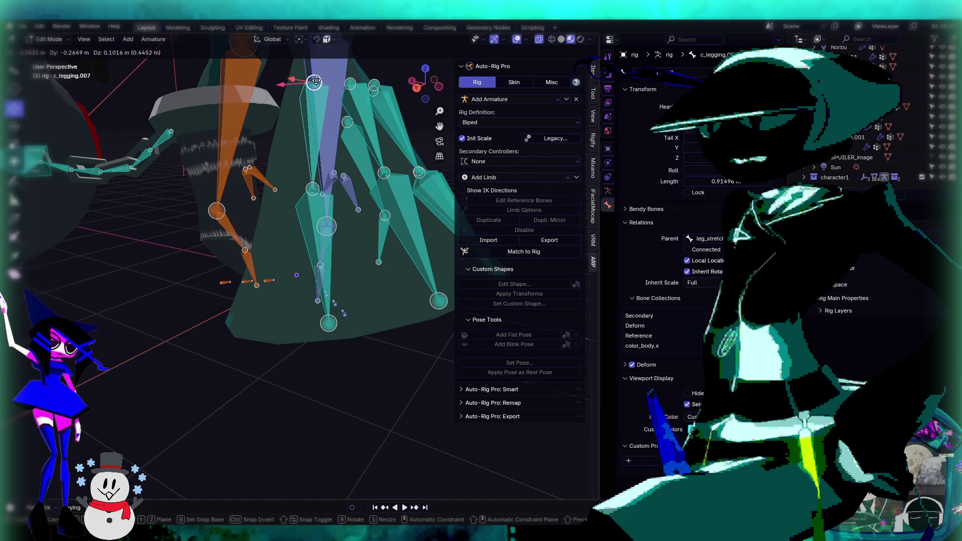
{"action": "left_click", "coordinate": [316, 82]}
{"action": "mouse_move", "coordinate": [316, 82]}
{"action": "middle_mouse_down"}
{"action": "mouse_move", "coordinate": [358, 144]}
{"action": "mouse_move", "coordinate": [348, 296]}
{"action": "mouse_move", "coordinate": [260, 286]}
{"action": "mouse_move", "coordinate": [294, 314]}
{"action": "mouse_move", "coordinate": [317, 371]}
{"action": "middle_mouse_up"}
Step: Extrude a connected skirt bone from the tip and adjust its joints
{"action": "key", "text": "e"}
{"action": "left_click", "coordinate": [334, 309]}
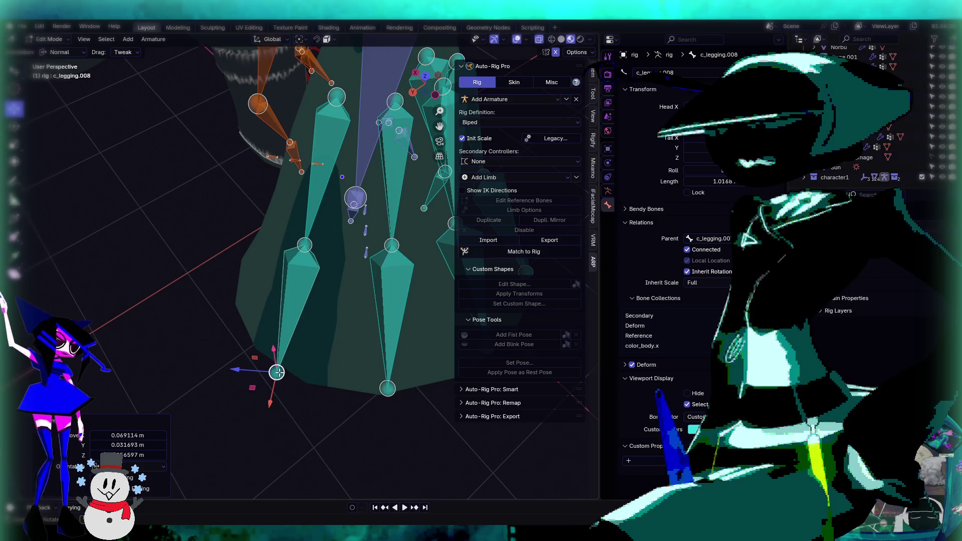
{"action": "left_click_drag", "start_coordinate": [278, 373], "coordinate": [282, 357]}
{"action": "mouse_move", "coordinate": [282, 357]}
{"action": "middle_mouse_down"}
{"action": "mouse_move", "coordinate": [312, 248]}
{"action": "mouse_move", "coordinate": [266, 258]}
{"action": "middle_mouse_up"}
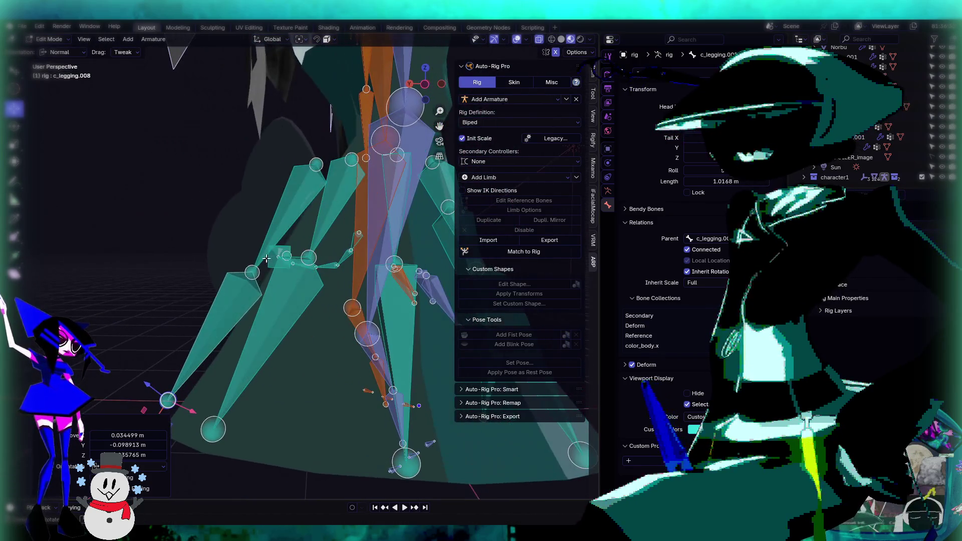
{"action": "left_click_drag", "start_coordinate": [251, 271], "coordinate": [258, 264]}
{"action": "mouse_move", "coordinate": [257, 269]}
{"action": "middle_mouse_down"}
{"action": "mouse_move", "coordinate": [339, 242]}
{"action": "mouse_move", "coordinate": [307, 210]}
{"action": "middle_mouse_up"}
Step: Nudge a skirt bone joint and adjust the skirt bone's roll angle
{"action": "left_click", "coordinate": [305, 208]}
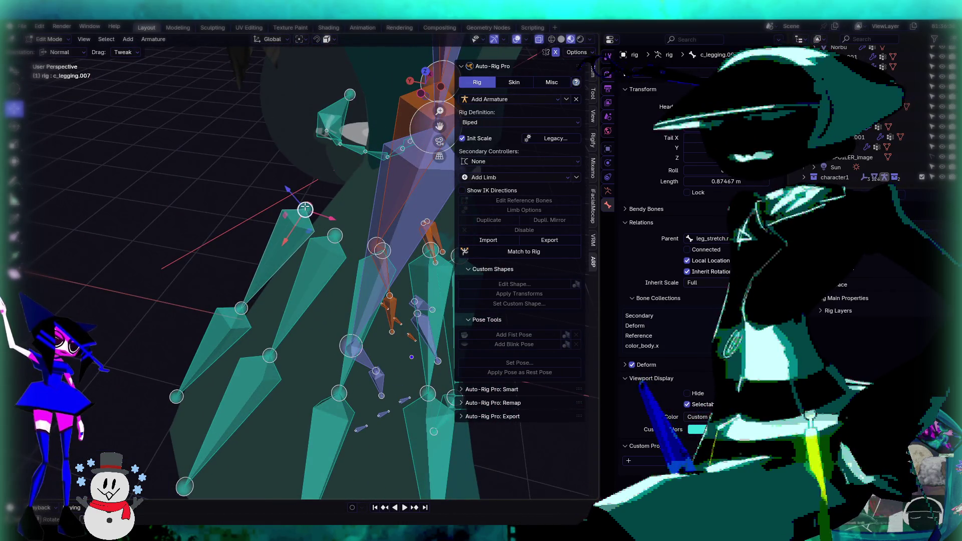
{"action": "left_click_drag", "start_coordinate": [305, 209], "coordinate": [309, 214]}
{"action": "middle_click_drag", "start_coordinate": [310, 215], "coordinate": [385, 209]}
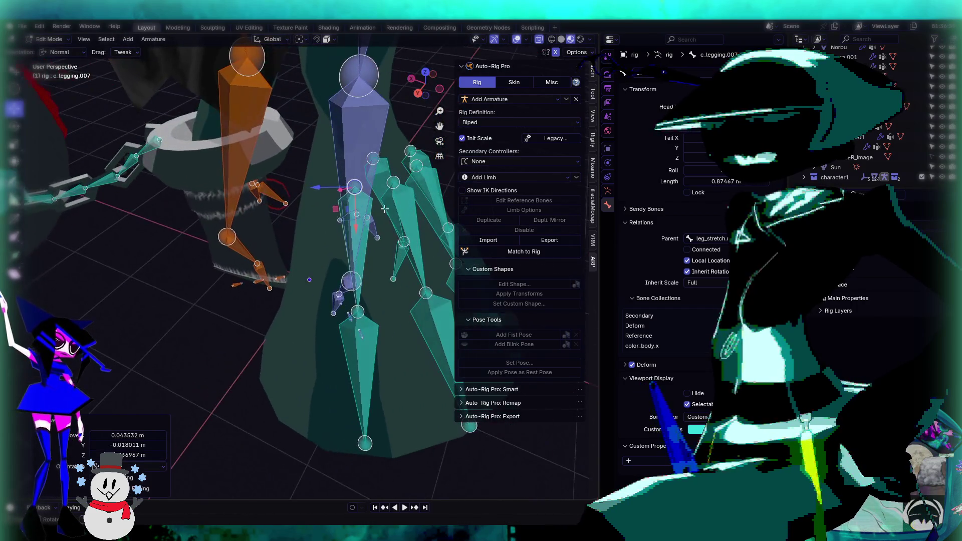
{"action": "mouse_move", "coordinate": [377, 264]}
{"action": "middle_mouse_down"}
{"action": "mouse_move", "coordinate": [350, 235]}
{"action": "mouse_move", "coordinate": [381, 215]}
{"action": "mouse_move", "coordinate": [591, 269]}
{"action": "middle_mouse_up"}
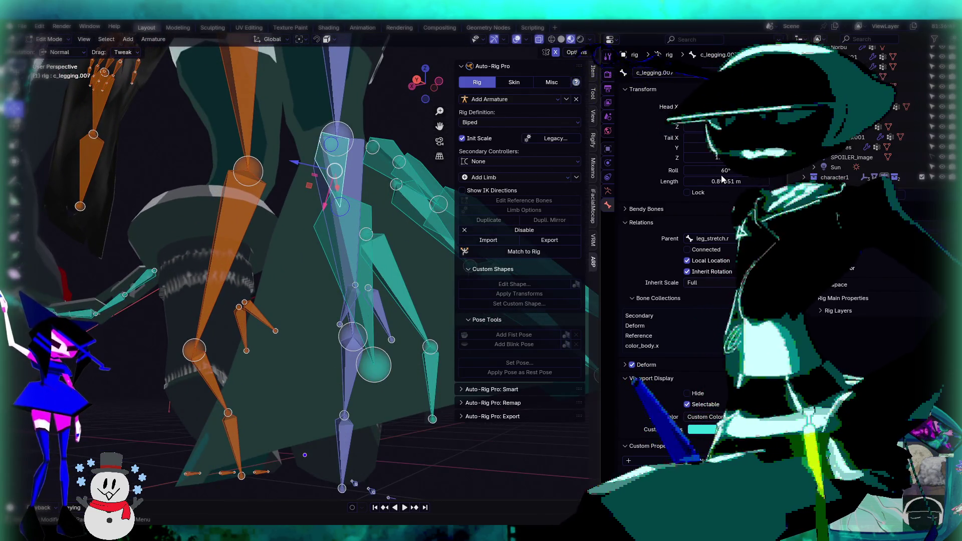
{"action": "mouse_move", "coordinate": [726, 170]}
{"action": "left_mouse_down"}
{"action": "mouse_move", "coordinate": [737, 170]}
{"action": "mouse_move", "coordinate": [720, 179]}
{"action": "left_mouse_up"}
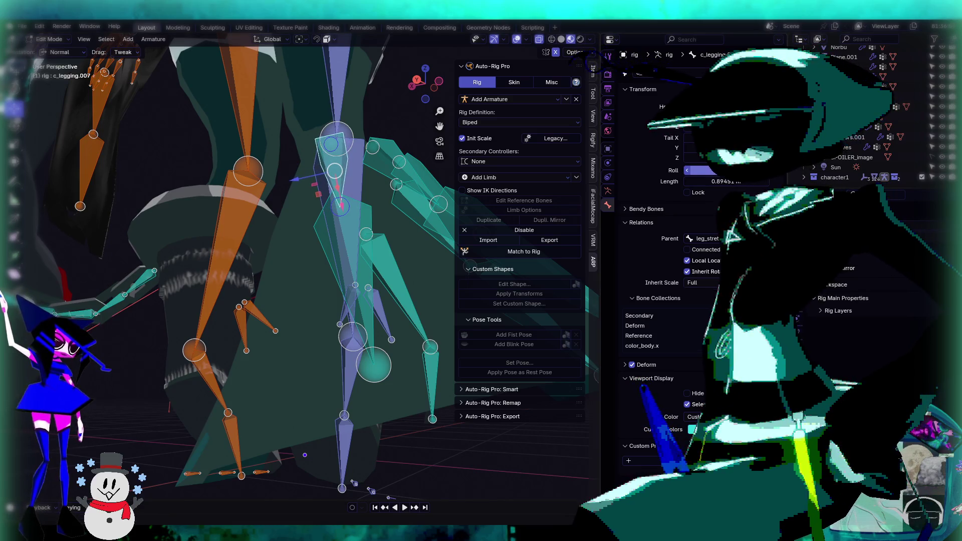
Step: Reorient the c_legging.008 skirt bone
{"action": "left_click", "coordinate": [353, 224]}
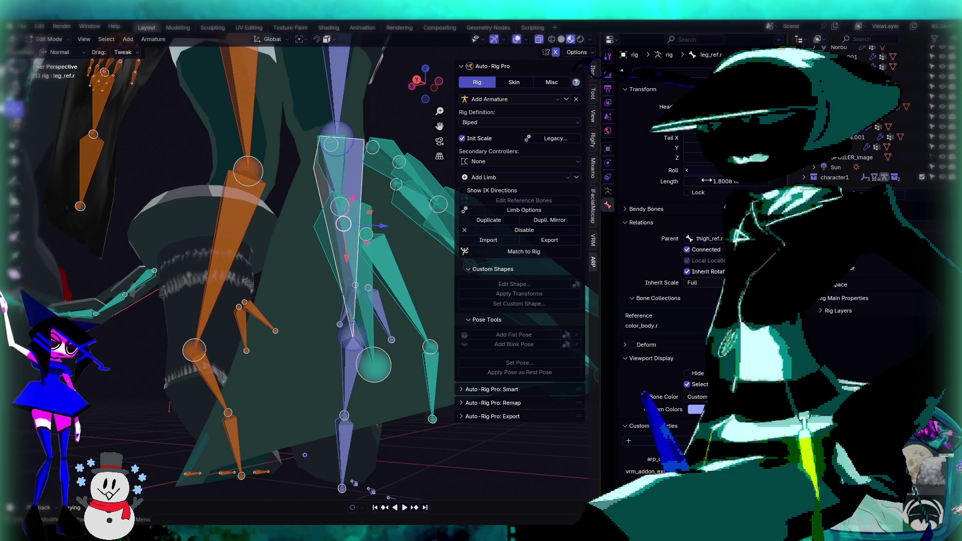
{"action": "middle_click_drag", "start_coordinate": [363, 270], "coordinate": [351, 280]}
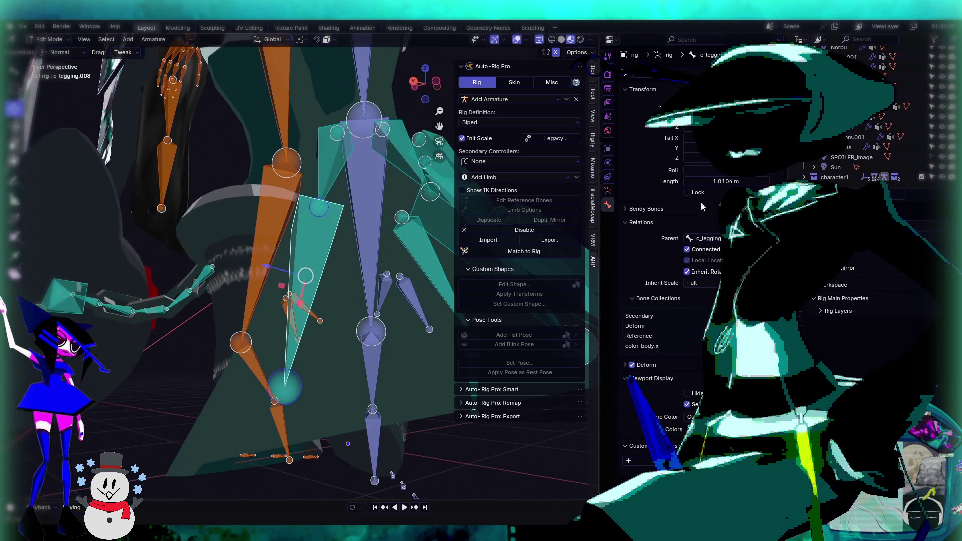
{"action": "left_click", "coordinate": [311, 280]}
{"action": "left_click_drag", "start_coordinate": [269, 259], "coordinate": [267, 279]}
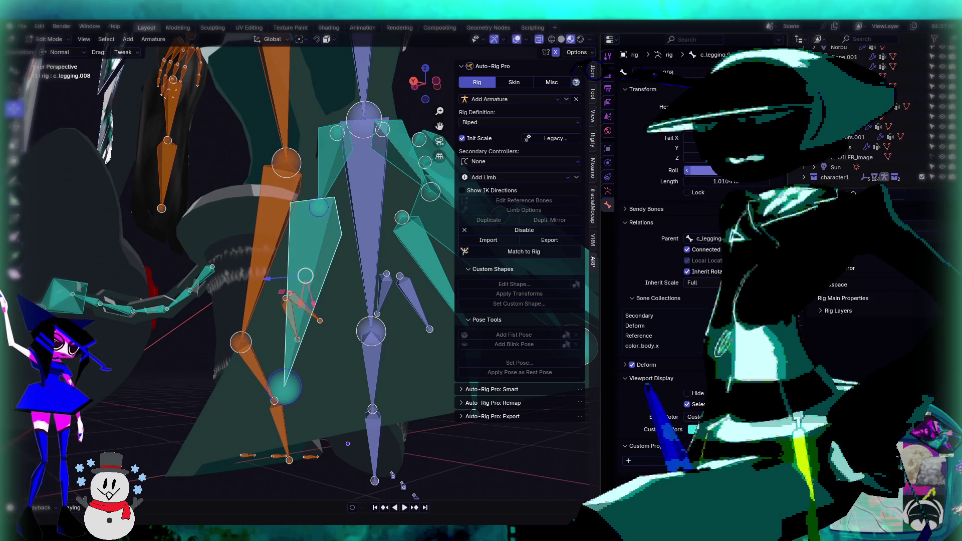
{"action": "mouse_move", "coordinate": [295, 189]}
{"action": "middle_mouse_down"}
{"action": "mouse_move", "coordinate": [301, 165]}
{"action": "mouse_move", "coordinate": [374, 256]}
{"action": "mouse_move", "coordinate": [402, 271]}
{"action": "mouse_move", "coordinate": [344, 275]}
{"action": "mouse_move", "coordinate": [319, 227]}
{"action": "mouse_move", "coordinate": [350, 180]}
{"action": "middle_mouse_up"}
Step: Select the c_legging.008 and c_legging.007 skirt bone chain
{"action": "left_click", "coordinate": [318, 211]}
{"action": "scroll", "coordinate": [317, 211], "scroll_direction": "up", "scroll_amount": 5}
{"action": "left_click", "coordinate": [362, 169]}
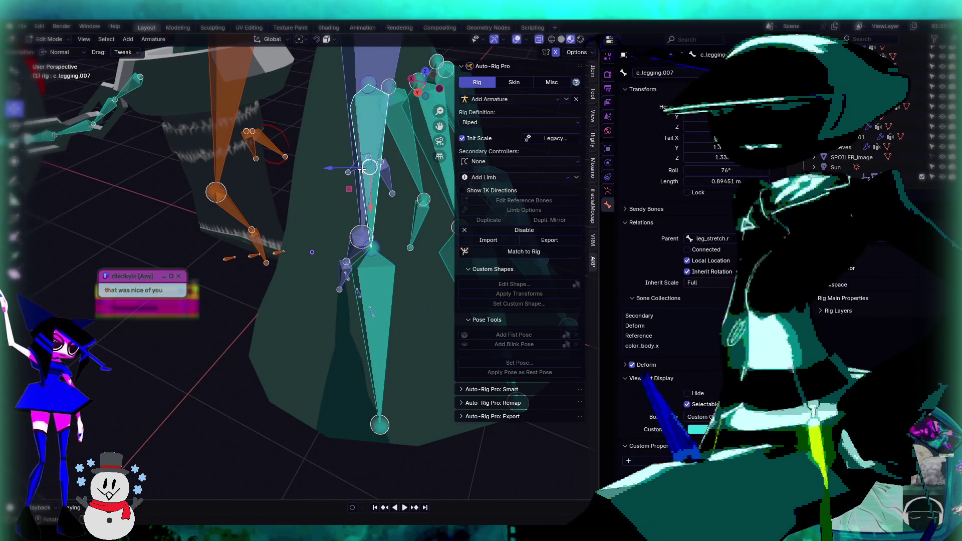
{"action": "left_click", "coordinate": [374, 316]}
{"action": "middle_click_drag", "start_coordinate": [314, 352], "coordinate": [379, 354]}
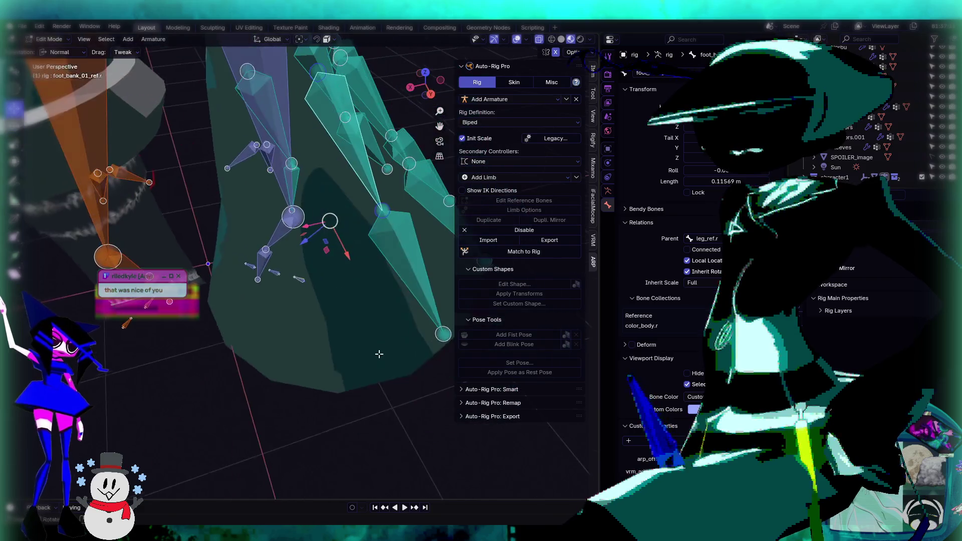
{"action": "left_click", "coordinate": [433, 291]}
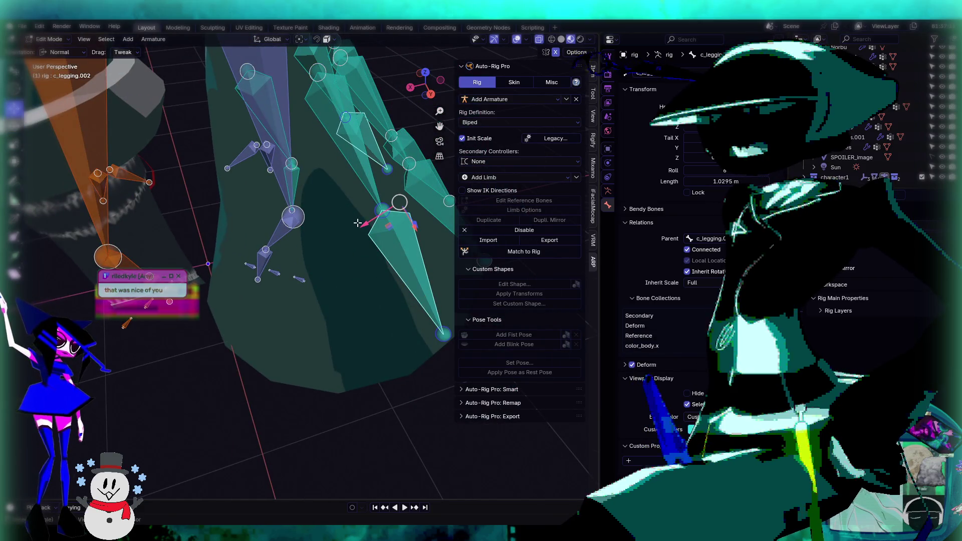
{"action": "middle_click_drag", "start_coordinate": [350, 226], "coordinate": [396, 251]}
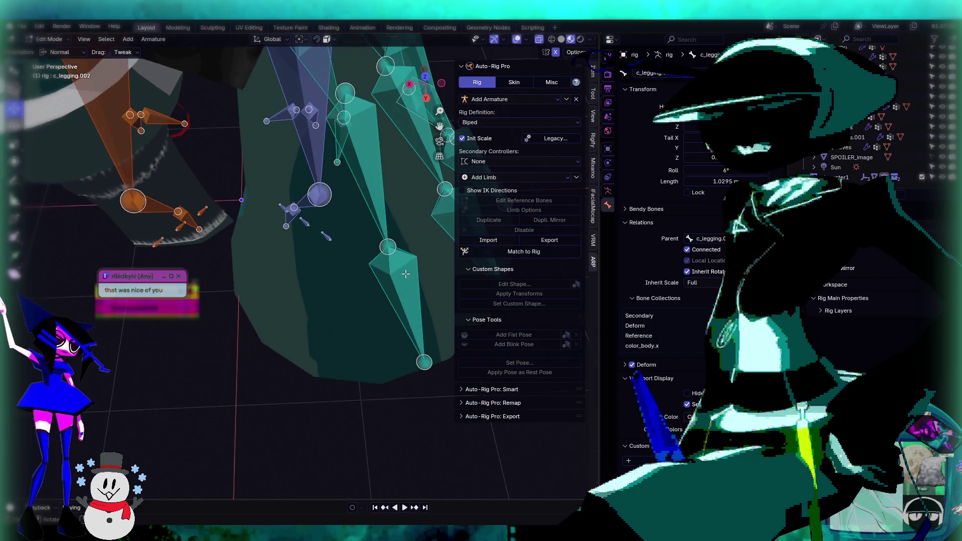
{"action": "left_click", "coordinate": [383, 190]}
Step: Duplicate the skirt bone chain with Shift+D and shift the copy into place
{"action": "key", "text": "shift+d"}
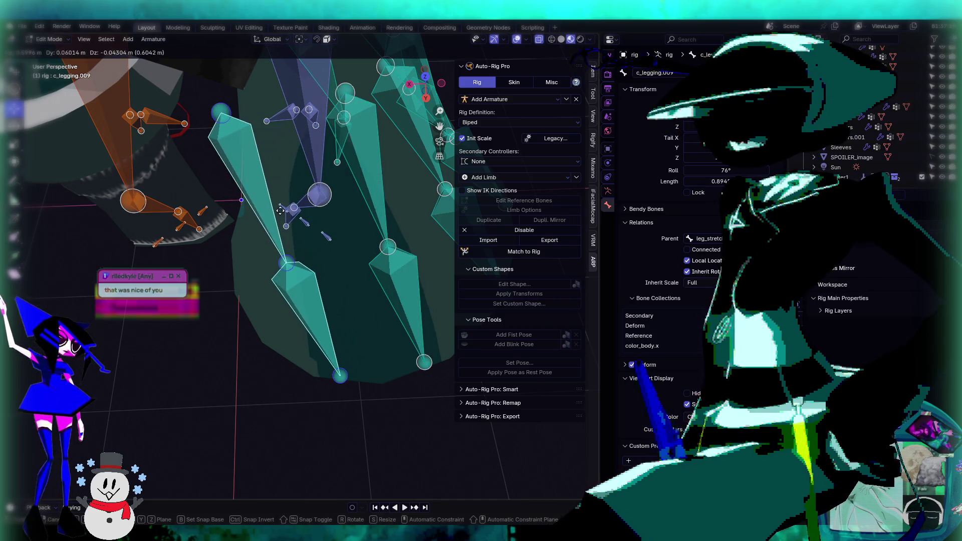
{"action": "left_click", "coordinate": [249, 203]}
{"action": "mouse_move", "coordinate": [248, 203]}
{"action": "middle_mouse_down"}
{"action": "mouse_move", "coordinate": [319, 228]}
{"action": "mouse_move", "coordinate": [237, 301]}
{"action": "middle_mouse_up"}
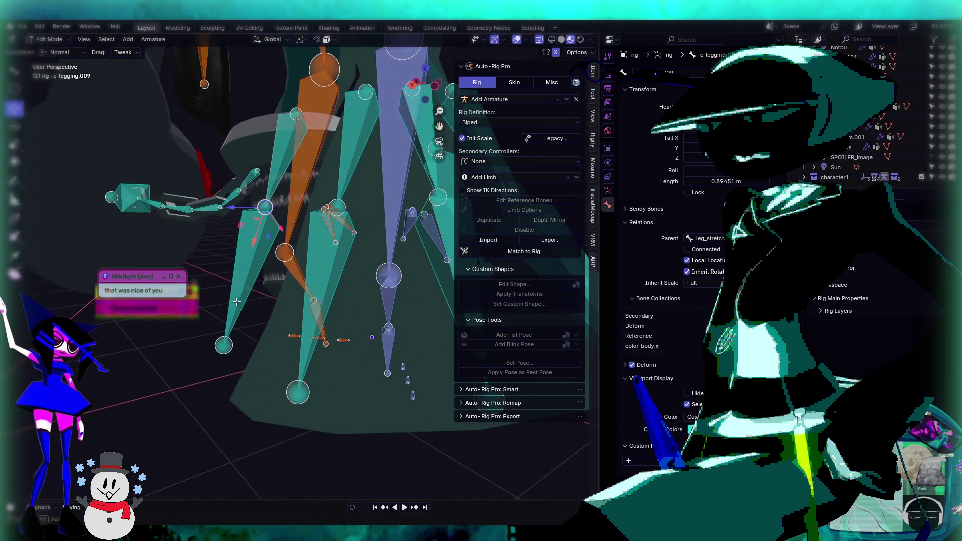
{"action": "left_click", "coordinate": [237, 257]}
{"action": "left_click", "coordinate": [284, 184], "text": "shift"}
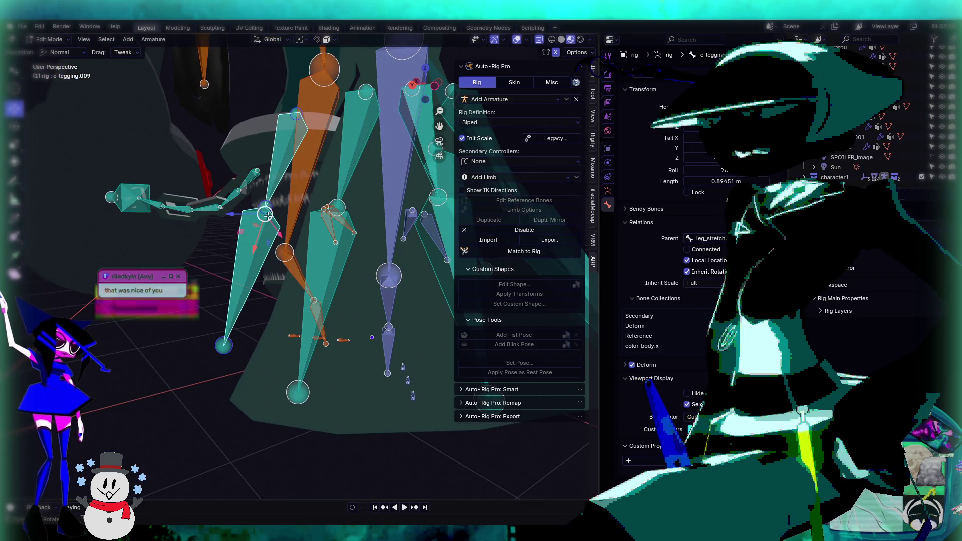
{"action": "key", "text": "g"}
{"action": "left_click", "coordinate": [273, 250]}
{"action": "middle_click_drag", "start_coordinate": [273, 251], "coordinate": [369, 303]}
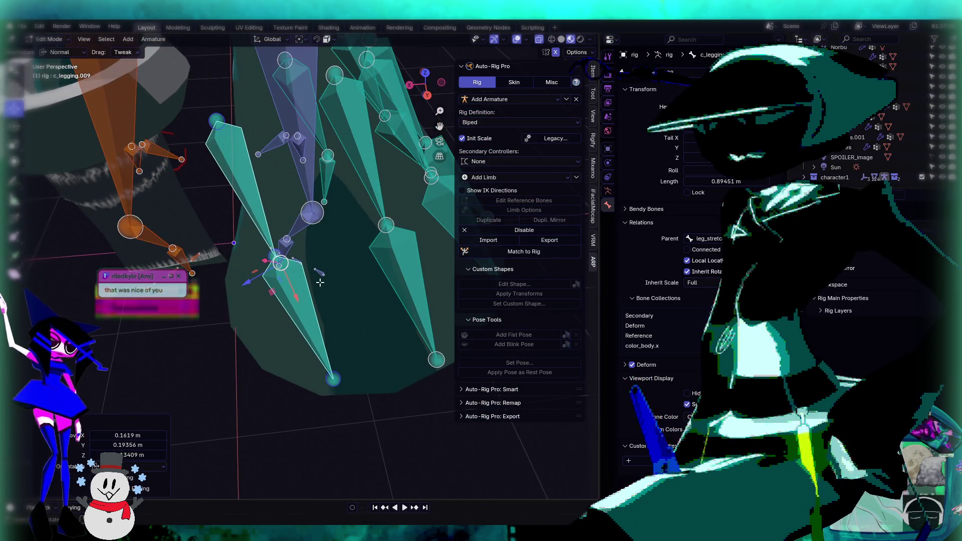
{"action": "key", "text": "g"}
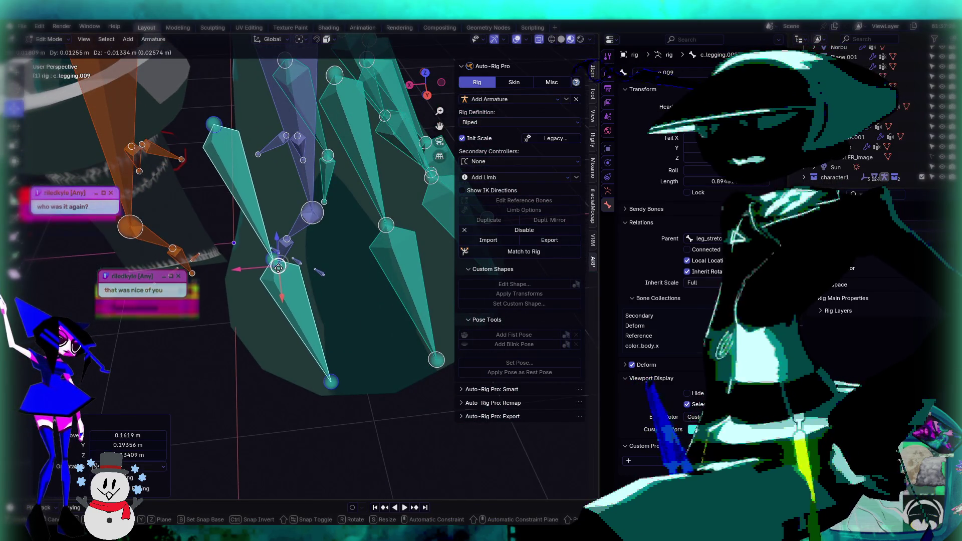
{"action": "left_click", "coordinate": [279, 267]}
Step: Move c_legging.009 and extrude a connected c_legging.010 from its tip
{"action": "left_click", "coordinate": [304, 323]}
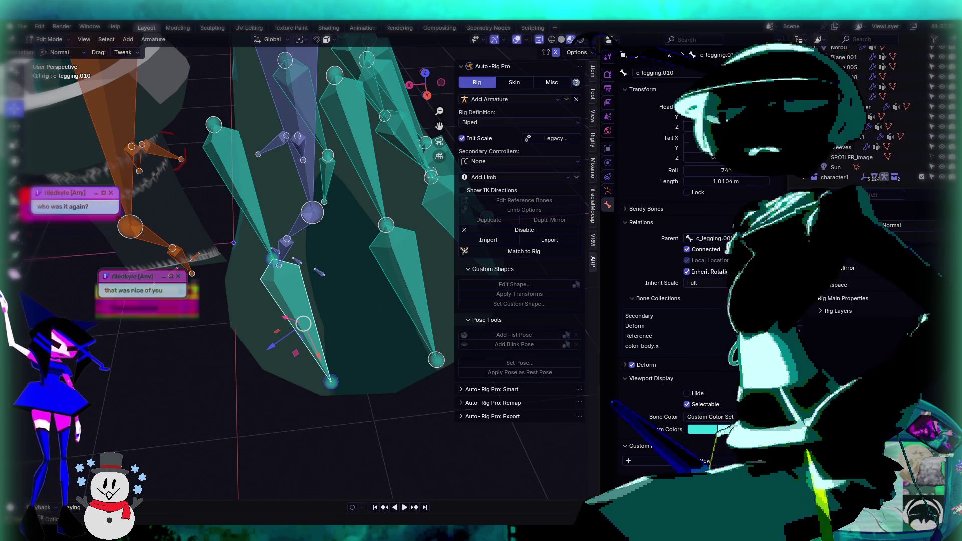
{"action": "mouse_move", "coordinate": [300, 295]}
{"action": "middle_mouse_down"}
{"action": "mouse_move", "coordinate": [313, 294]}
{"action": "mouse_move", "coordinate": [292, 275]}
{"action": "mouse_move", "coordinate": [309, 314]}
{"action": "mouse_move", "coordinate": [302, 276]}
{"action": "mouse_move", "coordinate": [357, 194]}
{"action": "middle_mouse_up"}
{"action": "left_click", "coordinate": [302, 276]}
{"action": "key", "text": "g"}
{"action": "left_click", "coordinate": [324, 258]}
{"action": "mouse_move", "coordinate": [406, 384]}
{"action": "middle_mouse_down"}
{"action": "mouse_move", "coordinate": [354, 350]}
{"action": "mouse_move", "coordinate": [346, 359]}
{"action": "middle_mouse_up"}
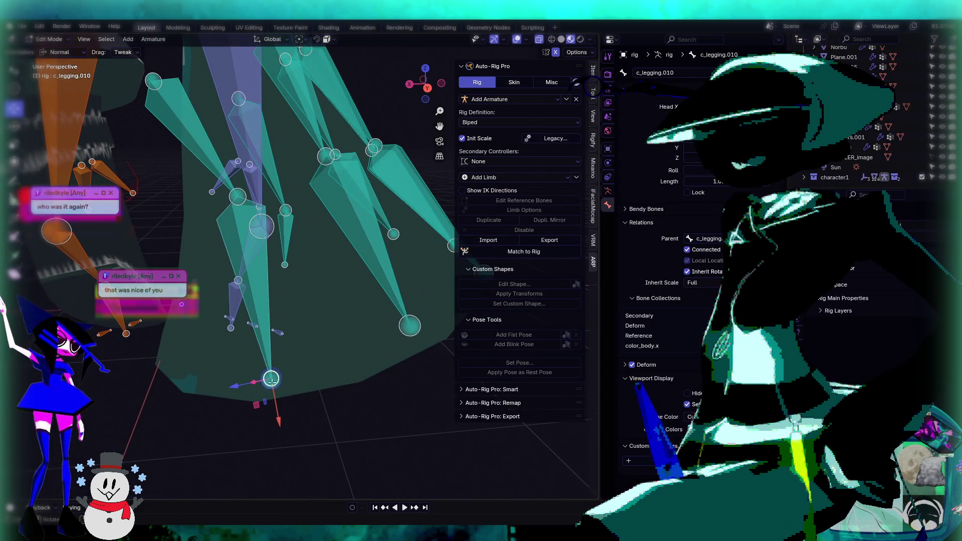
{"action": "key", "text": "e"}
{"action": "left_click", "coordinate": [264, 382]}
Step: Raise the c_legging.009 bone tip and shift it about 0.05 m along X
{"action": "middle_click_drag", "start_coordinate": [269, 252], "coordinate": [258, 275]}
{"action": "left_click", "coordinate": [210, 246]}
{"action": "middle_click_drag", "start_coordinate": [210, 245], "coordinate": [242, 265]}
{"action": "left_click_drag", "start_coordinate": [211, 256], "coordinate": [233, 250]}
{"action": "middle_click_drag", "start_coordinate": [233, 250], "coordinate": [305, 200]}
{"action": "left_click_drag", "start_coordinate": [280, 230], "coordinate": [279, 206]}
{"action": "left_click", "coordinate": [323, 190]}
{"action": "mouse_move", "coordinate": [323, 189]}
{"action": "middle_mouse_down"}
{"action": "mouse_move", "coordinate": [328, 224]}
{"action": "mouse_move", "coordinate": [305, 243]}
{"action": "middle_mouse_up"}
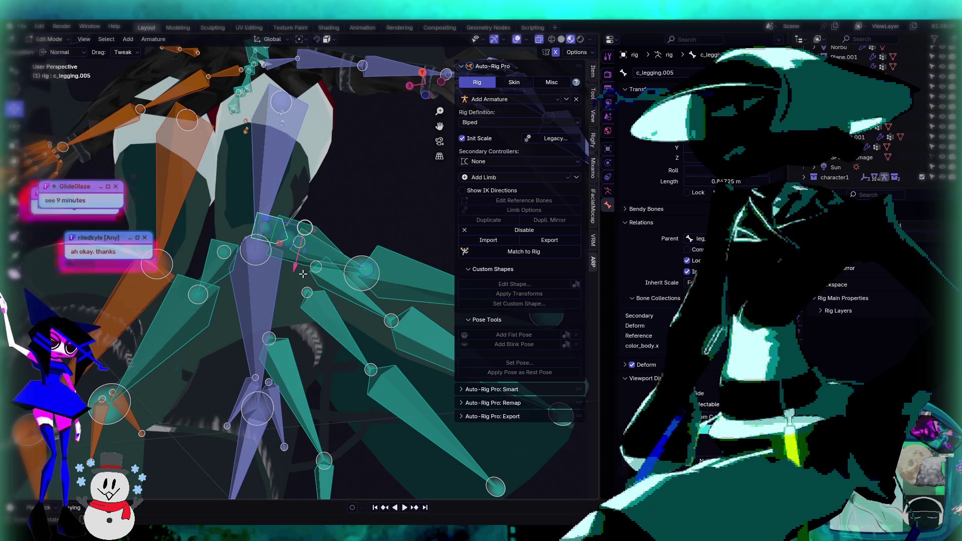
{"action": "left_click_drag", "start_coordinate": [299, 265], "coordinate": [363, 273]}
{"action": "mouse_move", "coordinate": [363, 273]}
{"action": "middle_mouse_down"}
{"action": "mouse_move", "coordinate": [292, 300]}
{"action": "mouse_move", "coordinate": [195, 281]}
{"action": "middle_mouse_up"}
Step: Slightly reposition the c_legging.008 bone
{"action": "left_click", "coordinate": [195, 279]}
{"action": "left_click_drag", "start_coordinate": [195, 279], "coordinate": [201, 285]}
{"action": "mouse_move", "coordinate": [201, 286]}
{"action": "middle_mouse_down"}
{"action": "mouse_move", "coordinate": [335, 270]}
{"action": "mouse_move", "coordinate": [386, 288]}
{"action": "middle_mouse_up"}
{"action": "mouse_move", "coordinate": [324, 236]}
{"action": "middle_mouse_down"}
{"action": "mouse_move", "coordinate": [311, 233]}
{"action": "mouse_move", "coordinate": [350, 235]}
{"action": "middle_mouse_up"}
Step: Reduce c_legging.009's roll from 70° to 66°
{"action": "left_click", "coordinate": [311, 233]}
{"action": "left_click_drag", "start_coordinate": [729, 173], "coordinate": [711, 173]}
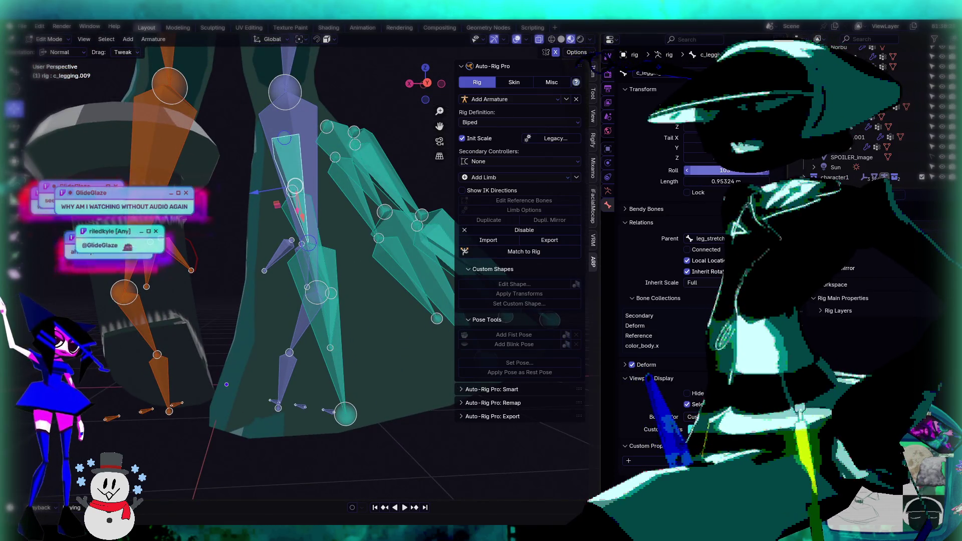
{"action": "middle_click_drag", "start_coordinate": [332, 311], "coordinate": [328, 241]}
{"action": "scroll", "coordinate": [336, 281], "scroll_direction": "up", "scroll_amount": 2}
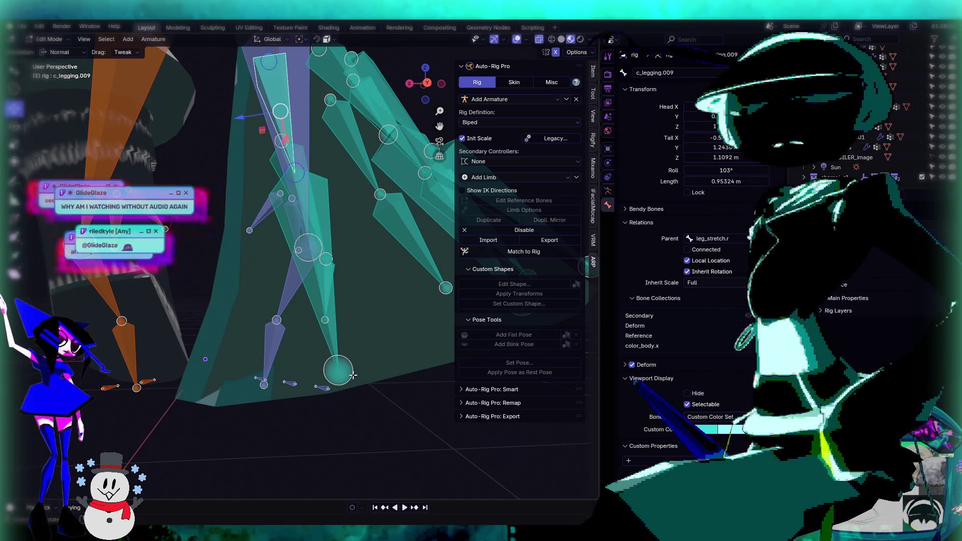
Step: Adjust the roll of c_legging.010 in Bone properties
{"action": "left_click", "coordinate": [326, 317]}
{"action": "middle_click_drag", "start_coordinate": [352, 336], "coordinate": [301, 196]}
{"action": "left_click", "coordinate": [295, 196]}
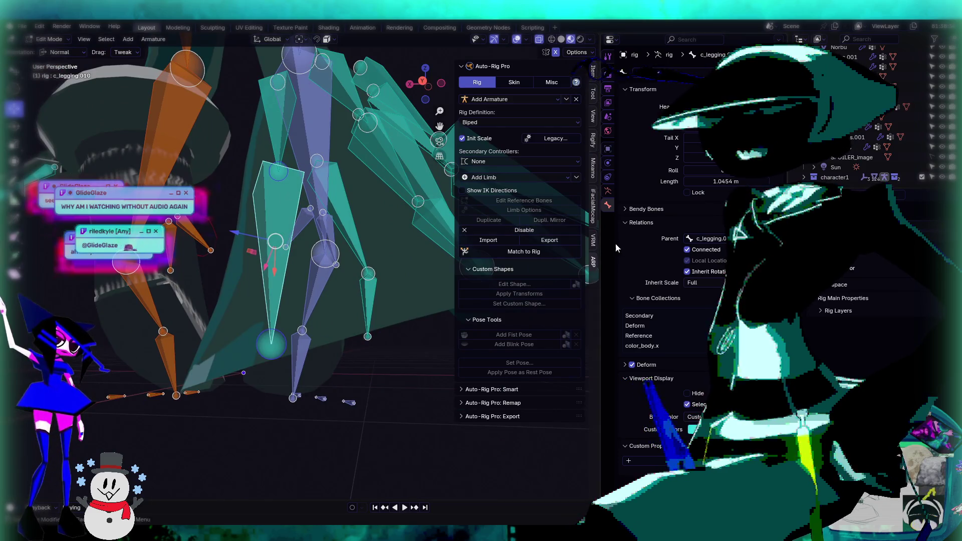
{"action": "left_click_drag", "start_coordinate": [726, 171], "coordinate": [767, 170]}
{"action": "mouse_move", "coordinate": [351, 190]}
{"action": "middle_mouse_down"}
{"action": "mouse_move", "coordinate": [326, 170]}
{"action": "mouse_move", "coordinate": [288, 178]}
{"action": "mouse_move", "coordinate": [293, 192]}
{"action": "mouse_move", "coordinate": [282, 181]}
{"action": "middle_mouse_up"}
{"action": "left_click", "coordinate": [307, 183]}
{"action": "left_click", "coordinate": [282, 181]}
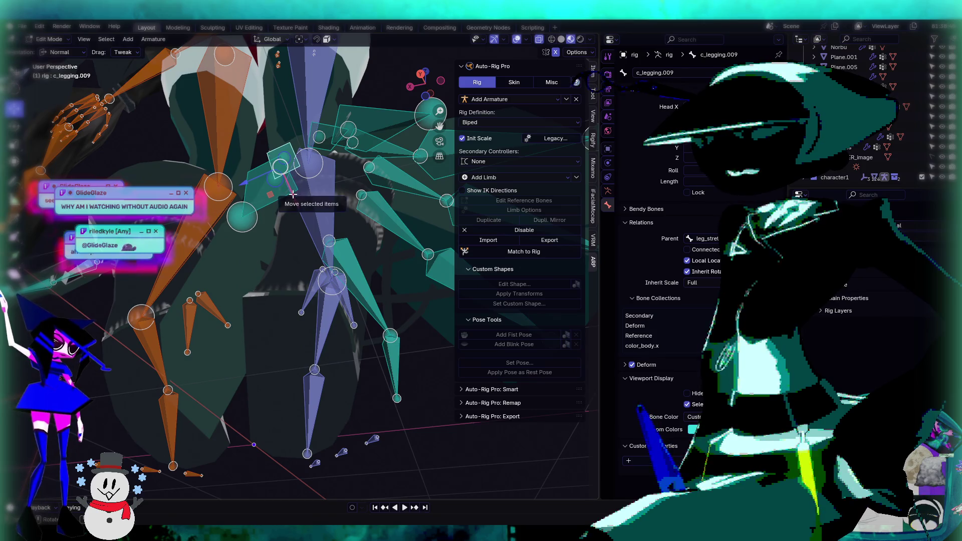
Step: Move c_legging.010's tip along Z down to the skirt's lower hem
{"action": "left_click", "coordinate": [249, 229]}
{"action": "left_click_drag", "start_coordinate": [249, 229], "coordinate": [248, 229]}
{"action": "mouse_move", "coordinate": [247, 229]}
{"action": "middle_mouse_down"}
{"action": "mouse_move", "coordinate": [312, 282]}
{"action": "mouse_move", "coordinate": [303, 293]}
{"action": "mouse_move", "coordinate": [315, 320]}
{"action": "middle_mouse_up"}
{"action": "left_click", "coordinate": [299, 248]}
{"action": "mouse_move", "coordinate": [300, 248]}
{"action": "middle_mouse_down"}
{"action": "mouse_move", "coordinate": [291, 297]}
{"action": "mouse_move", "coordinate": [326, 300]}
{"action": "mouse_move", "coordinate": [347, 326]}
{"action": "mouse_move", "coordinate": [335, 329]}
{"action": "middle_mouse_up"}
{"action": "left_click", "coordinate": [309, 301]}
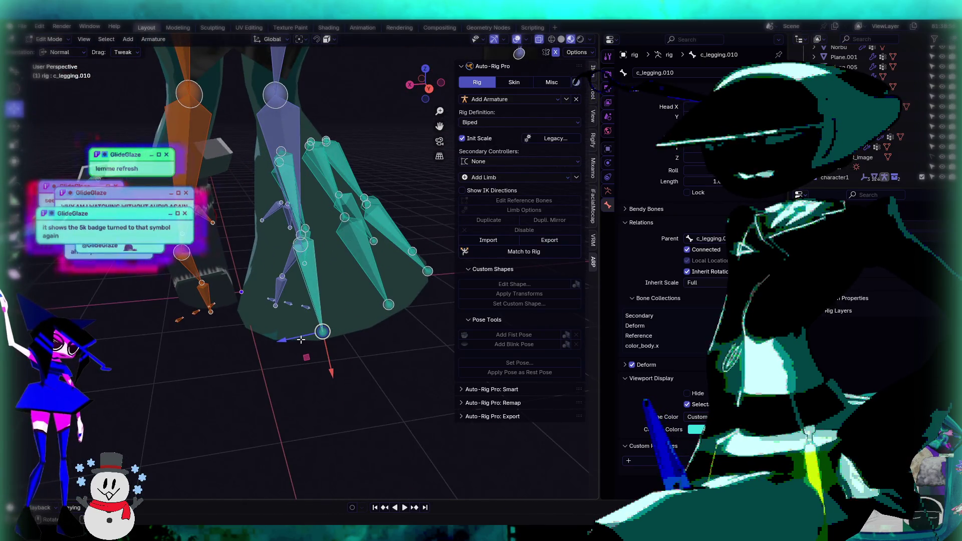
{"action": "key", "text": "g"}
{"action": "key", "text": "z"}
{"action": "left_click", "coordinate": [380, 383]}
Step: Rebuild the control rig from the edited reference bones with Match to Rig
{"action": "mouse_move", "coordinate": [380, 383]}
{"action": "middle_mouse_down"}
{"action": "mouse_move", "coordinate": [334, 287]}
{"action": "mouse_move", "coordinate": [285, 328]}
{"action": "middle_mouse_up"}
{"action": "scroll", "coordinate": [252, 377], "scroll_direction": "down", "scroll_amount": 5}
{"action": "middle_click_drag", "start_coordinate": [252, 377], "coordinate": [326, 115]}
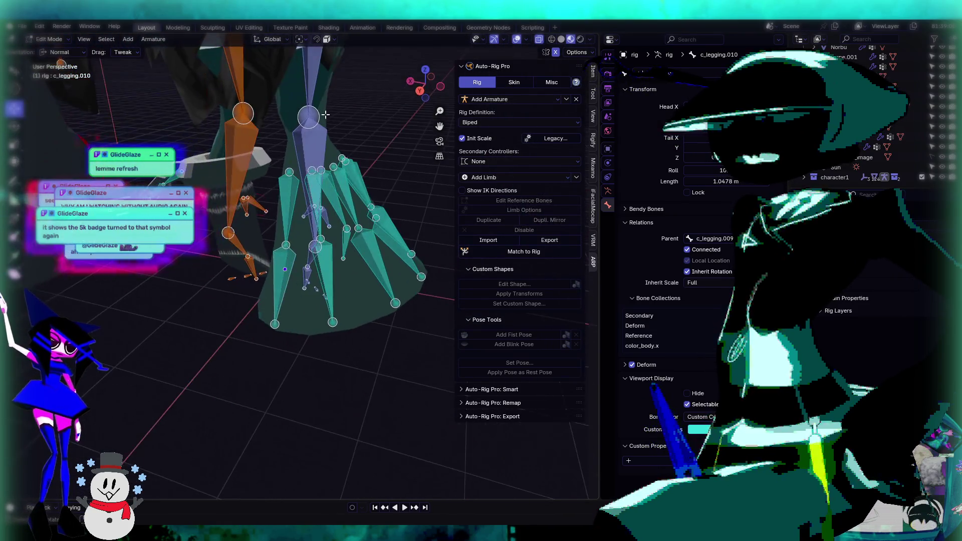
{"action": "left_click", "coordinate": [523, 253]}
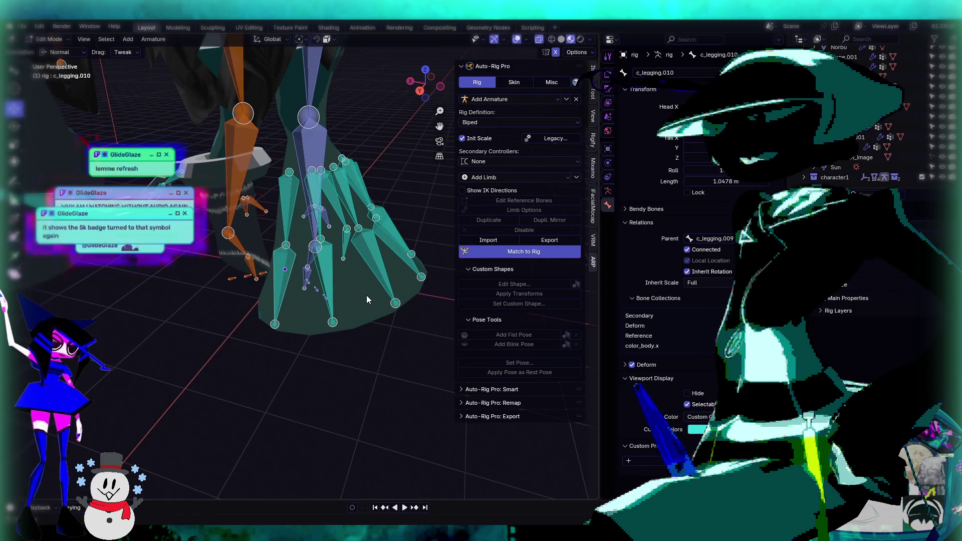
Step: Orbit around the rebuilt rig to view the legs and the side of the waist
{"action": "mouse_move", "coordinate": [366, 296]}
{"action": "middle_mouse_down"}
{"action": "mouse_move", "coordinate": [318, 269]}
{"action": "mouse_move", "coordinate": [176, 260]}
{"action": "mouse_move", "coordinate": [350, 232]}
{"action": "mouse_move", "coordinate": [432, 236]}
{"action": "mouse_move", "coordinate": [232, 232]}
{"action": "mouse_move", "coordinate": [486, 276]}
{"action": "mouse_move", "coordinate": [539, 269]}
{"action": "middle_mouse_up"}
{"action": "scroll", "coordinate": [320, 273], "scroll_direction": "up", "scroll_amount": 4}
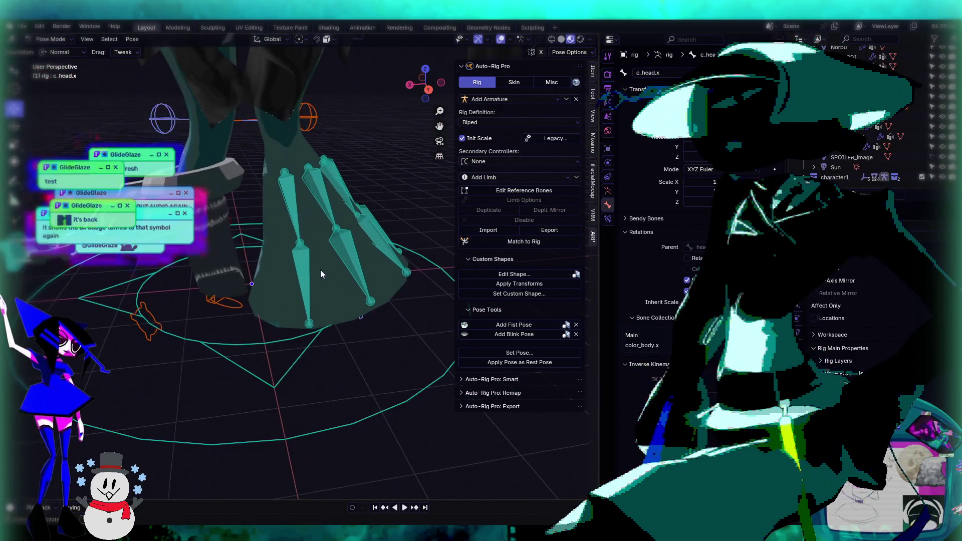
{"action": "scroll", "coordinate": [342, 260], "scroll_direction": "down", "scroll_amount": 5}
{"action": "mouse_move", "coordinate": [342, 261]}
{"action": "middle_mouse_down"}
{"action": "mouse_move", "coordinate": [274, 244]}
{"action": "mouse_move", "coordinate": [313, 244]}
{"action": "mouse_move", "coordinate": [342, 312]}
{"action": "mouse_move", "coordinate": [343, 290]}
{"action": "middle_mouse_up"}
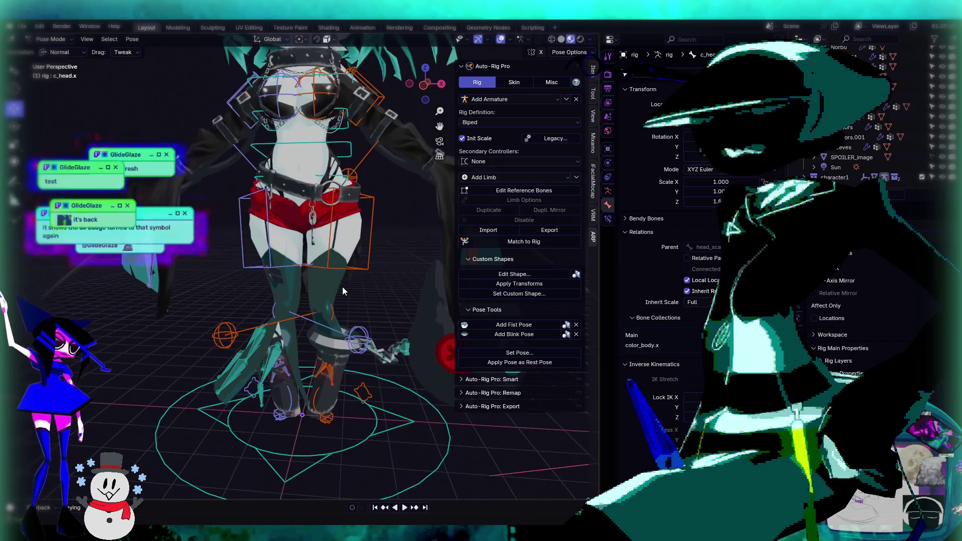
{"action": "scroll", "coordinate": [306, 218], "scroll_direction": "up", "scroll_amount": 5}
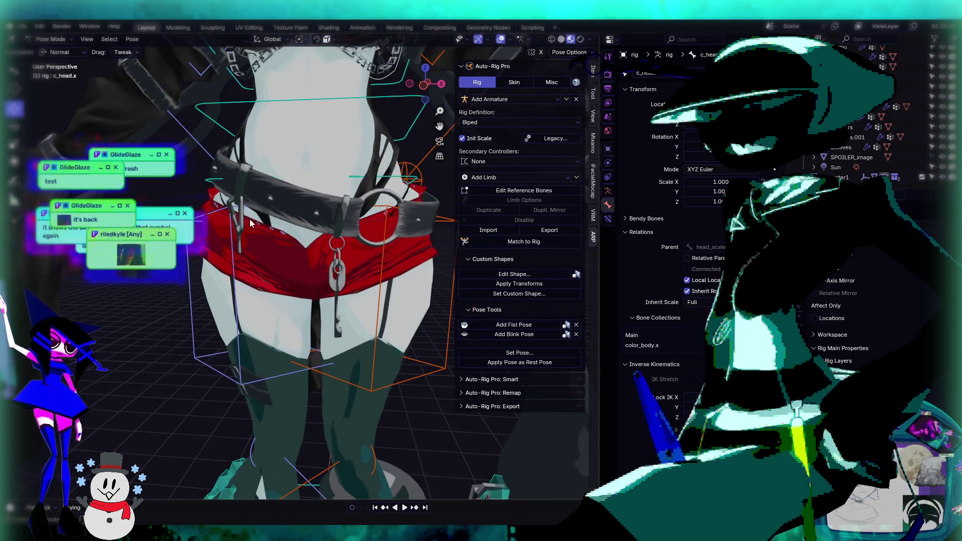
{"action": "mouse_move", "coordinate": [245, 228]}
{"action": "middle_mouse_down"}
{"action": "mouse_move", "coordinate": [231, 188]}
{"action": "mouse_move", "coordinate": [301, 210]}
{"action": "mouse_move", "coordinate": [385, 212]}
{"action": "mouse_move", "coordinate": [353, 220]}
{"action": "middle_mouse_up"}
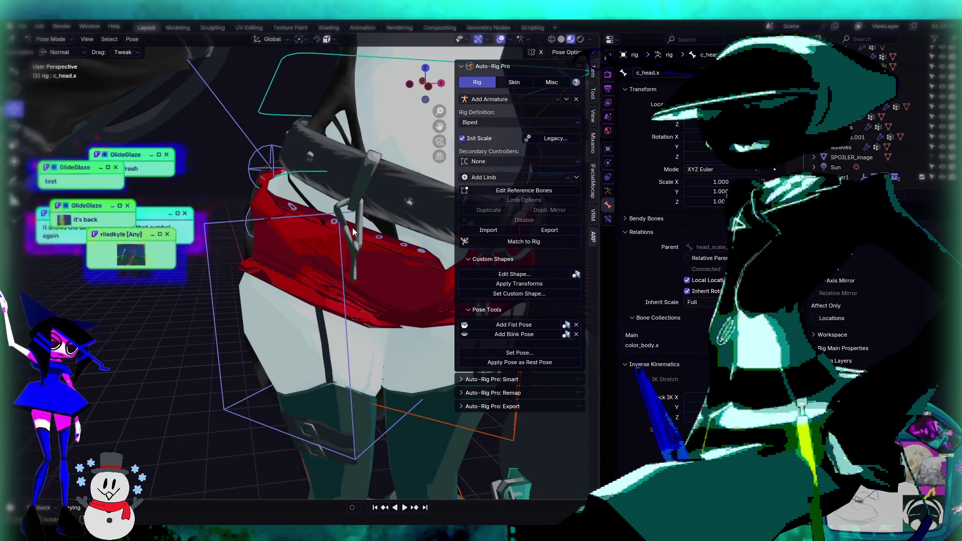
Step: Inspect the belt, shorts and leg bones, then select skirt bone c_legging.010
{"action": "middle_click_drag", "start_coordinate": [355, 256], "coordinate": [294, 243]}
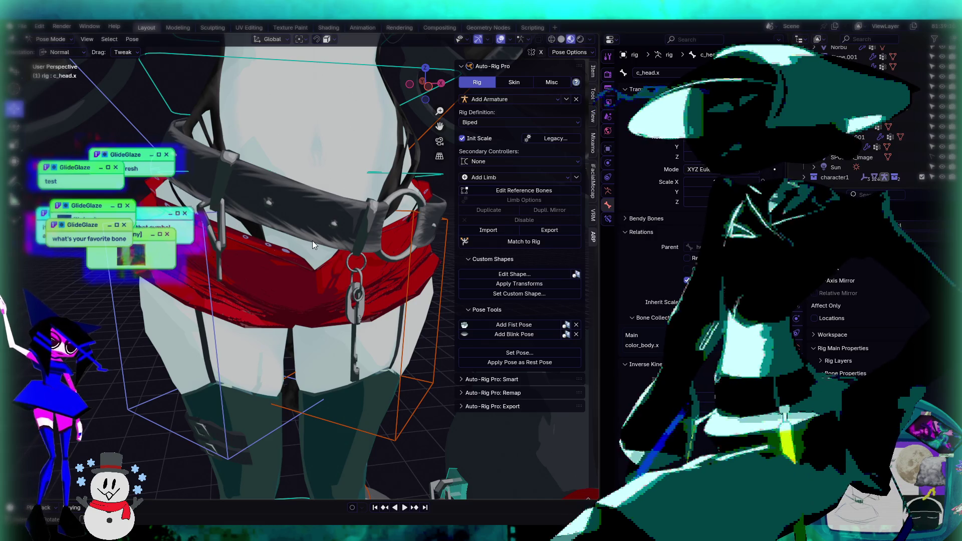
{"action": "scroll", "coordinate": [312, 241], "scroll_direction": "down", "scroll_amount": 5}
{"action": "scroll", "coordinate": [361, 250], "scroll_direction": "up", "scroll_amount": 4}
{"action": "mouse_move", "coordinate": [381, 248]}
{"action": "middle_mouse_down"}
{"action": "mouse_move", "coordinate": [281, 269]}
{"action": "mouse_move", "coordinate": [368, 265]}
{"action": "mouse_move", "coordinate": [234, 256]}
{"action": "mouse_move", "coordinate": [303, 235]}
{"action": "mouse_move", "coordinate": [293, 275]}
{"action": "mouse_move", "coordinate": [297, 211]}
{"action": "middle_mouse_up"}
{"action": "scroll", "coordinate": [297, 210], "scroll_direction": "up", "scroll_amount": 5}
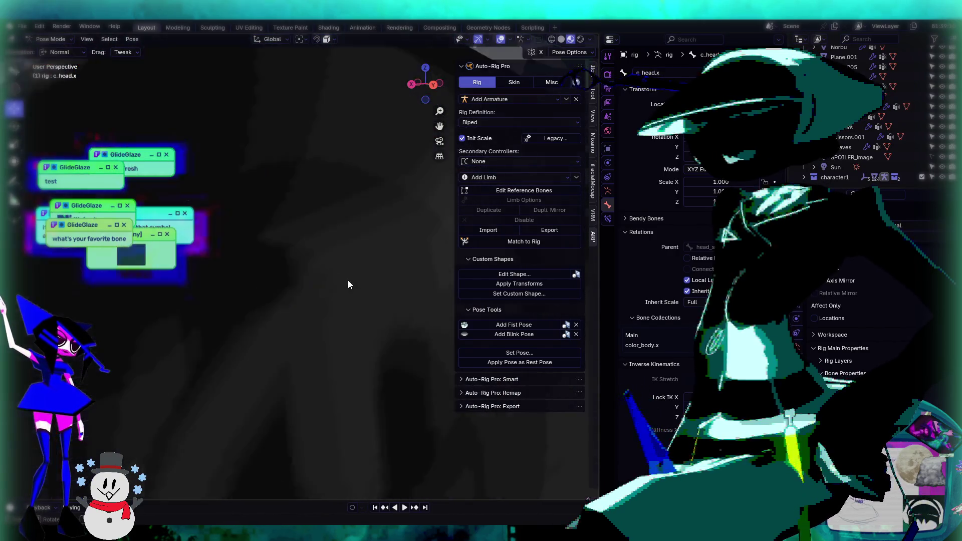
{"action": "scroll", "coordinate": [319, 271], "scroll_direction": "down", "scroll_amount": 10}
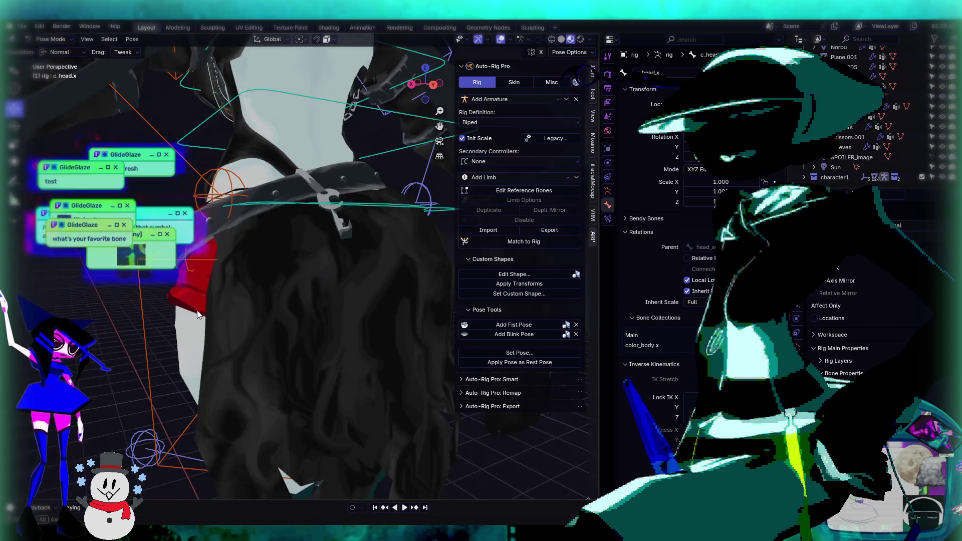
{"action": "scroll", "coordinate": [308, 296], "scroll_direction": "up", "scroll_amount": 5}
{"action": "mouse_move", "coordinate": [308, 296]}
{"action": "middle_mouse_down"}
{"action": "mouse_move", "coordinate": [260, 235]}
{"action": "mouse_move", "coordinate": [446, 232]}
{"action": "mouse_move", "coordinate": [312, 236]}
{"action": "mouse_move", "coordinate": [347, 246]}
{"action": "mouse_move", "coordinate": [405, 311]}
{"action": "middle_mouse_up"}
{"action": "left_click", "coordinate": [312, 231]}
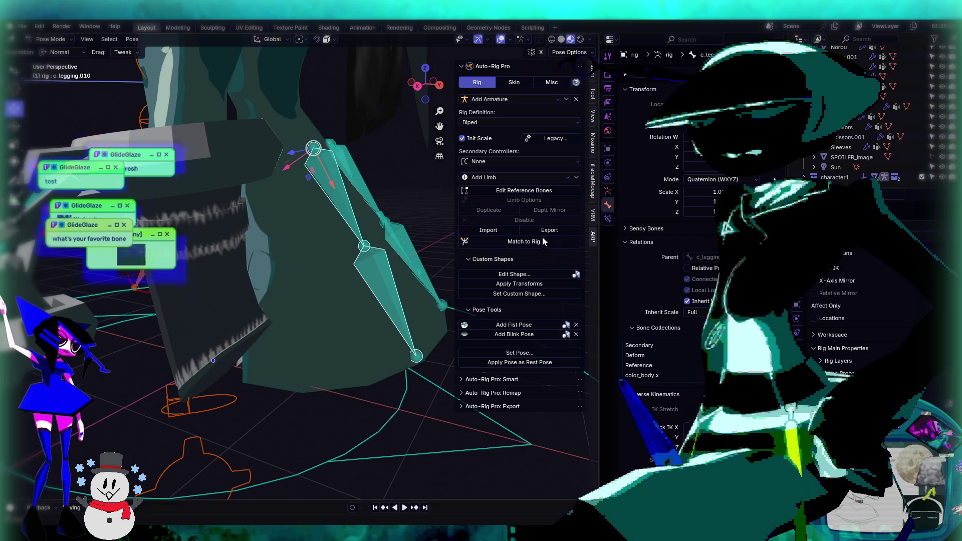
Step: Select c_legging.009, then move the c_legging.012 bone tip down and slightly left along the skirt
{"action": "left_click", "coordinate": [514, 193]}
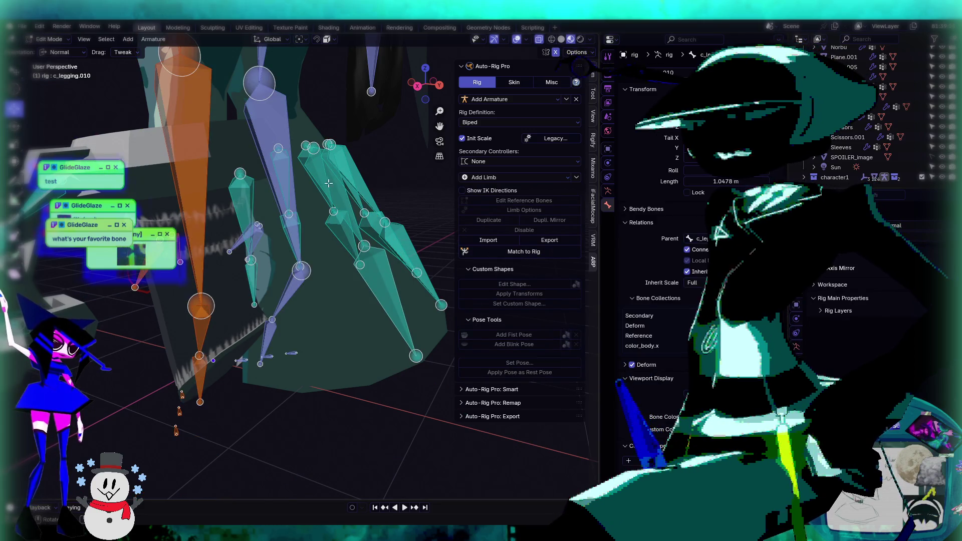
{"action": "mouse_move", "coordinate": [362, 280]}
{"action": "middle_mouse_down"}
{"action": "mouse_move", "coordinate": [305, 221]}
{"action": "mouse_move", "coordinate": [321, 251]}
{"action": "mouse_move", "coordinate": [350, 244]}
{"action": "middle_mouse_up"}
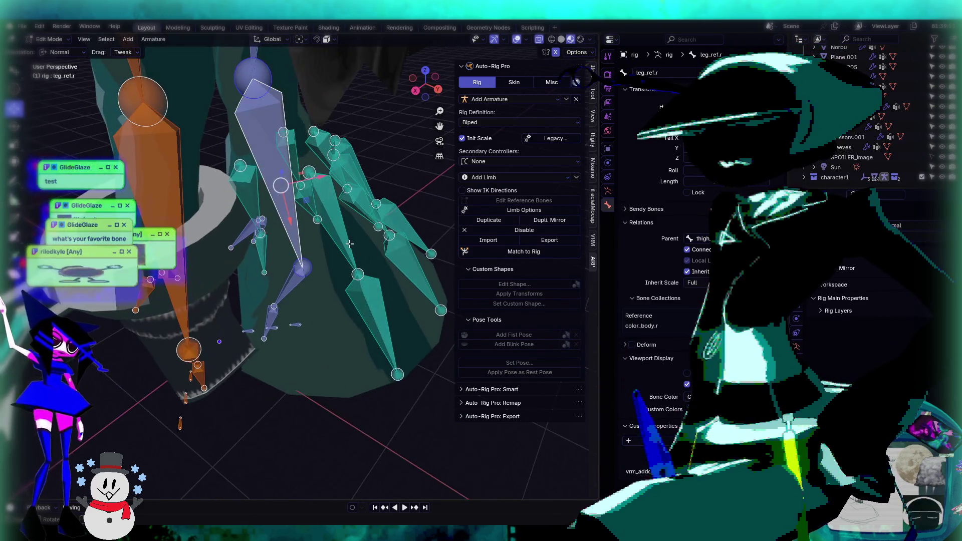
{"action": "left_click", "coordinate": [361, 275]}
{"action": "left_click", "coordinate": [391, 339]}
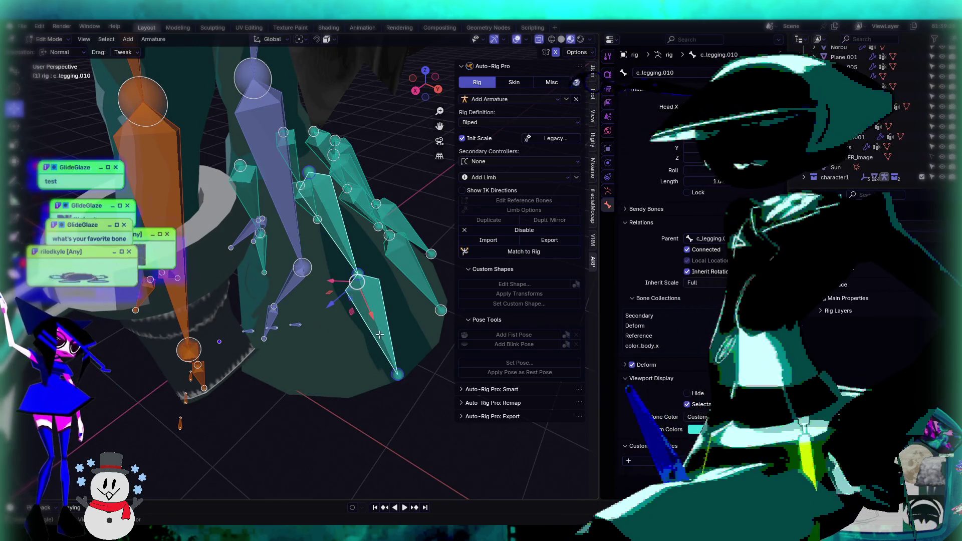
{"action": "key", "text": "g"}
{"action": "left_click", "coordinate": [305, 354]}
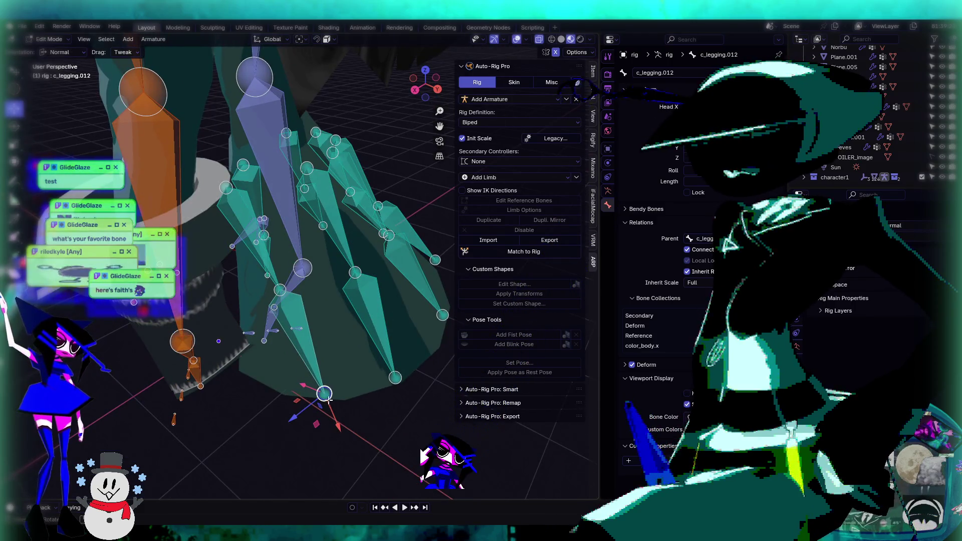
{"action": "key", "text": "g"}
{"action": "left_click", "coordinate": [327, 419]}
Step: Nudge the c_legging.011 bone tip and reposition the nearby leg-bone joints
{"action": "mouse_move", "coordinate": [289, 292]}
{"action": "middle_mouse_down"}
{"action": "mouse_move", "coordinate": [280, 242]}
{"action": "mouse_move", "coordinate": [320, 310]}
{"action": "mouse_move", "coordinate": [267, 143]}
{"action": "middle_mouse_up"}
{"action": "left_click", "coordinate": [279, 242]}
{"action": "key", "text": "g"}
{"action": "left_click", "coordinate": [294, 244]}
{"action": "mouse_move", "coordinate": [226, 181]}
{"action": "middle_mouse_down"}
{"action": "mouse_move", "coordinate": [224, 167]}
{"action": "mouse_move", "coordinate": [275, 156]}
{"action": "mouse_move", "coordinate": [301, 144]}
{"action": "mouse_move", "coordinate": [304, 129]}
{"action": "middle_mouse_up"}
{"action": "key", "text": "g"}
{"action": "left_click", "coordinate": [258, 165]}
{"action": "left_click_drag", "start_coordinate": [268, 159], "coordinate": [278, 162]}
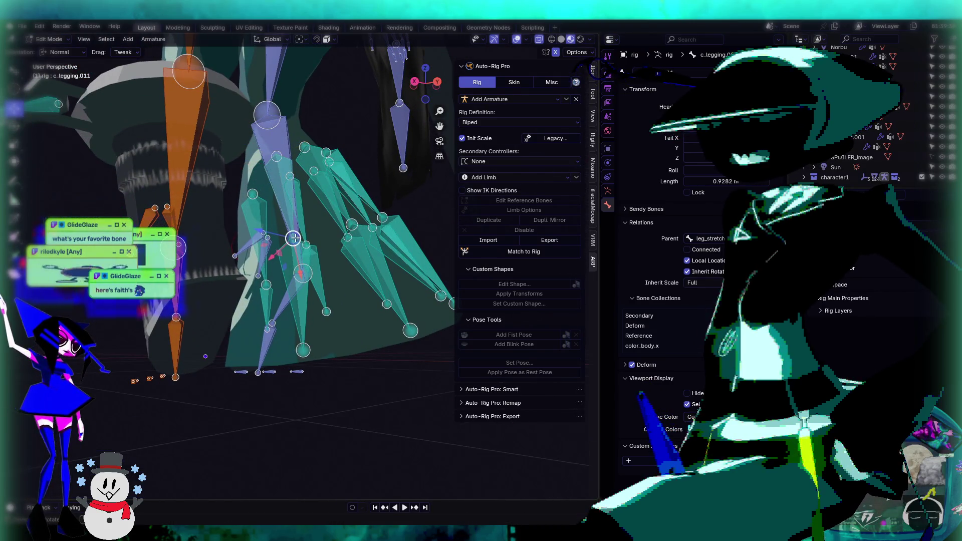
{"action": "left_click_drag", "start_coordinate": [294, 239], "coordinate": [289, 236]}
{"action": "middle_click_drag", "start_coordinate": [288, 237], "coordinate": [421, 216]}
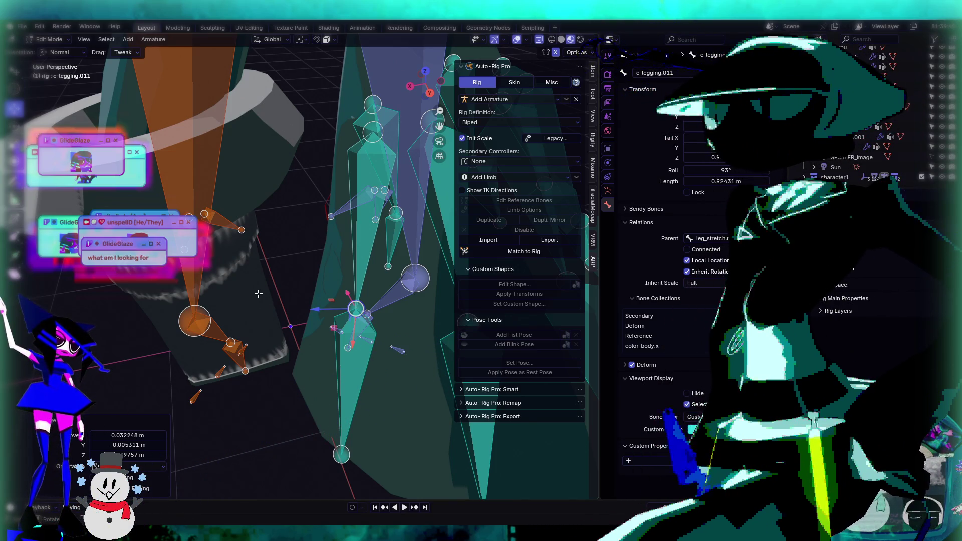
Step: Inspect the leg rig from several angles, then switch the armature to Pose Mode
{"action": "mouse_move", "coordinate": [258, 293]}
{"action": "middle_mouse_down"}
{"action": "mouse_move", "coordinate": [274, 256]}
{"action": "mouse_move", "coordinate": [251, 234]}
{"action": "mouse_move", "coordinate": [340, 229]}
{"action": "middle_mouse_up"}
{"action": "scroll", "coordinate": [339, 276], "scroll_direction": "up", "scroll_amount": 5}
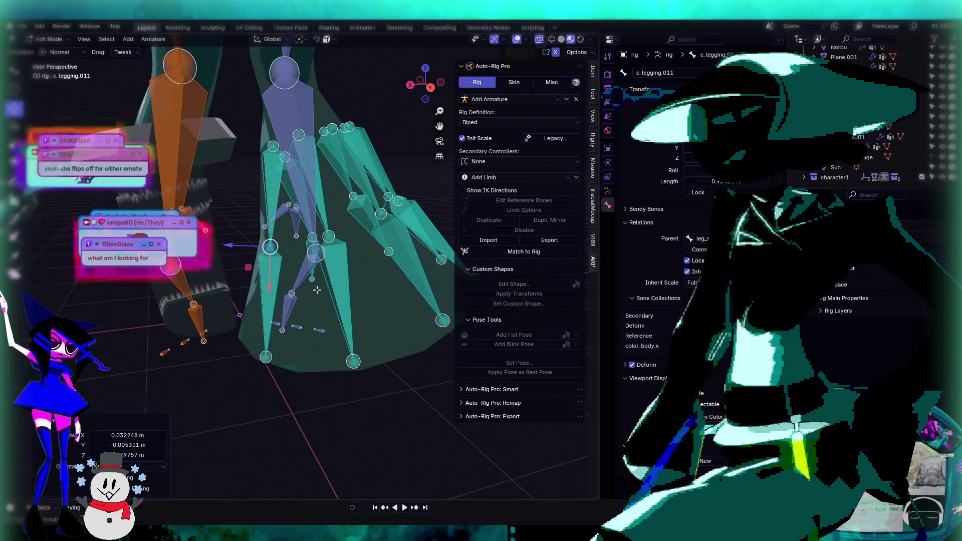
{"action": "scroll", "coordinate": [342, 310], "scroll_direction": "down", "scroll_amount": 4}
{"action": "middle_click_drag", "start_coordinate": [343, 310], "coordinate": [396, 264]}
{"action": "middle_click_drag", "start_coordinate": [290, 230], "coordinate": [242, 203]}
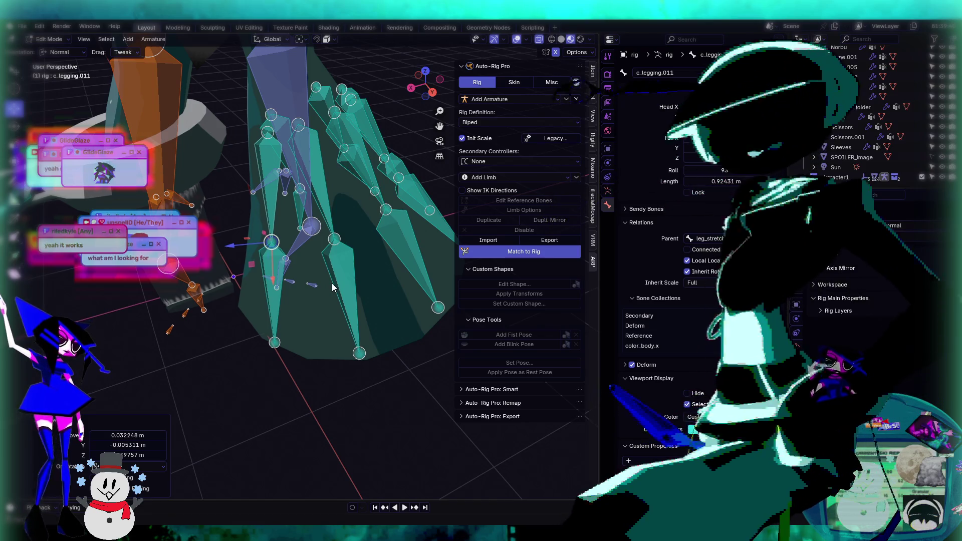
{"action": "key", "text": "ctrl+Tab"}
{"action": "mouse_move", "coordinate": [323, 300]}
{"action": "middle_mouse_down"}
{"action": "mouse_move", "coordinate": [243, 274]}
{"action": "mouse_move", "coordinate": [190, 275]}
{"action": "mouse_move", "coordinate": [284, 278]}
{"action": "mouse_move", "coordinate": [206, 233]}
{"action": "mouse_move", "coordinate": [376, 237]}
{"action": "middle_mouse_up"}
{"action": "scroll", "coordinate": [386, 236], "scroll_direction": "up", "scroll_amount": 3}
{"action": "left_click", "coordinate": [311, 247]}
{"action": "key", "text": "KP_Decimal"}
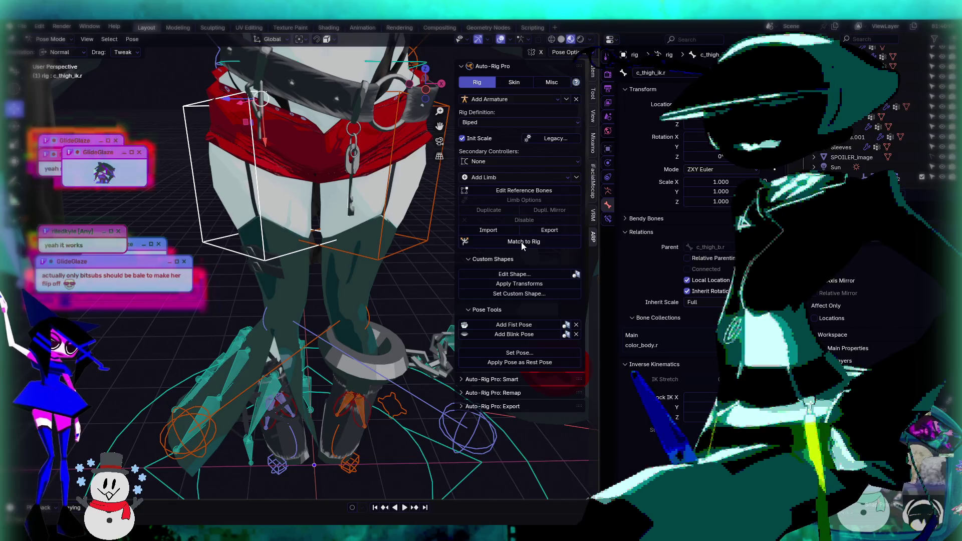
{"action": "left_click", "coordinate": [524, 191]}
{"action": "mouse_move", "coordinate": [446, 253]}
{"action": "middle_mouse_down"}
{"action": "mouse_move", "coordinate": [178, 412]}
{"action": "mouse_move", "coordinate": [227, 329]}
{"action": "middle_mouse_up"}
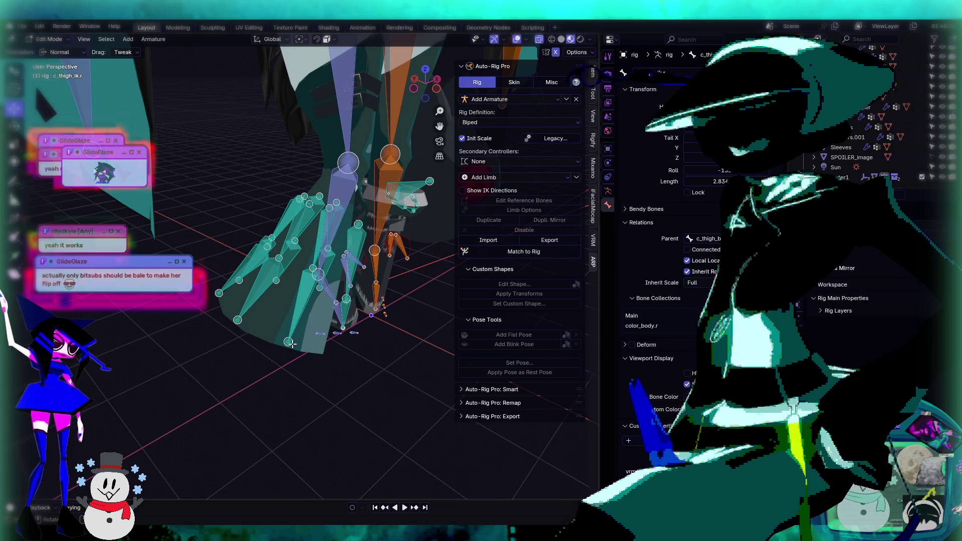
Step: Try extruding a new bone from the leg joint, then undo it and the earlier tip move
{"action": "middle_click_drag", "start_coordinate": [305, 357], "coordinate": [251, 320]}
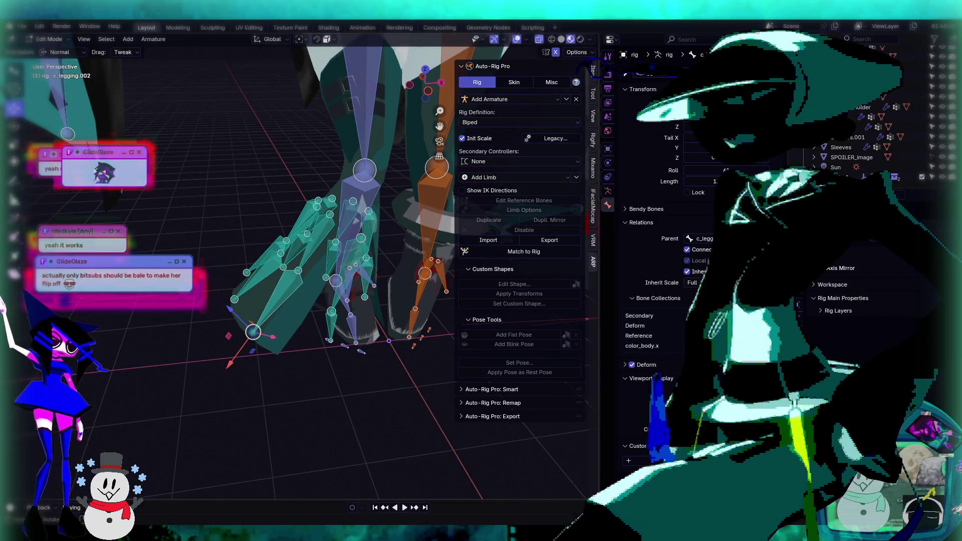
{"action": "key", "text": "shift+space"}
{"action": "key", "text": "e"}
{"action": "left_click_drag", "start_coordinate": [230, 362], "coordinate": [180, 411]}
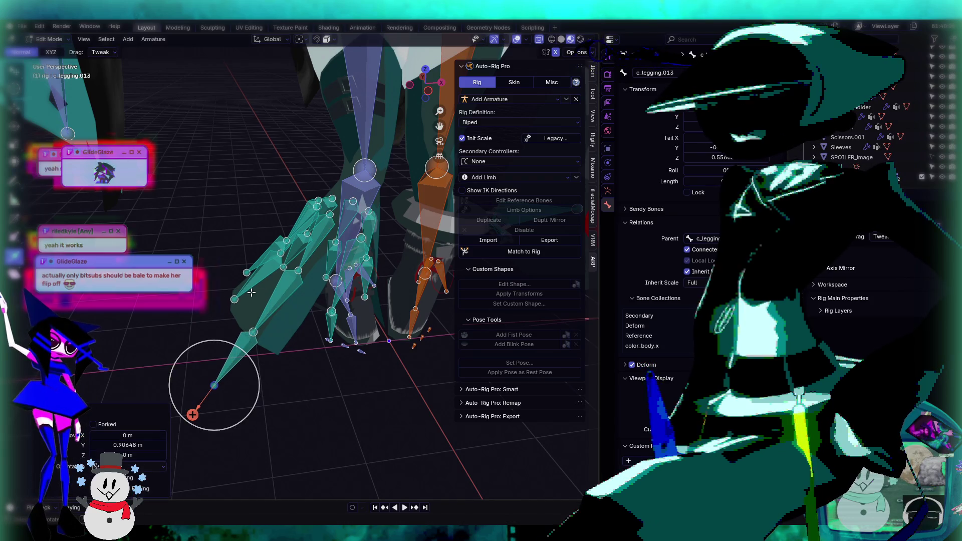
{"action": "key", "text": "ctrl+z"}
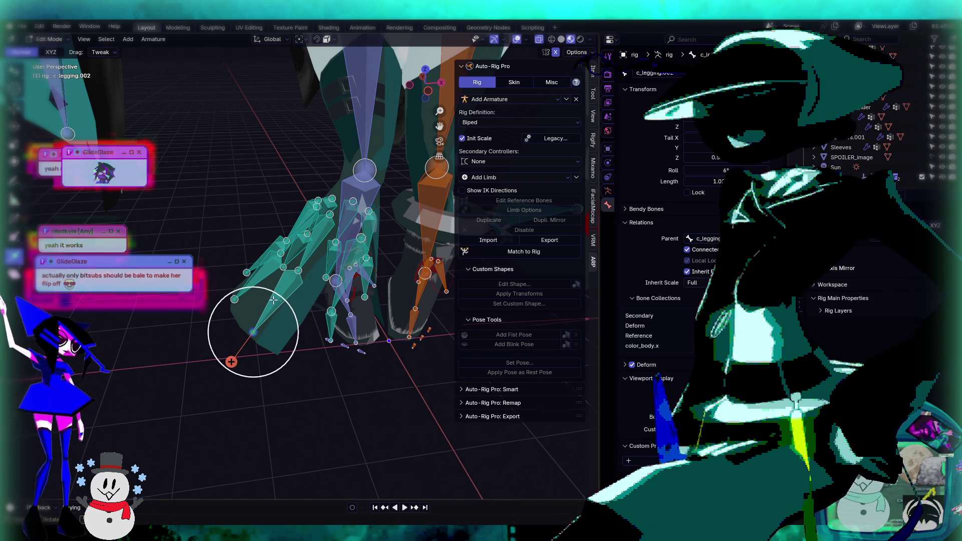
{"action": "key", "text": "ctrl+z"}
Step: Duplicate a skirt bone as c_legging.013 and move it onto the pelvis
{"action": "key", "text": "shift+d"}
{"action": "left_click", "coordinate": [248, 138]}
{"action": "mouse_move", "coordinate": [248, 138]}
{"action": "middle_mouse_down"}
{"action": "mouse_move", "coordinate": [269, 222]}
{"action": "mouse_move", "coordinate": [284, 200]}
{"action": "middle_mouse_up"}
{"action": "key", "text": "Escape"}
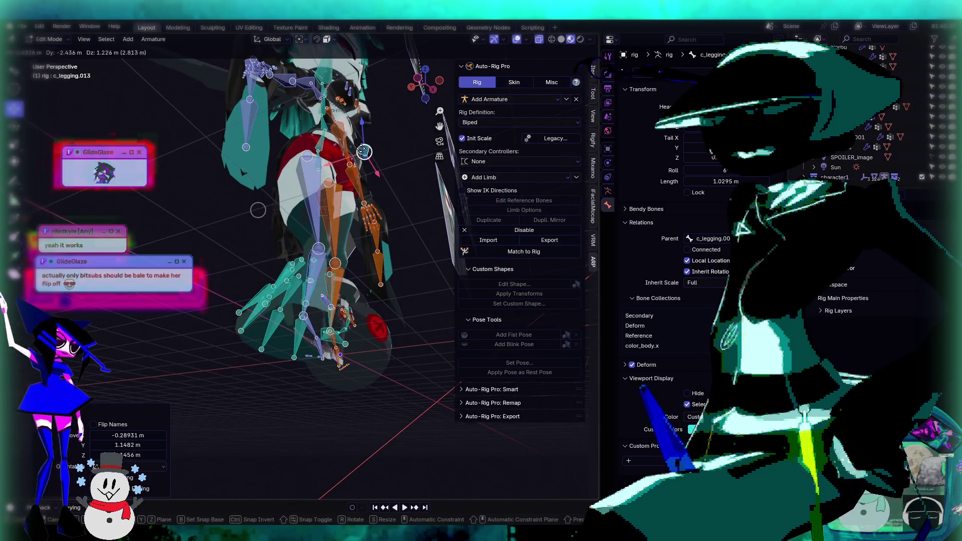
{"action": "scroll", "coordinate": [393, 168], "scroll_direction": "up", "scroll_amount": 4}
{"action": "left_click_drag", "start_coordinate": [212, 176], "coordinate": [296, 181]}
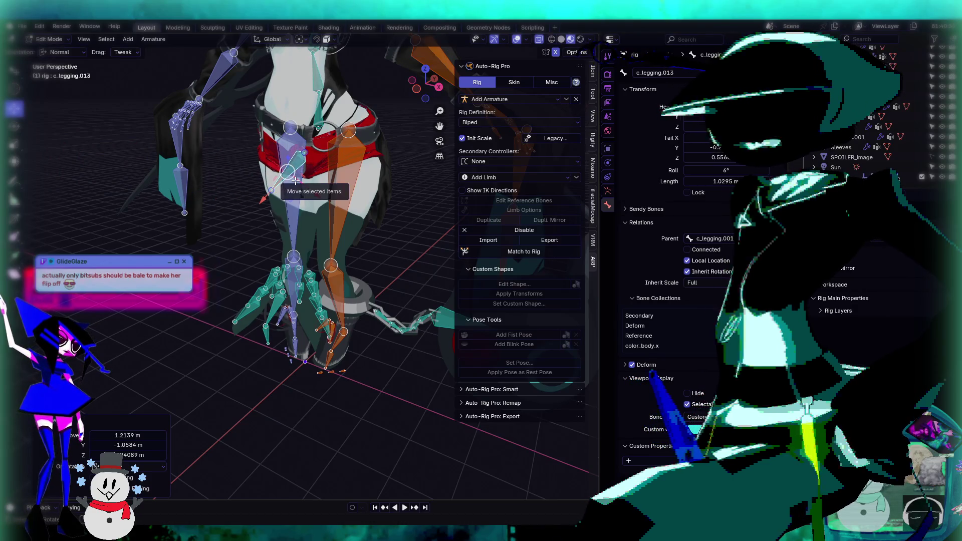
{"action": "scroll", "coordinate": [296, 181], "scroll_direction": "up", "scroll_amount": 5}
{"action": "middle_click_drag", "start_coordinate": [296, 181], "coordinate": [493, 68]}
Step: Toggle see-through display off and back on, and frame the view on c_legging.013
{"action": "key", "text": "alt+z"}
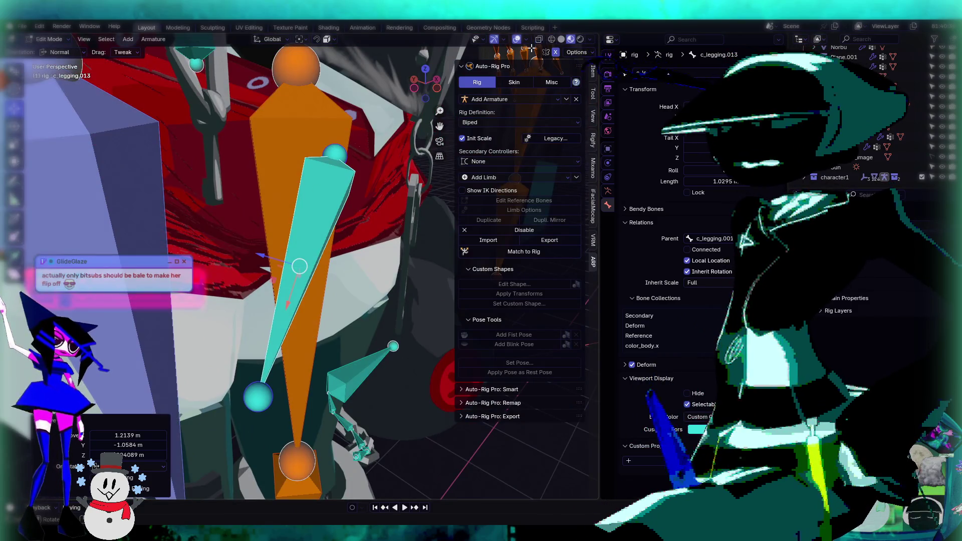
{"action": "left_click", "coordinate": [540, 40]}
{"action": "key", "text": "KP_Decimal"}
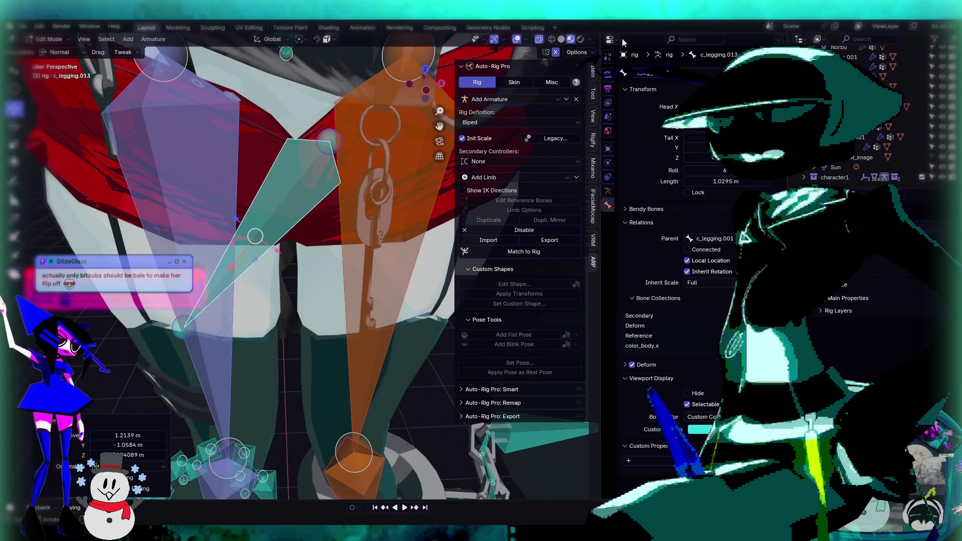
{"action": "left_click", "coordinate": [591, 40]}
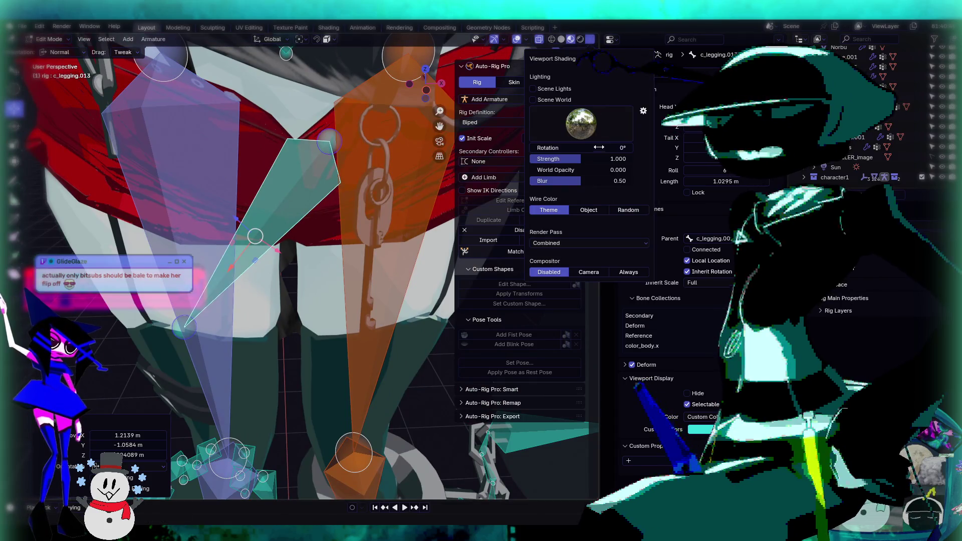
Step: Lower Bone Wireframe Opacity to 0.37, briefly toggling mesh wireframe on and off
{"action": "left_click", "coordinate": [529, 41]}
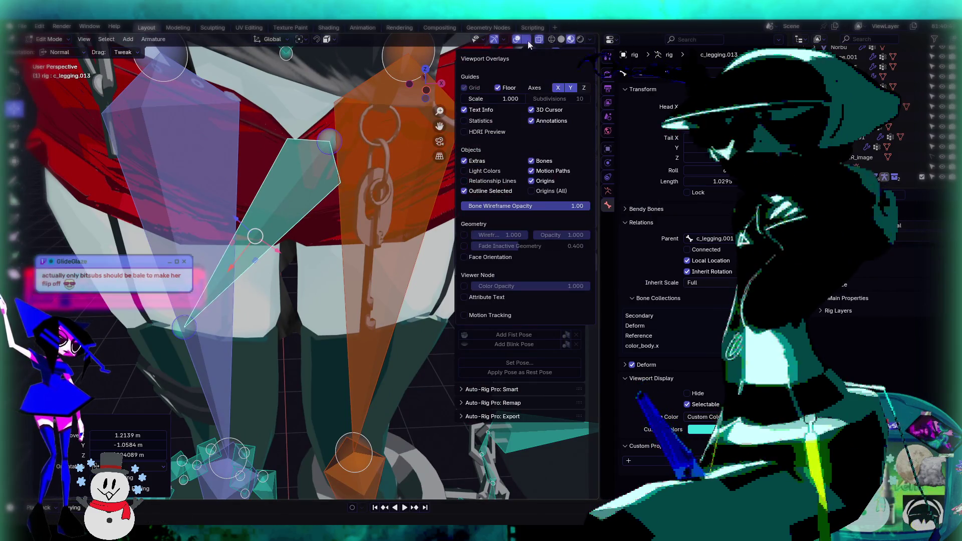
{"action": "left_click_drag", "start_coordinate": [577, 206], "coordinate": [484, 206]}
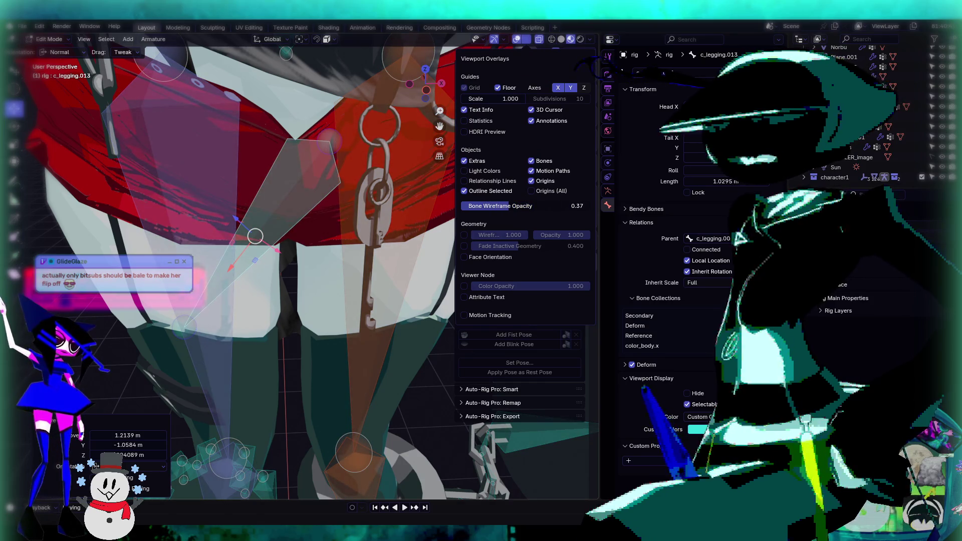
{"action": "left_click", "coordinate": [462, 236]}
{"action": "left_click", "coordinate": [462, 236]}
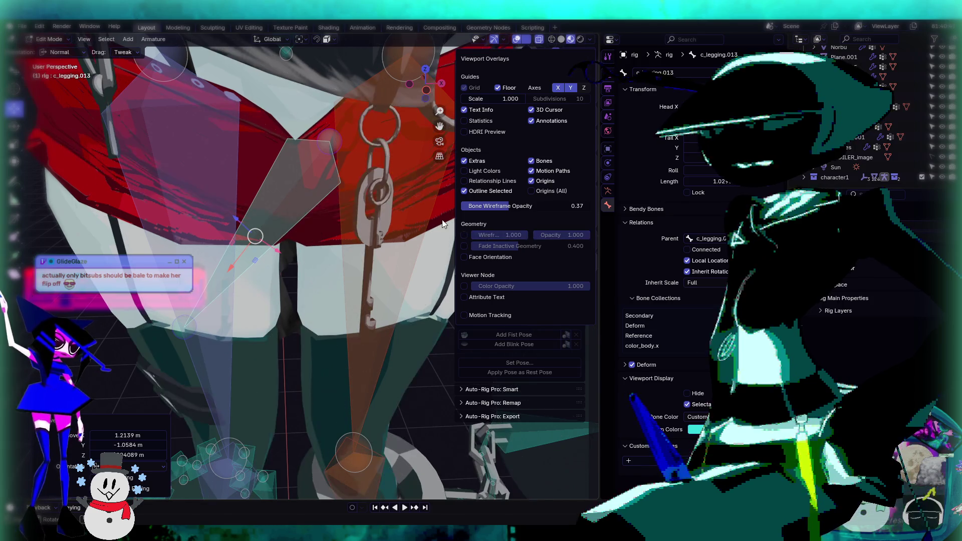
{"action": "middle_click_drag", "start_coordinate": [426, 196], "coordinate": [356, 165]}
{"action": "mouse_move", "coordinate": [209, 226]}
{"action": "middle_mouse_down"}
{"action": "mouse_move", "coordinate": [284, 172]}
{"action": "mouse_move", "coordinate": [235, 256]}
{"action": "middle_mouse_up"}
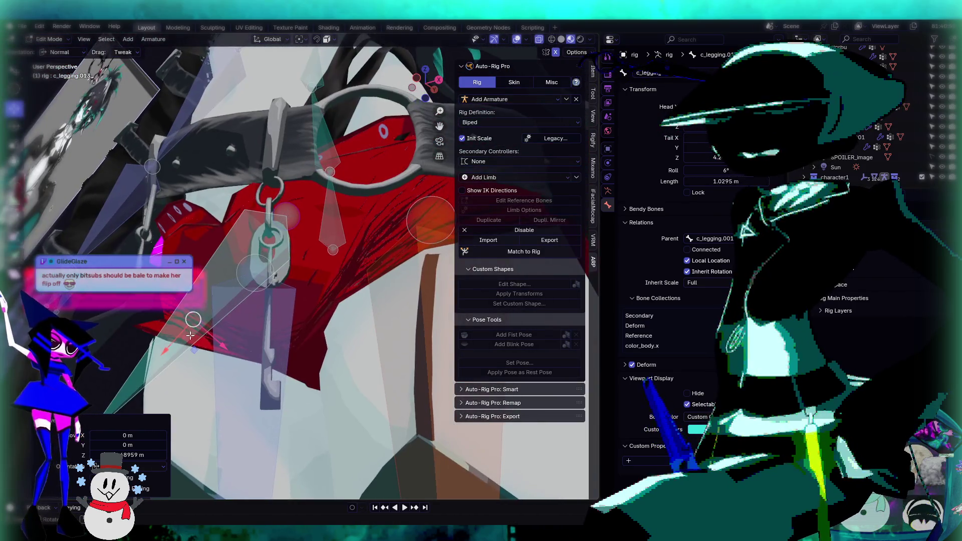
Step: Move c_legging.013 and scale it down to about half size
{"action": "key", "text": "g"}
{"action": "left_click", "coordinate": [221, 287]}
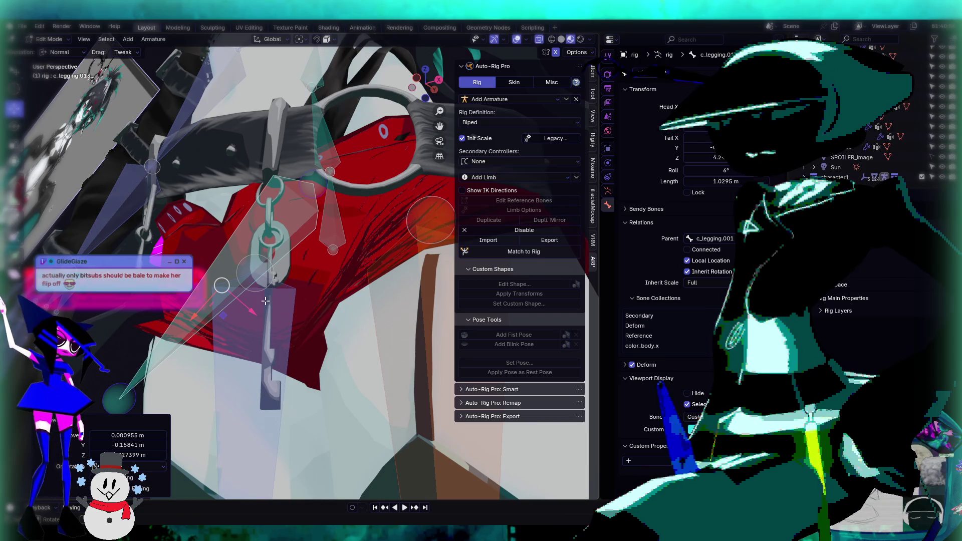
{"action": "key", "text": "s"}
{"action": "left_click", "coordinate": [258, 283]}
{"action": "mouse_move", "coordinate": [258, 283]}
{"action": "middle_mouse_down"}
{"action": "mouse_move", "coordinate": [314, 266]}
{"action": "mouse_move", "coordinate": [310, 250]}
{"action": "middle_mouse_up"}
{"action": "middle_click_drag", "start_coordinate": [236, 159], "coordinate": [334, 253]}
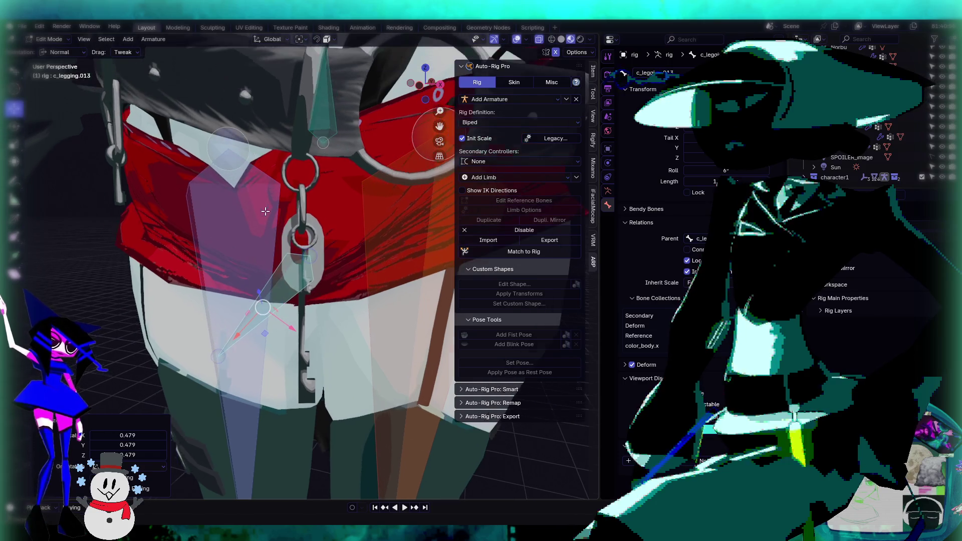
Step: Rotate c_legging.013 -42.7° about Z and -19° about X, and adjust its roll
{"action": "key", "text": "shift+space"}
{"action": "key", "text": "r"}
{"action": "left_click_drag", "start_coordinate": [281, 279], "coordinate": [252, 269]}
{"action": "mouse_move", "coordinate": [252, 270]}
{"action": "middle_mouse_down"}
{"action": "mouse_move", "coordinate": [321, 193]}
{"action": "mouse_move", "coordinate": [319, 252]}
{"action": "mouse_move", "coordinate": [200, 289]}
{"action": "middle_mouse_up"}
{"action": "left_click_drag", "start_coordinate": [266, 303], "coordinate": [281, 323]}
{"action": "left_click_drag", "start_coordinate": [706, 170], "coordinate": [692, 170]}
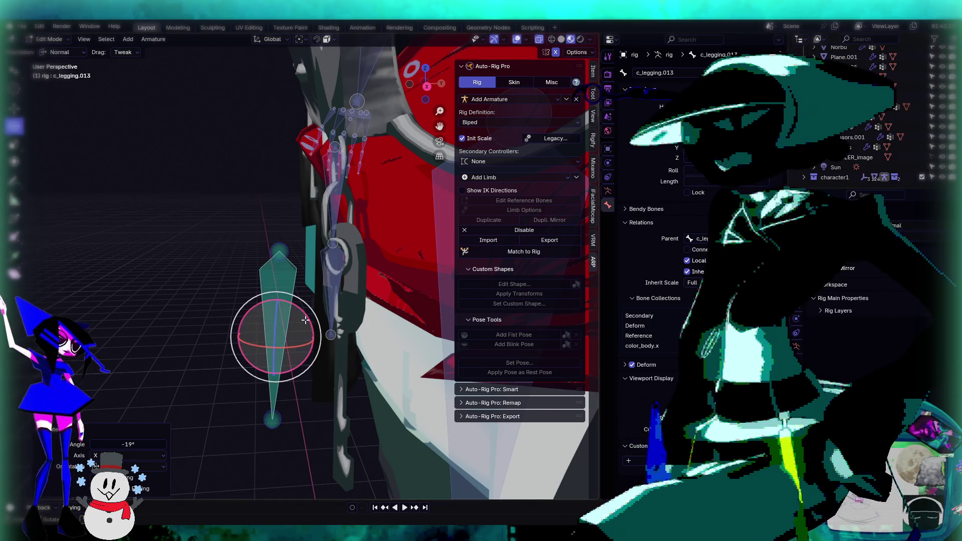
Step: Move c_legging.013 up beside the front of the skirt
{"action": "mouse_move", "coordinate": [321, 248]}
{"action": "middle_mouse_down"}
{"action": "mouse_move", "coordinate": [377, 246]}
{"action": "mouse_move", "coordinate": [361, 241]}
{"action": "mouse_move", "coordinate": [382, 236]}
{"action": "mouse_move", "coordinate": [256, 173]}
{"action": "middle_mouse_up"}
{"action": "key", "text": "shift+space"}
{"action": "key", "text": "g"}
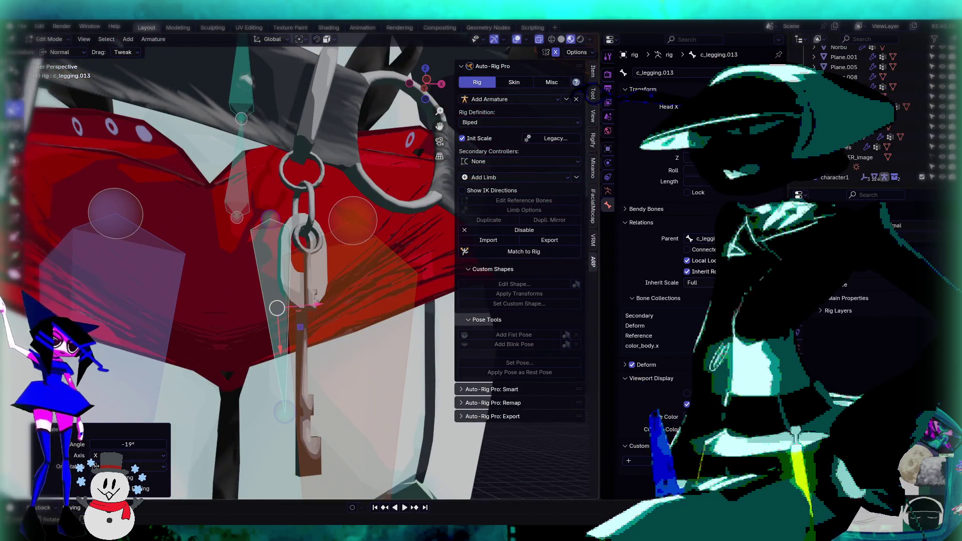
{"action": "middle_click_drag", "start_coordinate": [355, 255], "coordinate": [321, 202]}
{"action": "left_click_drag", "start_coordinate": [285, 304], "coordinate": [324, 249]}
{"action": "mouse_move", "coordinate": [323, 250]}
{"action": "middle_mouse_down"}
{"action": "mouse_move", "coordinate": [357, 299]}
{"action": "mouse_move", "coordinate": [369, 257]}
{"action": "mouse_move", "coordinate": [341, 278]}
{"action": "mouse_move", "coordinate": [295, 268]}
{"action": "mouse_move", "coordinate": [313, 231]}
{"action": "middle_mouse_up"}
Step: Move c_legging.013 twice along Z and scale it to 0.408
{"action": "key", "text": "g"}
{"action": "key", "text": "z"}
{"action": "key", "text": "z"}
{"action": "left_click", "coordinate": [286, 286]}
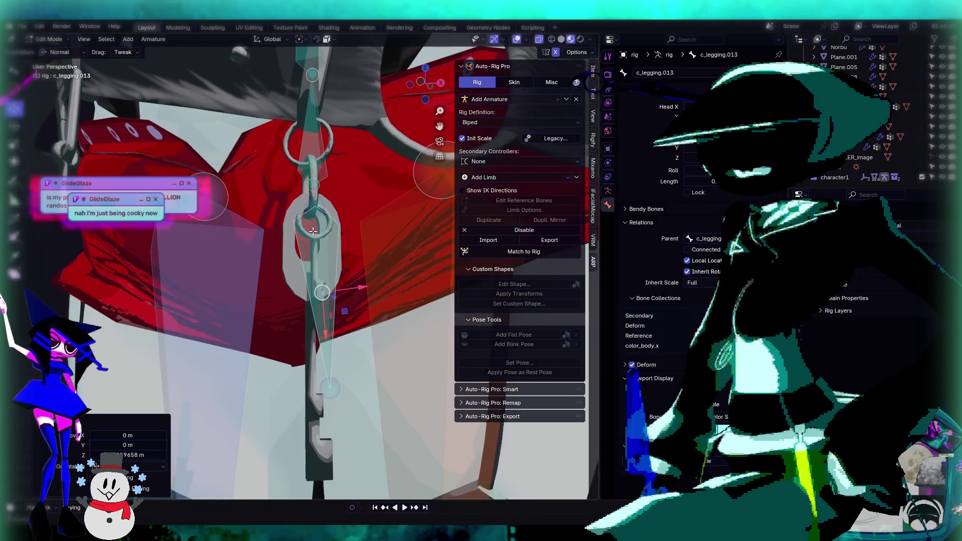
{"action": "key", "text": "g"}
{"action": "key", "text": "z"}
{"action": "key", "text": "z"}
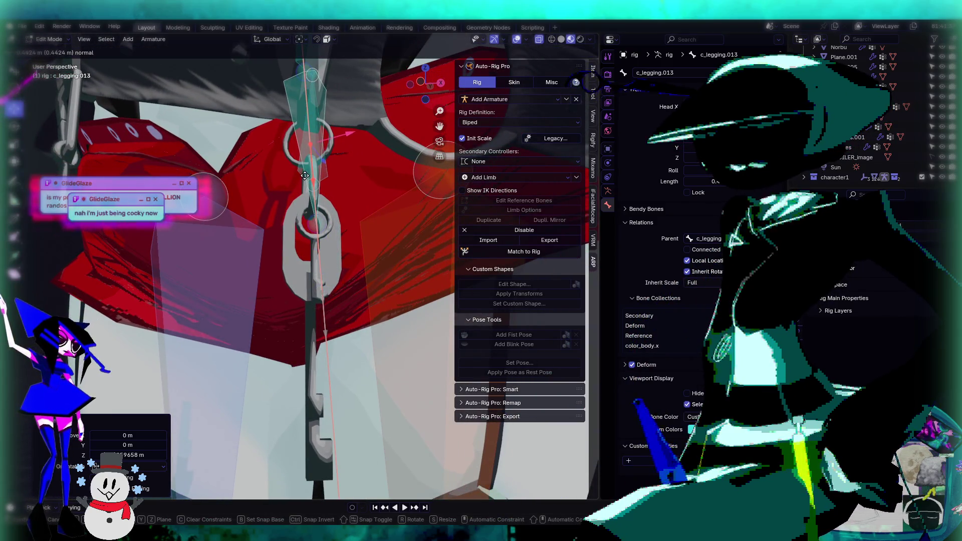
{"action": "left_click", "coordinate": [305, 175]}
{"action": "middle_click_drag", "start_coordinate": [304, 175], "coordinate": [358, 321]}
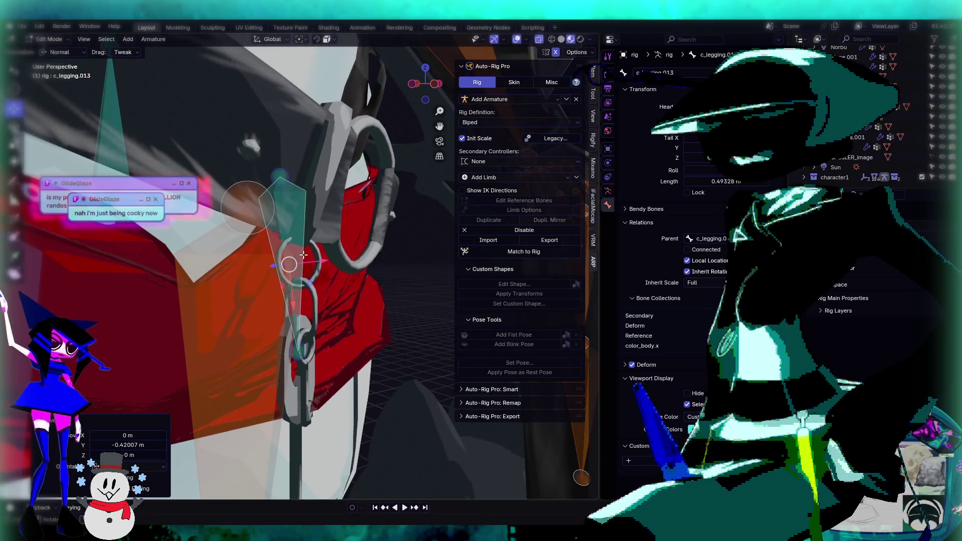
{"action": "key", "text": "s"}
{"action": "left_click", "coordinate": [290, 248]}
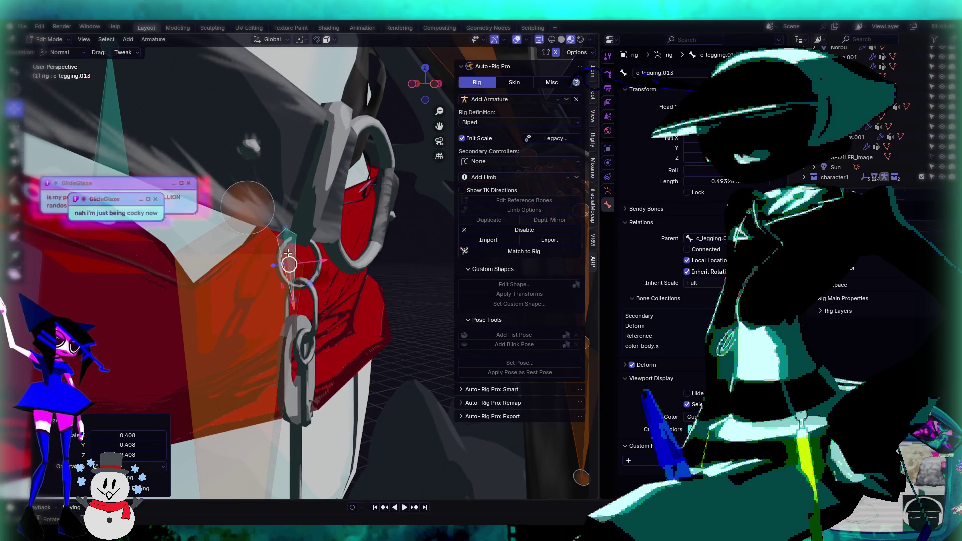
Step: Reposition c_legging.013, shorten it to 0.718, and move it toward the chain
{"action": "scroll", "coordinate": [287, 238], "scroll_direction": "up", "scroll_amount": 1}
{"action": "scroll", "coordinate": [305, 250], "scroll_direction": "up", "scroll_amount": 1}
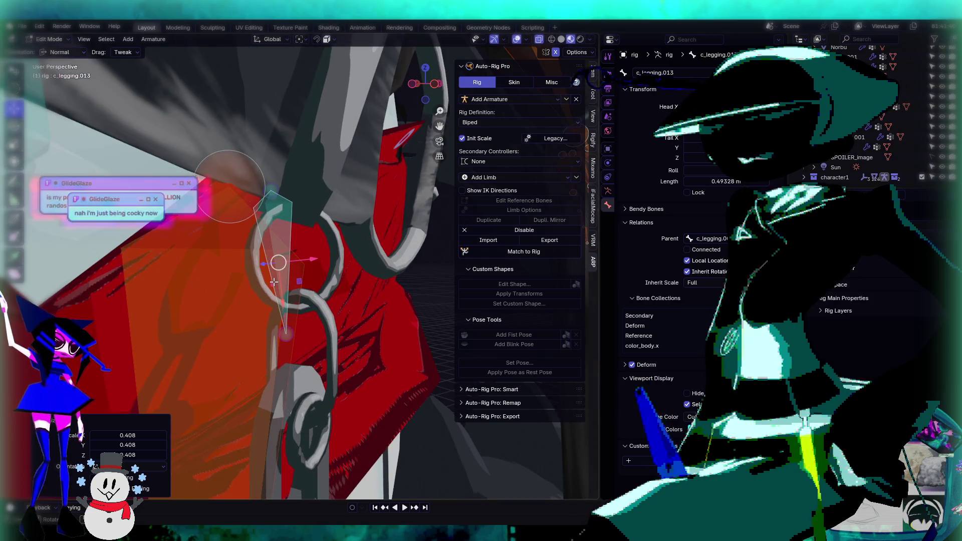
{"action": "key", "text": "g"}
{"action": "left_click", "coordinate": [299, 237]}
{"action": "mouse_move", "coordinate": [299, 237]}
{"action": "middle_mouse_down"}
{"action": "mouse_move", "coordinate": [326, 246]}
{"action": "mouse_move", "coordinate": [255, 259]}
{"action": "middle_mouse_up"}
{"action": "key", "text": "s"}
{"action": "left_click", "coordinate": [339, 252]}
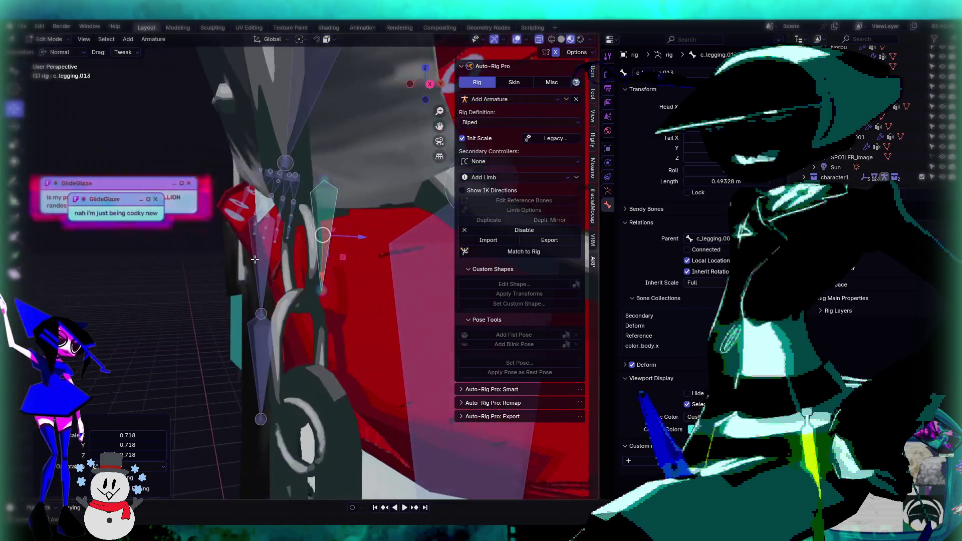
{"action": "key", "text": "g"}
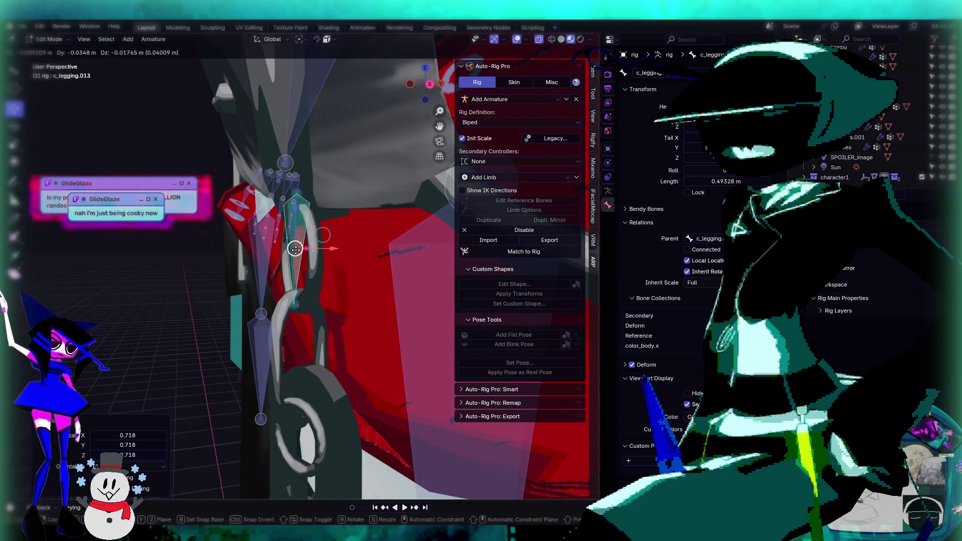
{"action": "left_click", "coordinate": [296, 250]}
Step: Rotate c_legging.013 about 5.47° and shift it along its axis onto the chain's top ring
{"action": "scroll", "coordinate": [300, 254], "scroll_direction": "up", "scroll_amount": 4}
{"action": "middle_click_drag", "start_coordinate": [301, 254], "coordinate": [373, 252]}
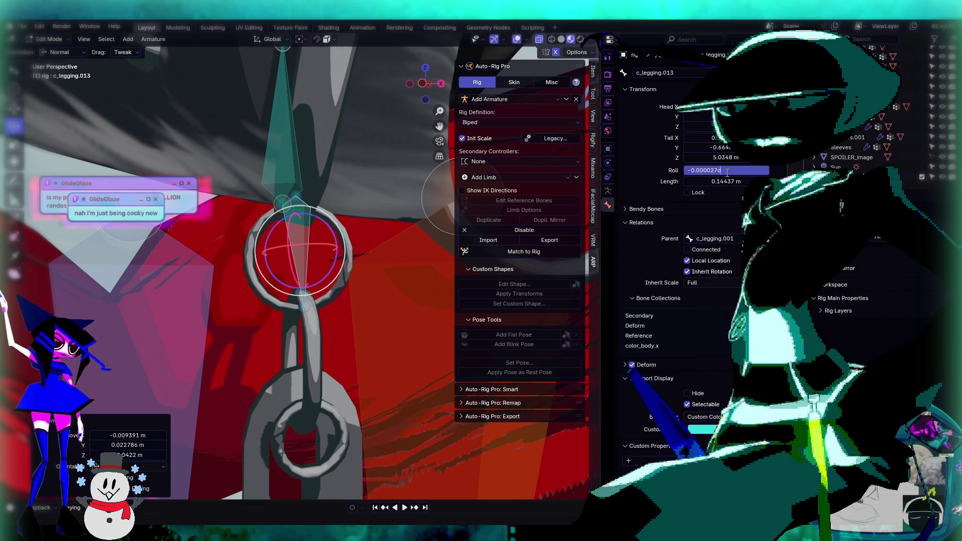
{"action": "mouse_move", "coordinate": [380, 262]}
{"action": "middle_mouse_down"}
{"action": "mouse_move", "coordinate": [329, 231]}
{"action": "mouse_move", "coordinate": [421, 276]}
{"action": "mouse_move", "coordinate": [355, 226]}
{"action": "middle_mouse_up"}
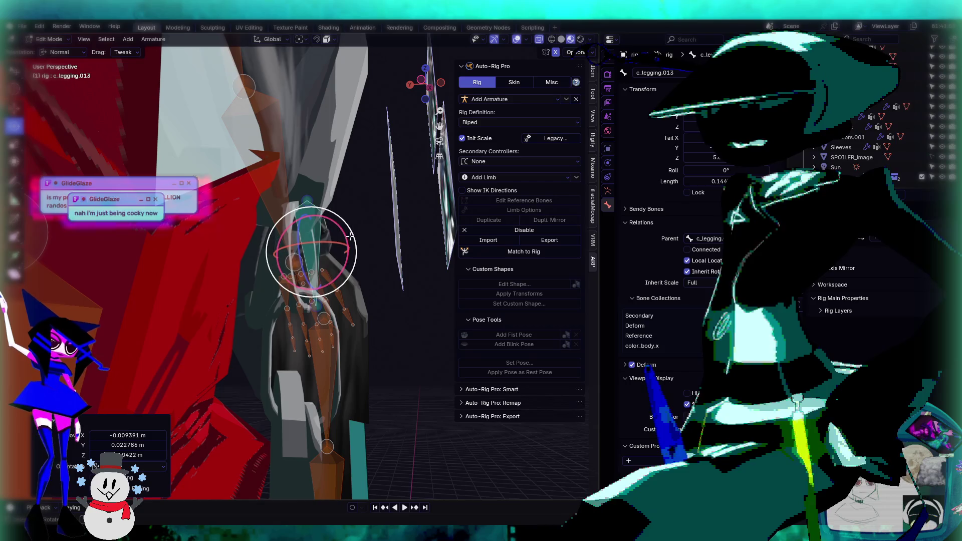
{"action": "left_click_drag", "start_coordinate": [357, 240], "coordinate": [351, 248]}
{"action": "mouse_move", "coordinate": [351, 248]}
{"action": "middle_mouse_down"}
{"action": "mouse_move", "coordinate": [177, 284]}
{"action": "mouse_move", "coordinate": [123, 172]}
{"action": "middle_mouse_up"}
{"action": "key", "text": "shift+space"}
{"action": "key", "text": "g"}
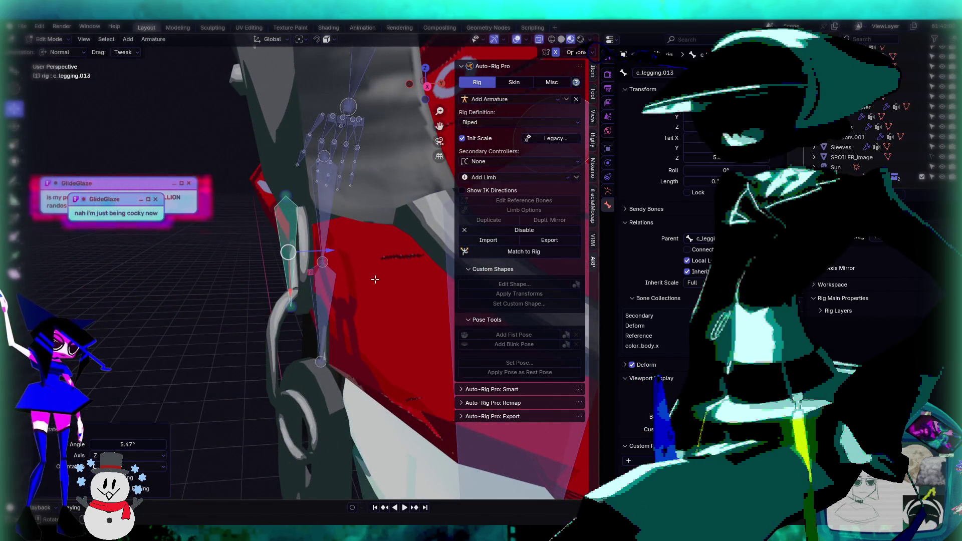
{"action": "left_click_drag", "start_coordinate": [336, 255], "coordinate": [341, 251]}
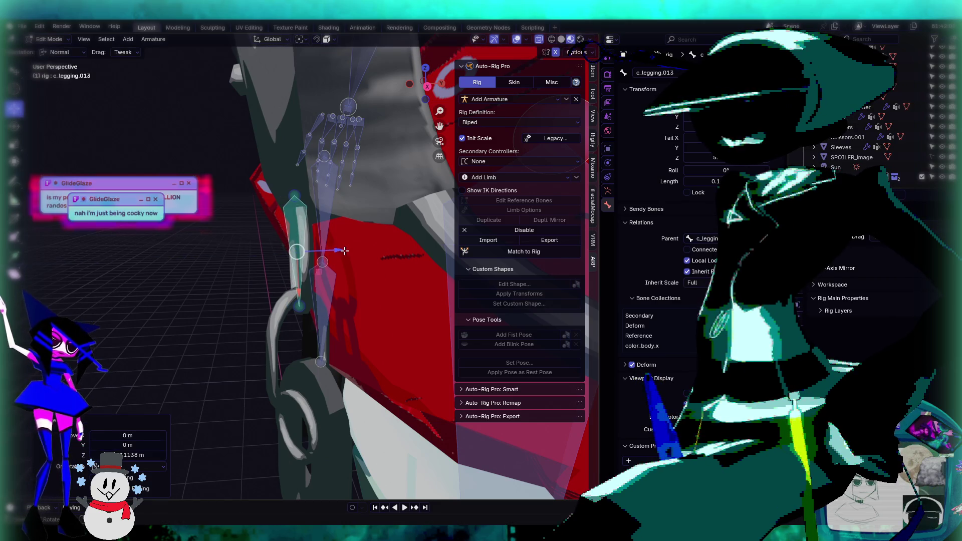
{"action": "key", "text": "KP_Decimal"}
{"action": "scroll", "coordinate": [256, 255], "scroll_direction": "down", "scroll_amount": 5}
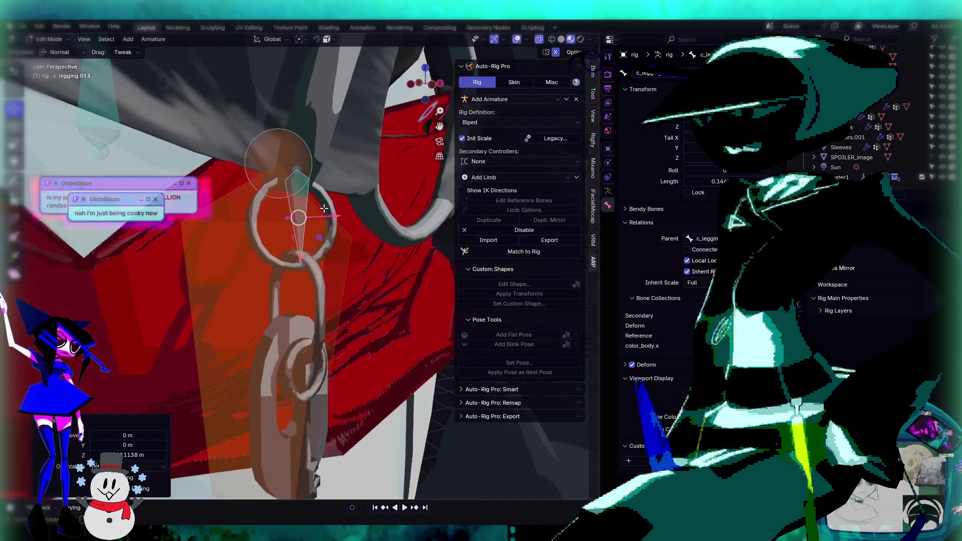
Step: Zoom and orbit around the belt ring to check c_legging.013's placement
{"action": "scroll", "coordinate": [256, 254], "scroll_direction": "up", "scroll_amount": 5}
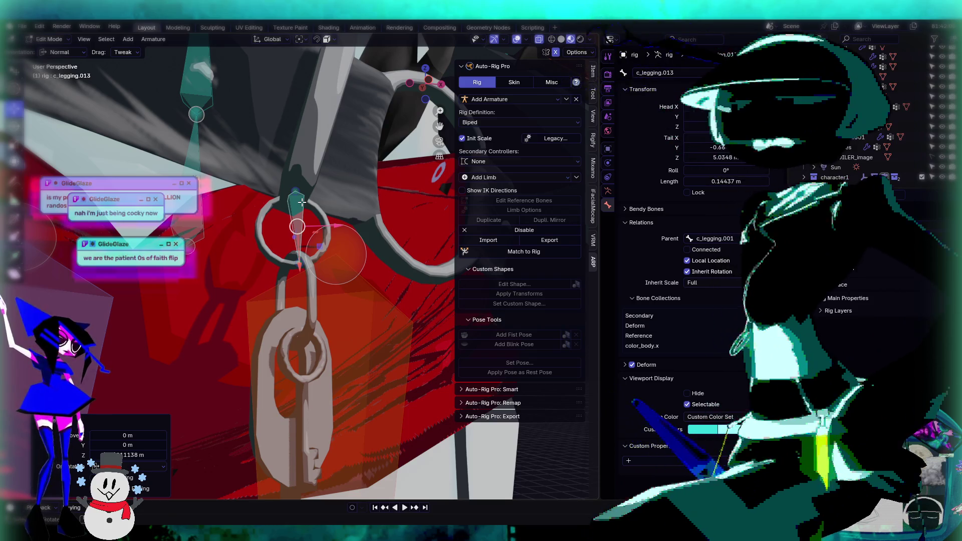
{"action": "scroll", "coordinate": [302, 202], "scroll_direction": "down", "scroll_amount": 6}
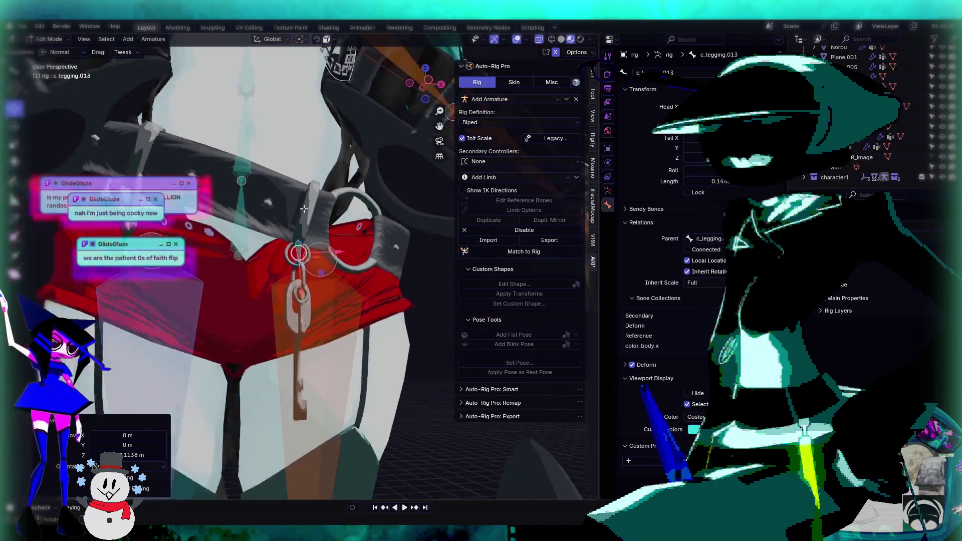
{"action": "scroll", "coordinate": [342, 212], "scroll_direction": "up", "scroll_amount": 6}
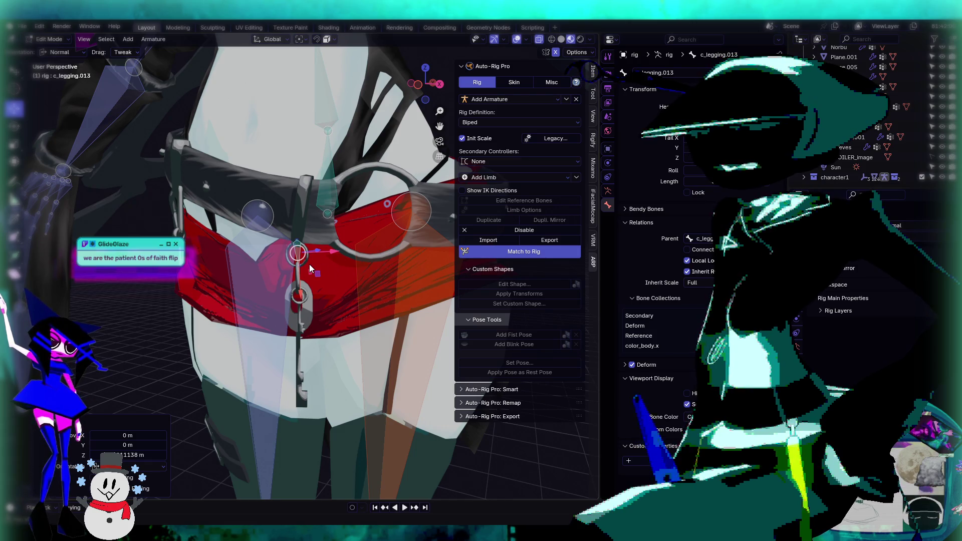
{"action": "scroll", "coordinate": [309, 264], "scroll_direction": "up", "scroll_amount": 4}
{"action": "mouse_move", "coordinate": [308, 264]}
{"action": "middle_mouse_down"}
{"action": "mouse_move", "coordinate": [374, 266]}
{"action": "mouse_move", "coordinate": [360, 215]}
{"action": "mouse_move", "coordinate": [338, 264]}
{"action": "middle_mouse_up"}
Step: Zoom to a close side view of the legs and feet, then return to Edit Mode
{"action": "scroll", "coordinate": [373, 266], "scroll_direction": "down", "scroll_amount": 3}
{"action": "scroll", "coordinate": [374, 266], "scroll_direction": "down", "scroll_amount": 3}
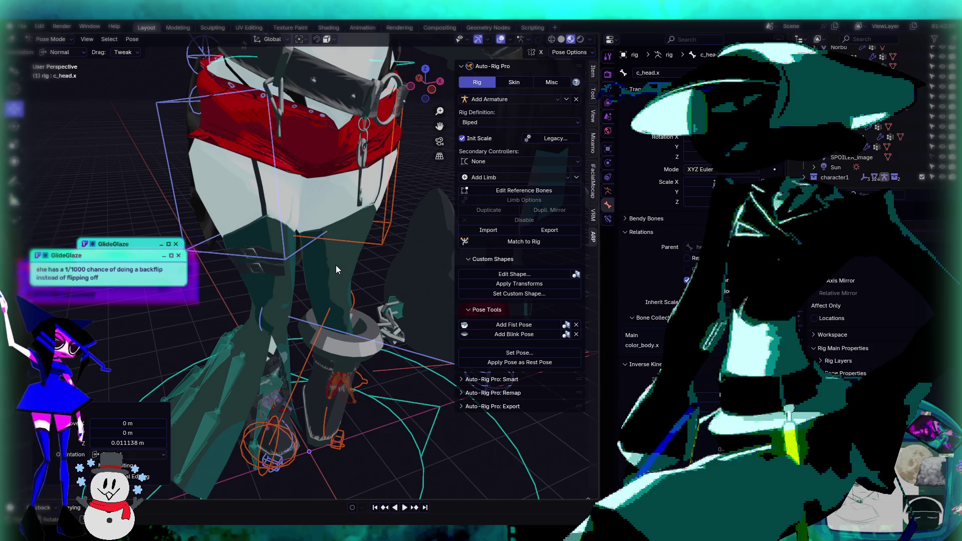
{"action": "scroll", "coordinate": [336, 270], "scroll_direction": "up", "scroll_amount": 4}
{"action": "mouse_move", "coordinate": [308, 228]}
{"action": "middle_mouse_down"}
{"action": "mouse_move", "coordinate": [272, 226]}
{"action": "mouse_move", "coordinate": [308, 260]}
{"action": "middle_mouse_up"}
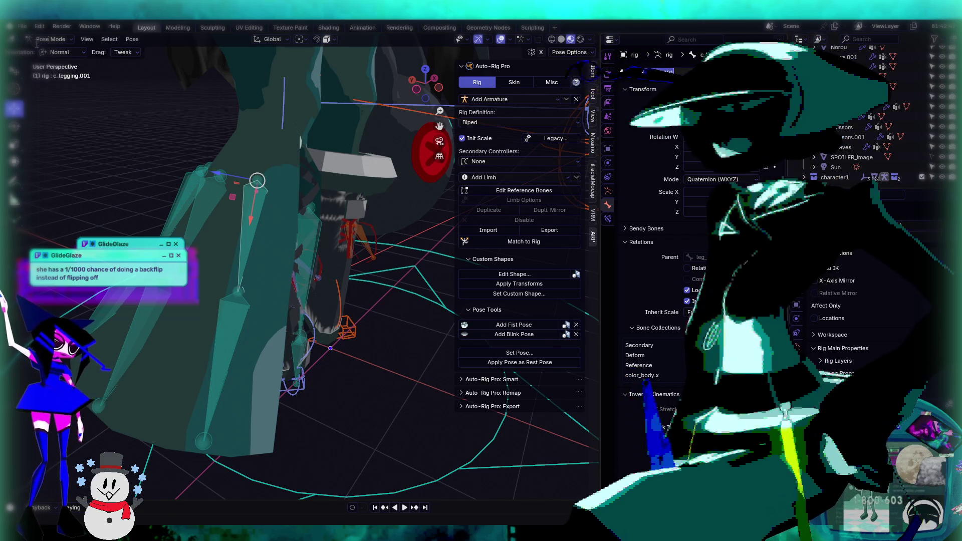
{"action": "left_click", "coordinate": [69, 63]}
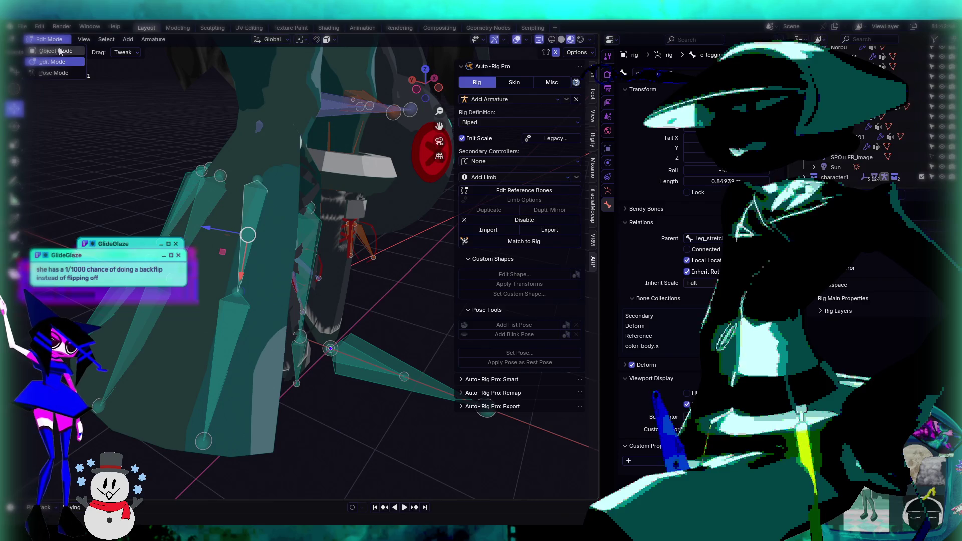
Step: Select the Body Head mesh, select its linked skirt piece in Edit Mode, and enter Weight Paint mode
{"action": "left_click", "coordinate": [59, 50]}
{"action": "left_click", "coordinate": [278, 142]}
{"action": "mouse_move", "coordinate": [278, 143]}
{"action": "middle_mouse_down"}
{"action": "mouse_move", "coordinate": [287, 182]}
{"action": "mouse_move", "coordinate": [351, 182]}
{"action": "mouse_move", "coordinate": [257, 202]}
{"action": "mouse_move", "coordinate": [278, 218]}
{"action": "mouse_move", "coordinate": [160, 120]}
{"action": "middle_mouse_up"}
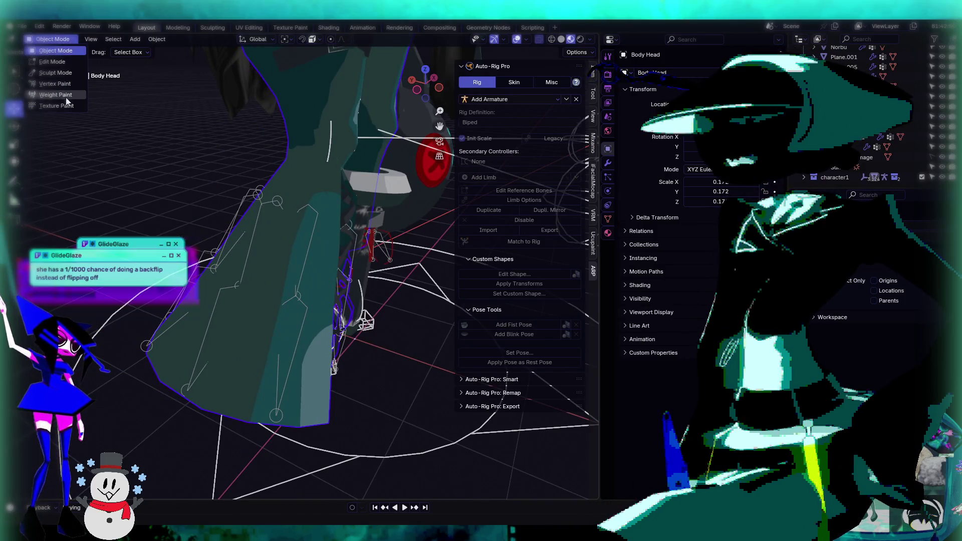
{"action": "left_click", "coordinate": [52, 62]}
{"action": "mouse_move", "coordinate": [182, 163]}
{"action": "middle_mouse_down"}
{"action": "mouse_move", "coordinate": [304, 346]}
{"action": "mouse_move", "coordinate": [137, 134]}
{"action": "middle_mouse_up"}
{"action": "key", "text": "ctrl+l"}
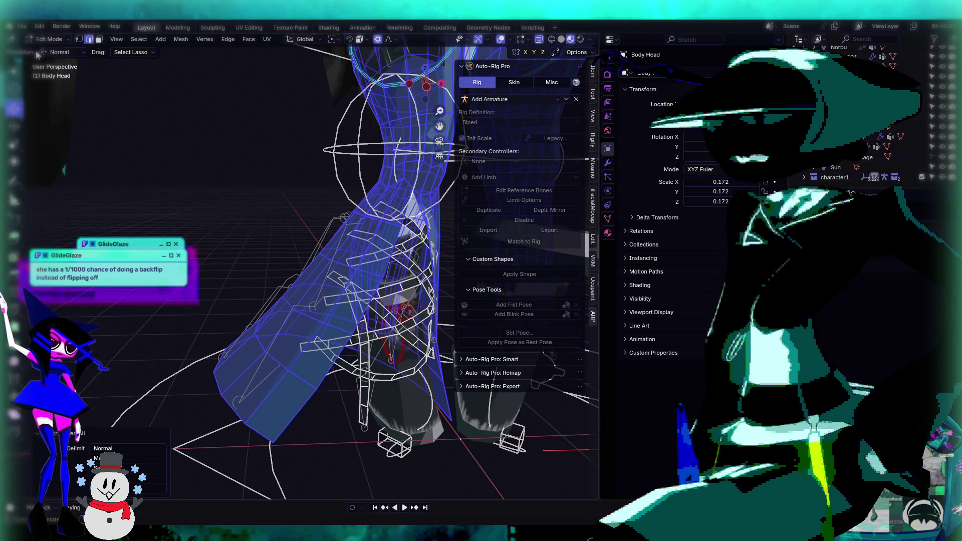
{"action": "left_click", "coordinate": [48, 39]}
{"action": "left_click", "coordinate": [51, 94]}
{"action": "mouse_move", "coordinate": [226, 196]}
{"action": "middle_mouse_down"}
{"action": "mouse_move", "coordinate": [281, 233]}
{"action": "mouse_move", "coordinate": [246, 231]}
{"action": "middle_mouse_up"}
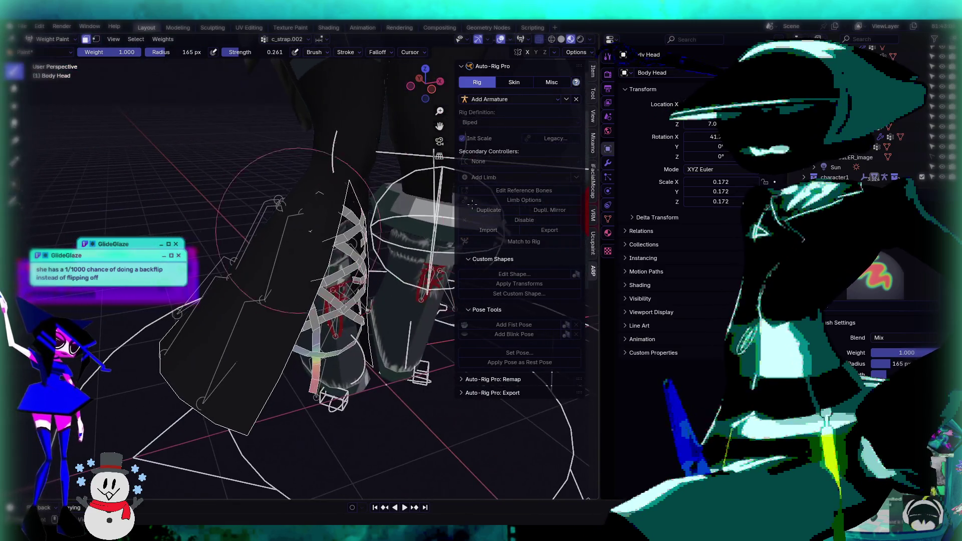
Step: Rename Group to c_legging.001, add copies named c_legging.002 and c_legging.003, and start renaming another group
{"action": "left_click", "coordinate": [609, 219]}
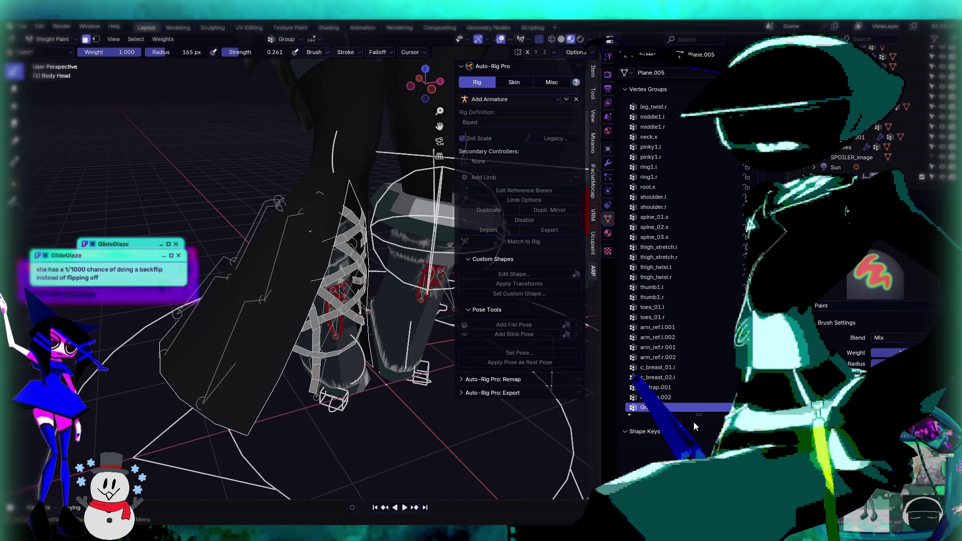
{"action": "key", "text": "ctrl+v"}
{"action": "key", "text": "Return"}
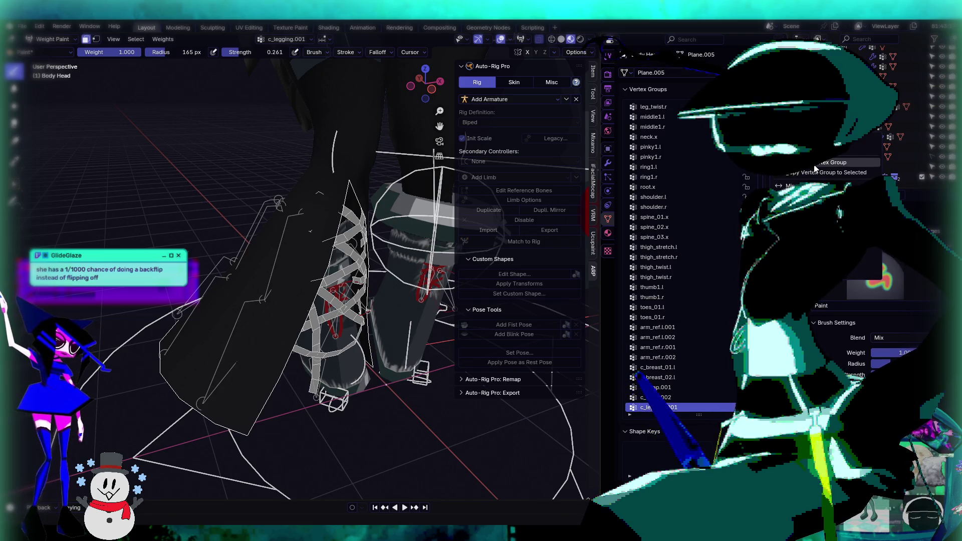
{"action": "left_click", "coordinate": [815, 164]}
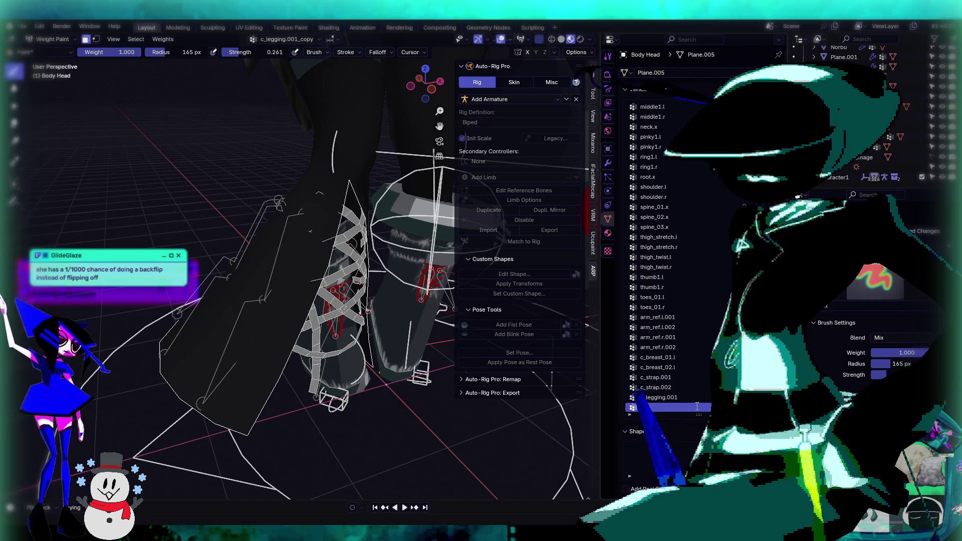
{"action": "type", "text": "c_legging.002"}
{"action": "key", "text": "Return"}
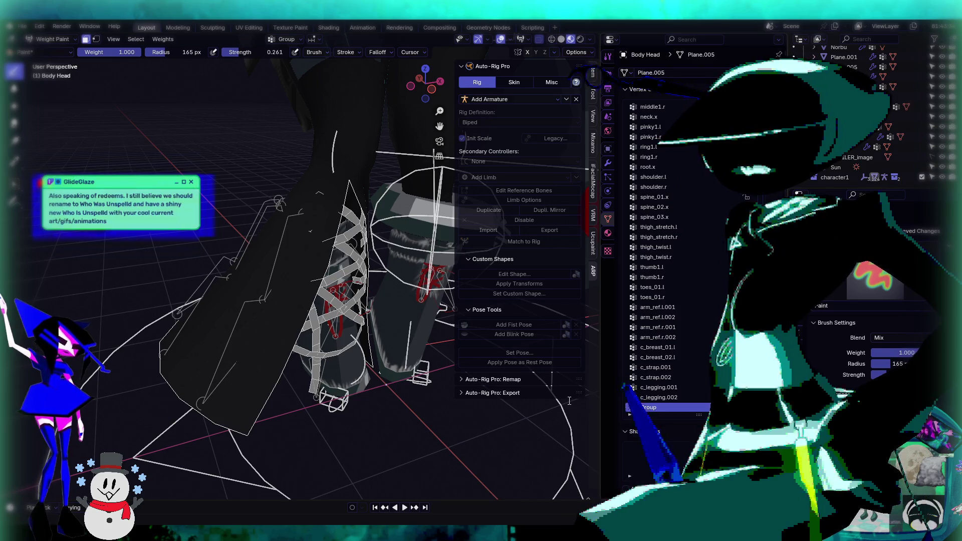
{"action": "type", "text": "3"}
{"action": "key", "text": "Return"}
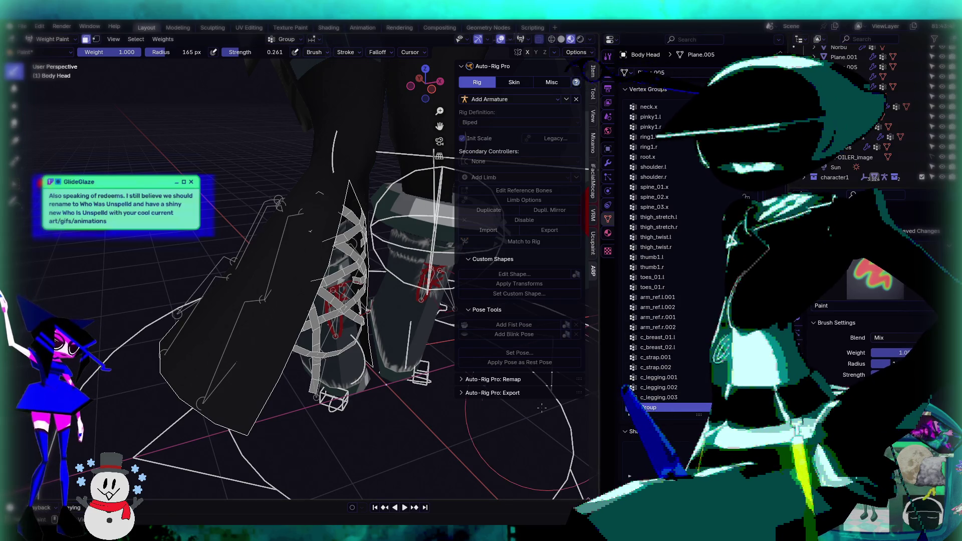
{"action": "double_click", "coordinate": [653, 408]}
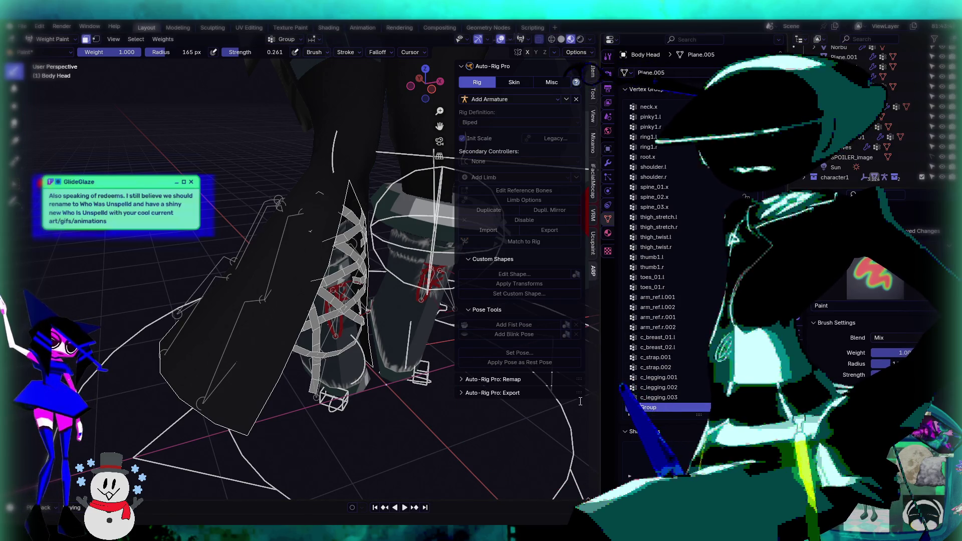
Step: Finish naming the c_legging.004, c_legging.005 and c_legging.006 vertex groups
{"action": "type", "text": "c_legging.004"}
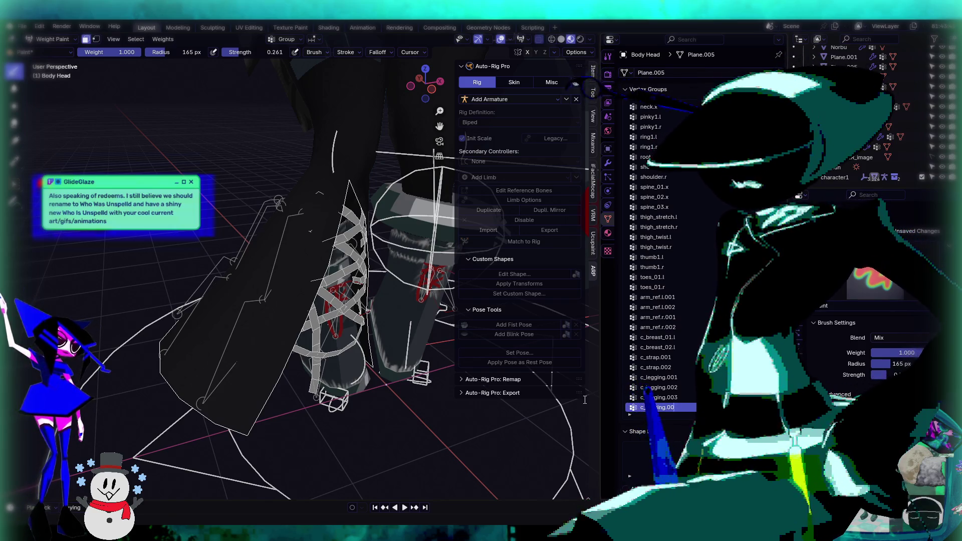
{"action": "key", "text": "Return"}
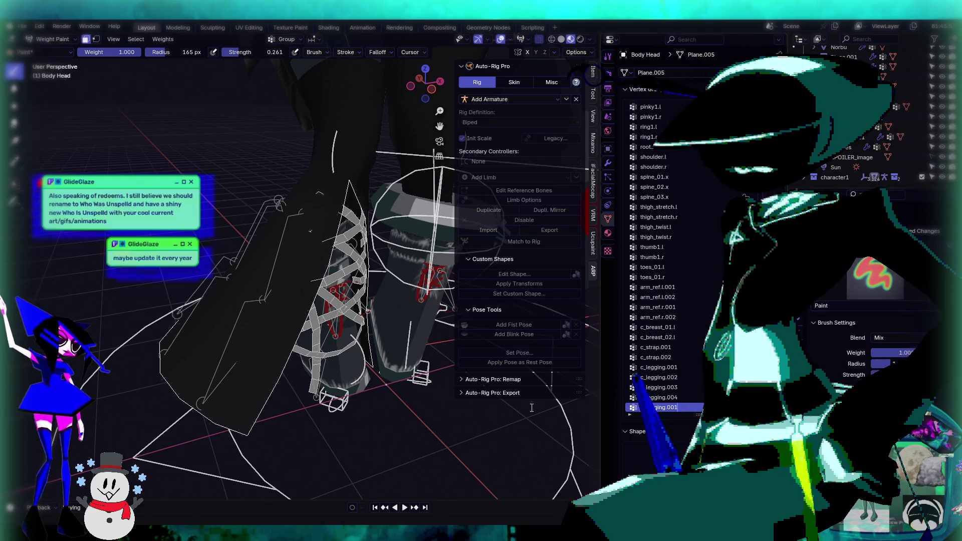
{"action": "type", "text": "5"}
{"action": "key", "text": "Return"}
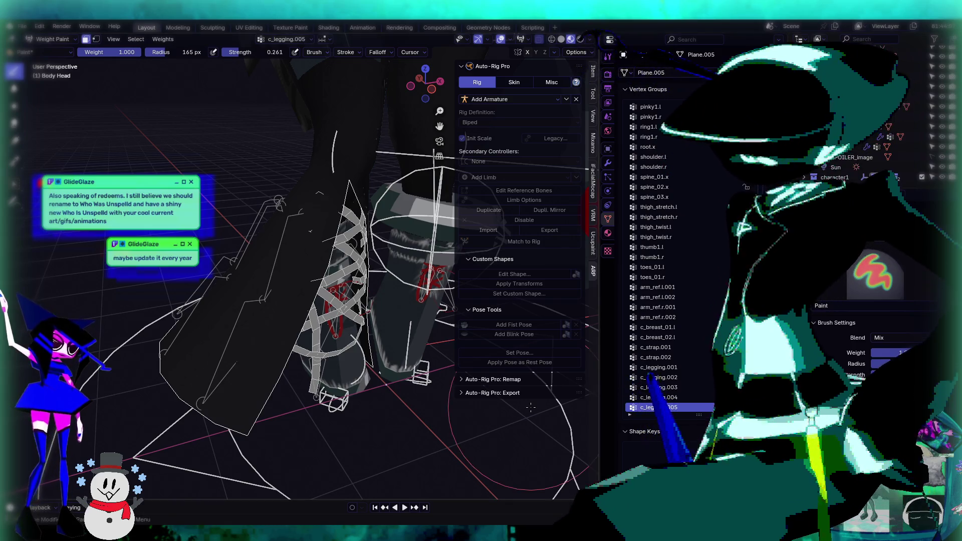
{"action": "left_click", "coordinate": [747, 107]}
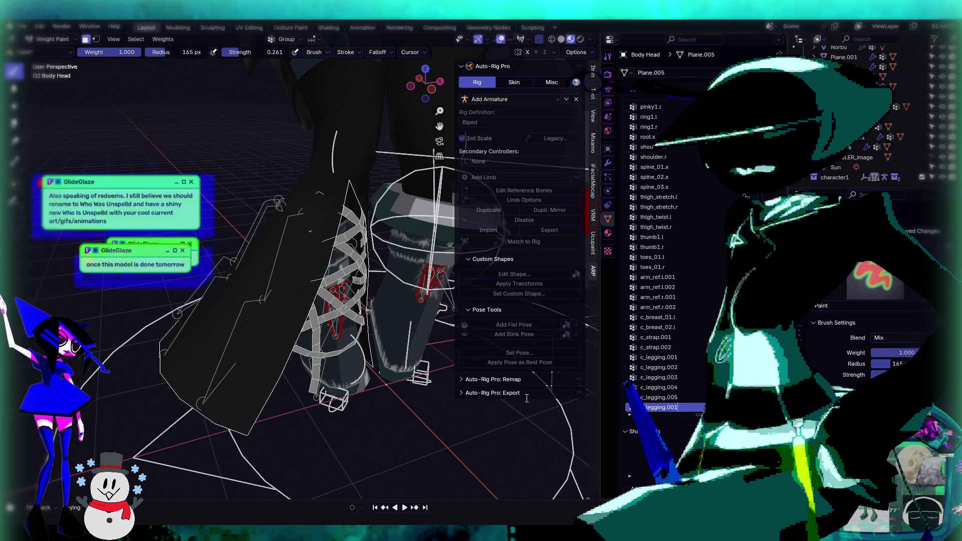
{"action": "key", "text": "Return"}
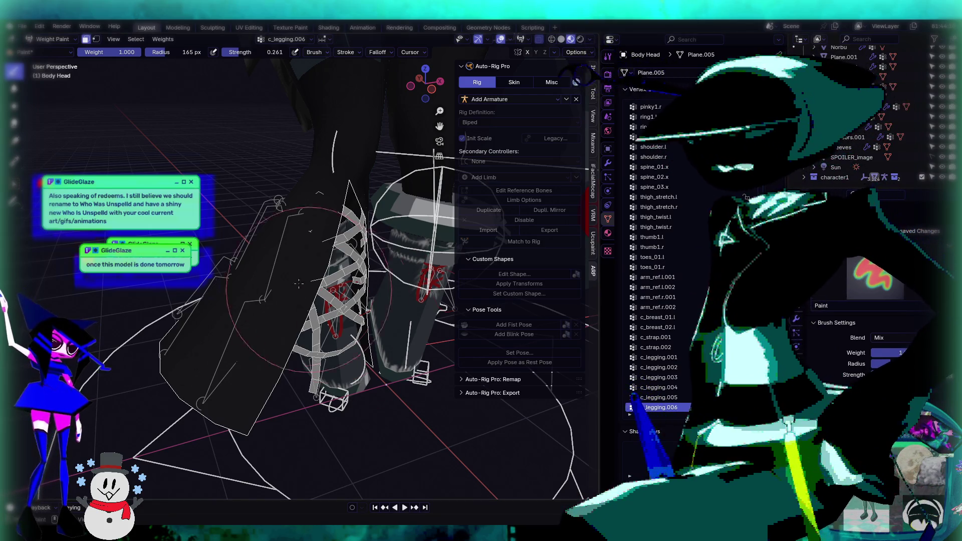
{"action": "mouse_move", "coordinate": [299, 284]}
{"action": "middle_mouse_down"}
{"action": "mouse_move", "coordinate": [335, 269]}
{"action": "mouse_move", "coordinate": [289, 190]}
{"action": "mouse_move", "coordinate": [390, 209]}
{"action": "mouse_move", "coordinate": [188, 216]}
{"action": "mouse_move", "coordinate": [358, 199]}
{"action": "middle_mouse_up"}
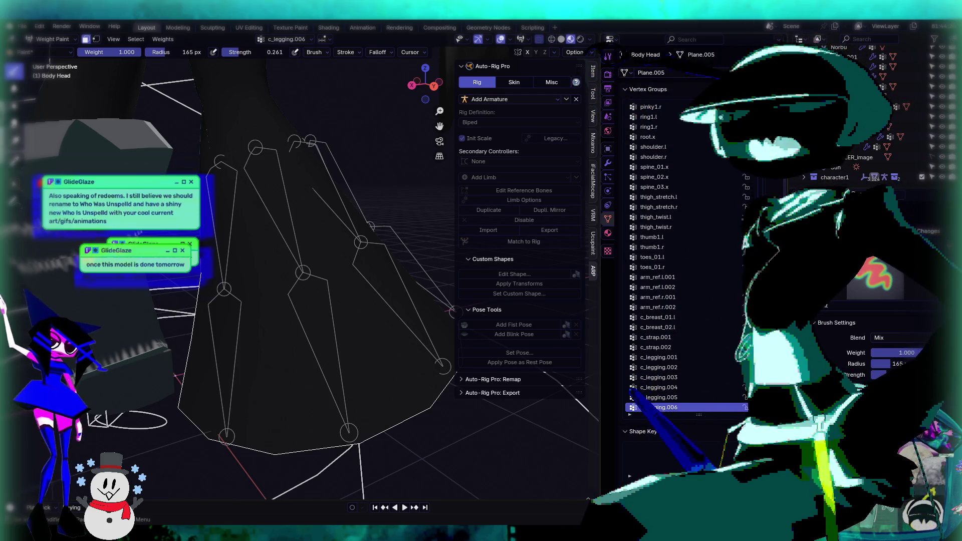
Step: Add two vertex groups named c_legging.007 and c_legging.008
{"action": "left_click", "coordinate": [760, 107]}
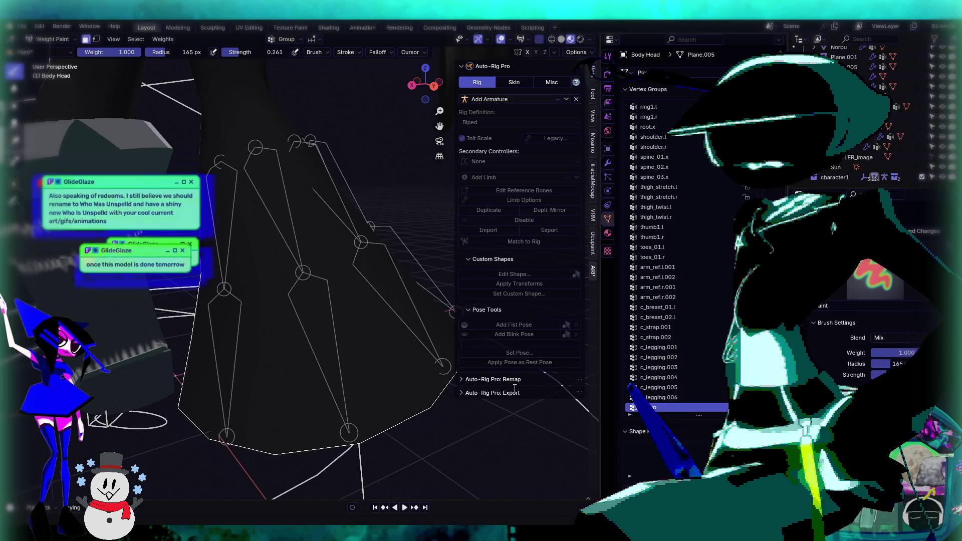
{"action": "type", "text": "c_legging.007"}
{"action": "key", "text": "Return"}
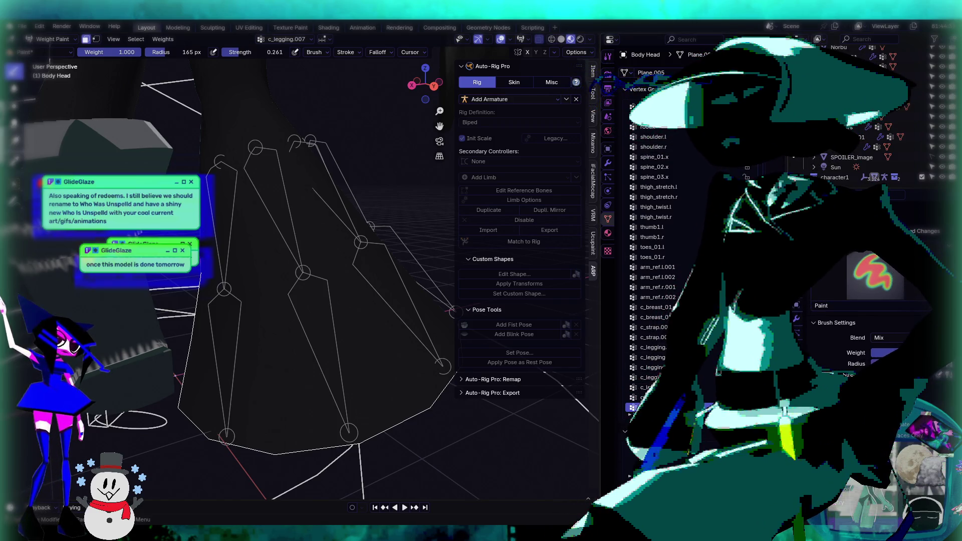
{"action": "left_click", "coordinate": [760, 106]}
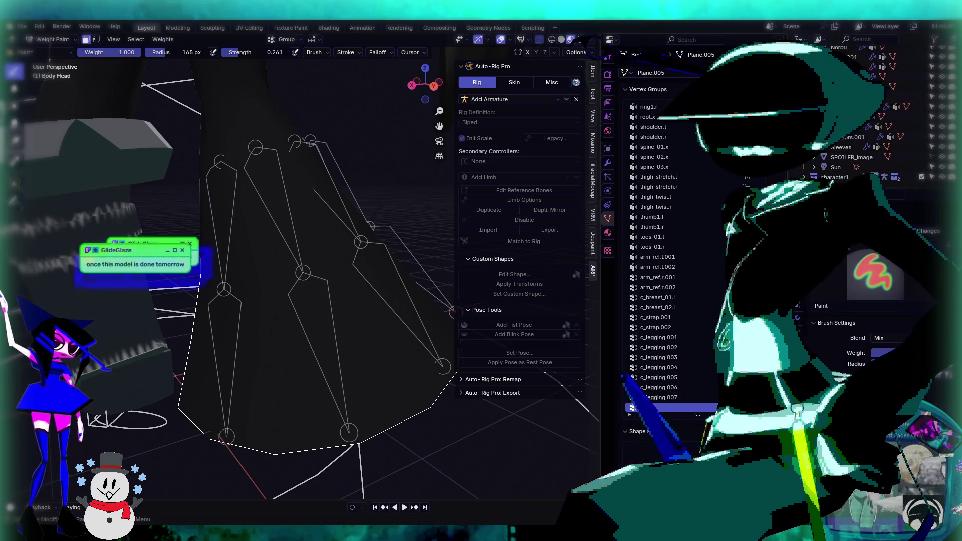
{"action": "double_click", "coordinate": [657, 407]}
{"action": "type", "text": "c_legging.008"}
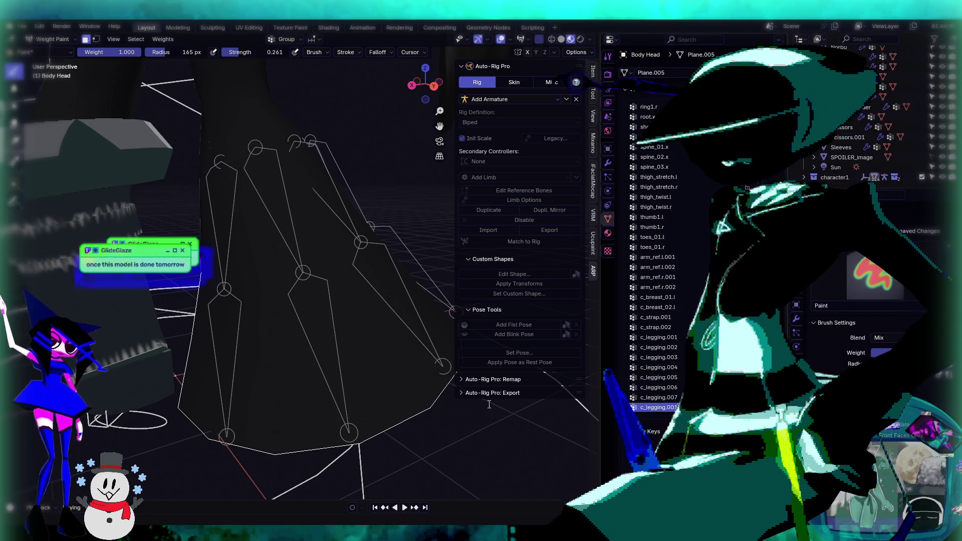
{"action": "key", "text": "Return"}
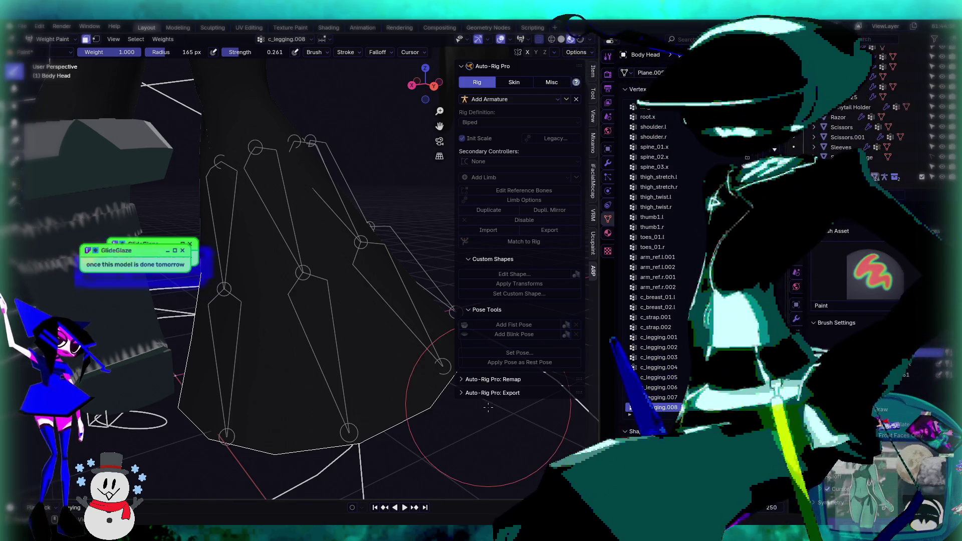
Step: Add a c_legging.009 group, then rename the newest group to c_legging.012
{"action": "left_click", "coordinate": [760, 106]}
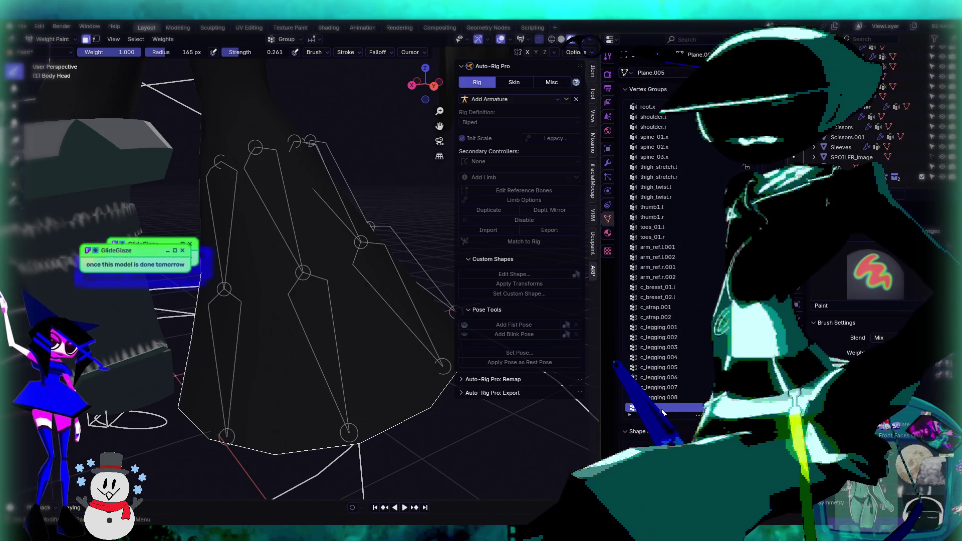
{"action": "double_click", "coordinate": [669, 408]}
{"action": "type", "text": "c_legging.00"}
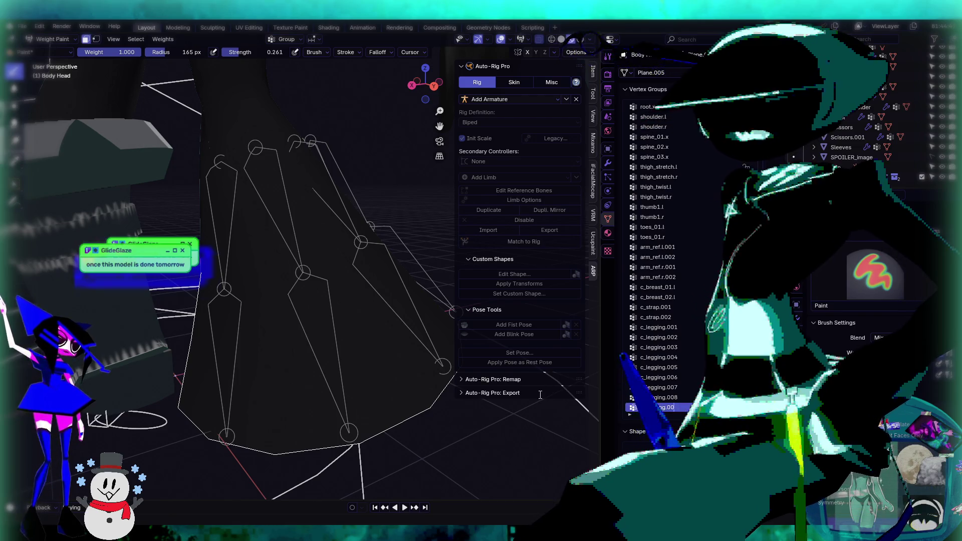
{"action": "type", "text": "9"}
{"action": "key", "text": "Return"}
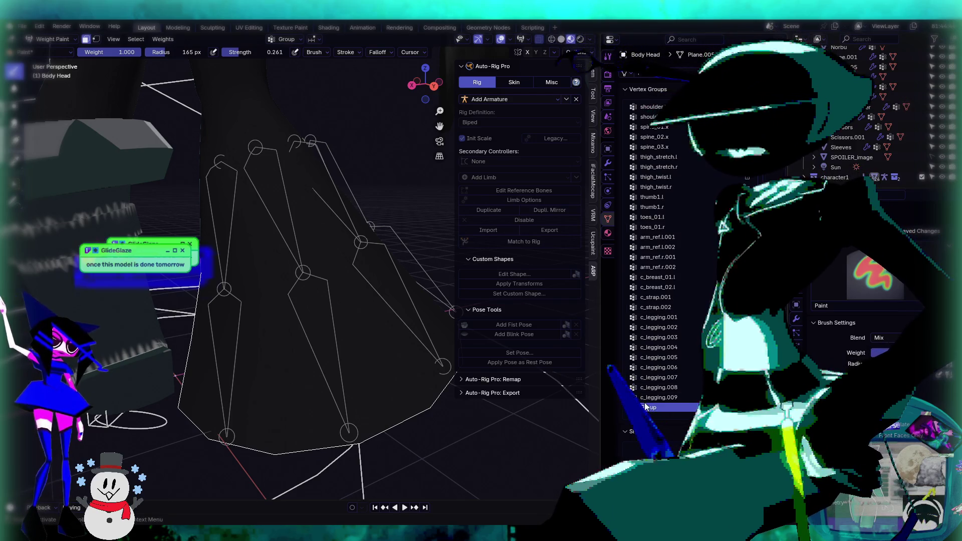
{"action": "double_click", "coordinate": [659, 408]}
{"action": "type", "text": "c_legging.0"}
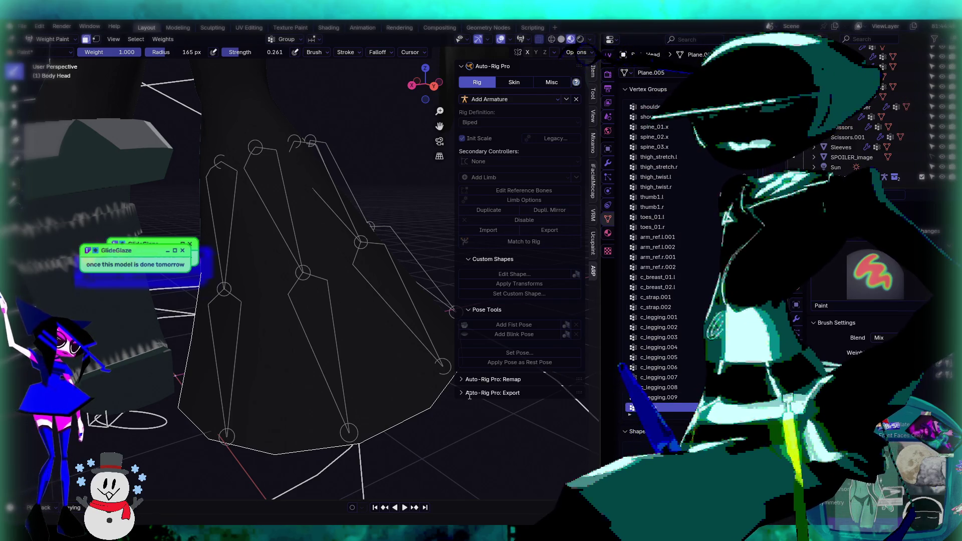
{"action": "type", "text": "12"}
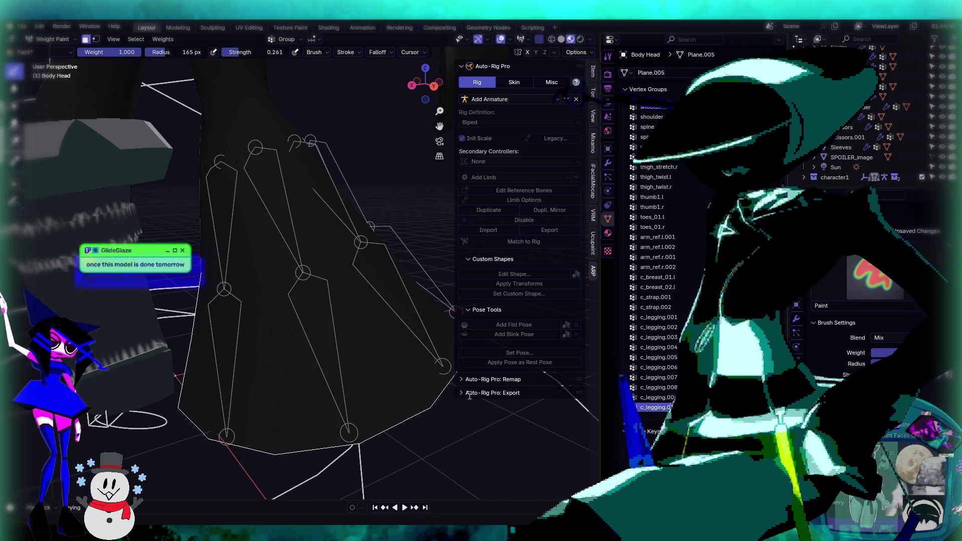
{"action": "key", "text": "Return"}
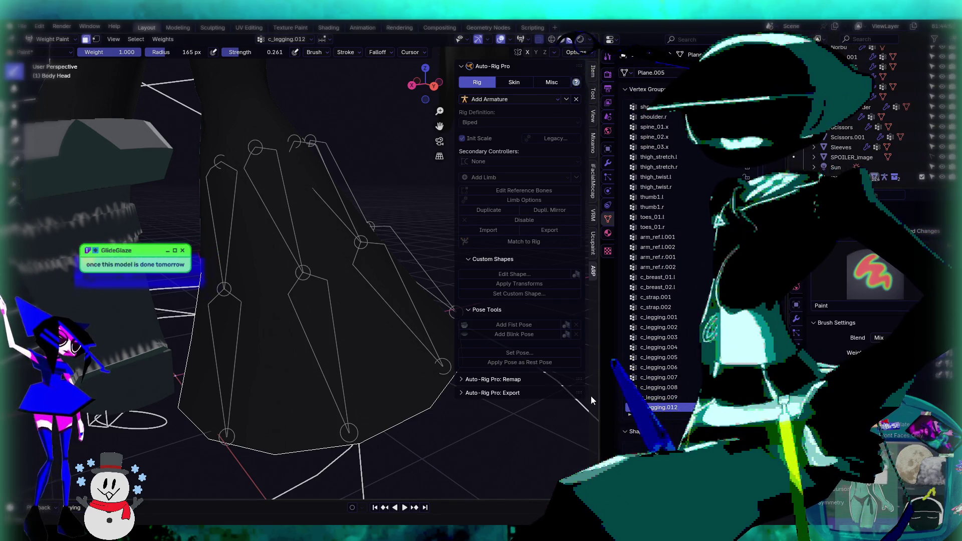
Step: Add two more vertex groups named c_legging.009 and c_legging.010
{"action": "left_click", "coordinate": [708, 107]}
{"action": "double_click", "coordinate": [687, 407]}
{"action": "type", "text": "c_legging.009"}
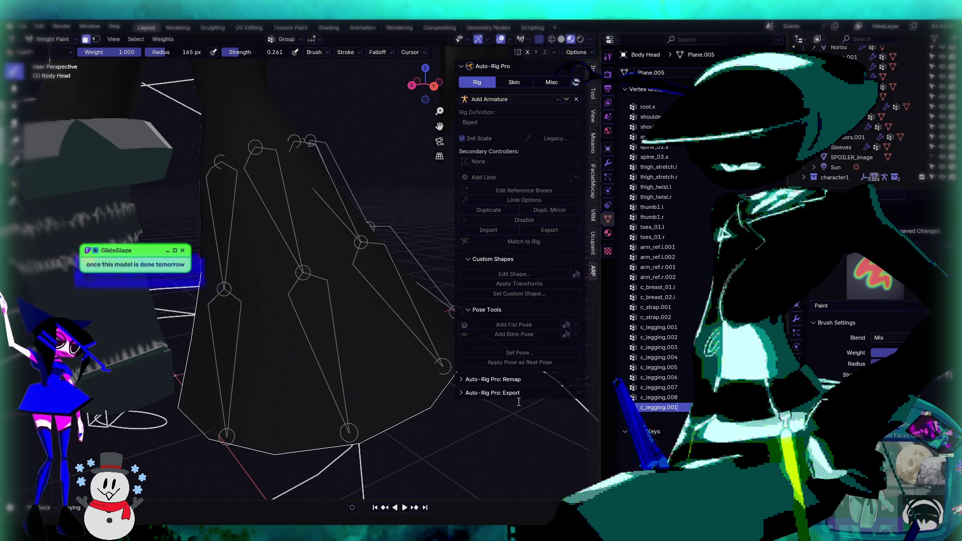
{"action": "key", "text": "Return"}
{"action": "left_click", "coordinate": [708, 107]}
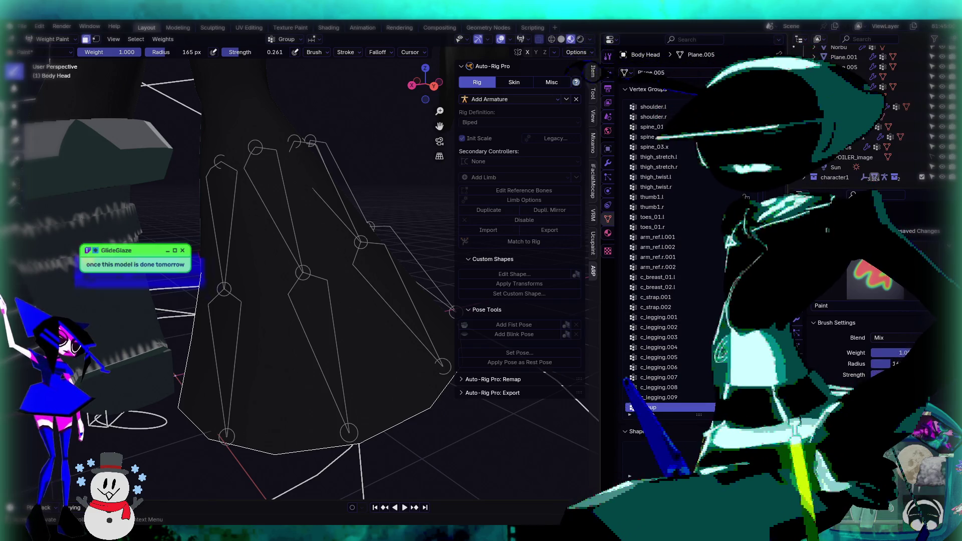
{"action": "double_click", "coordinate": [655, 407]}
{"action": "type", "text": "c_legging."}
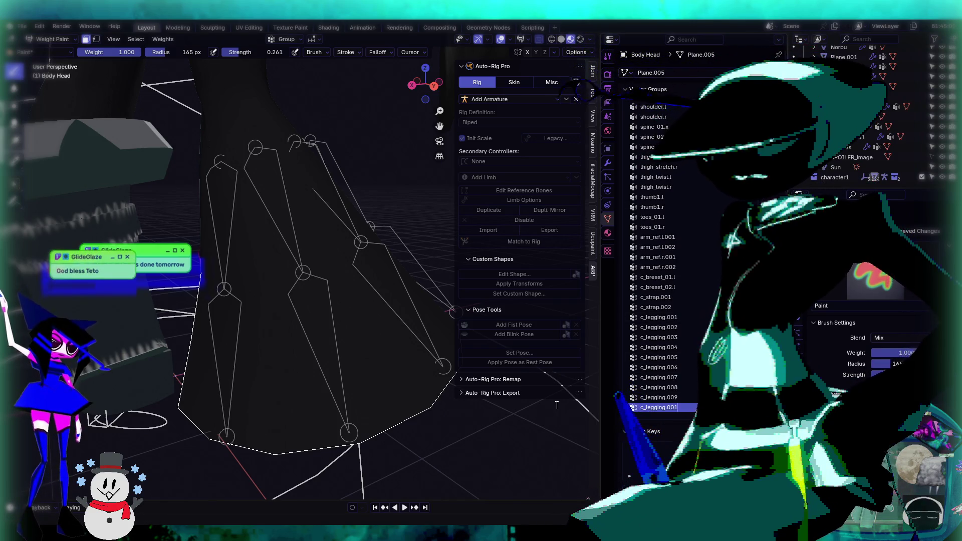
{"action": "type", "text": "010"}
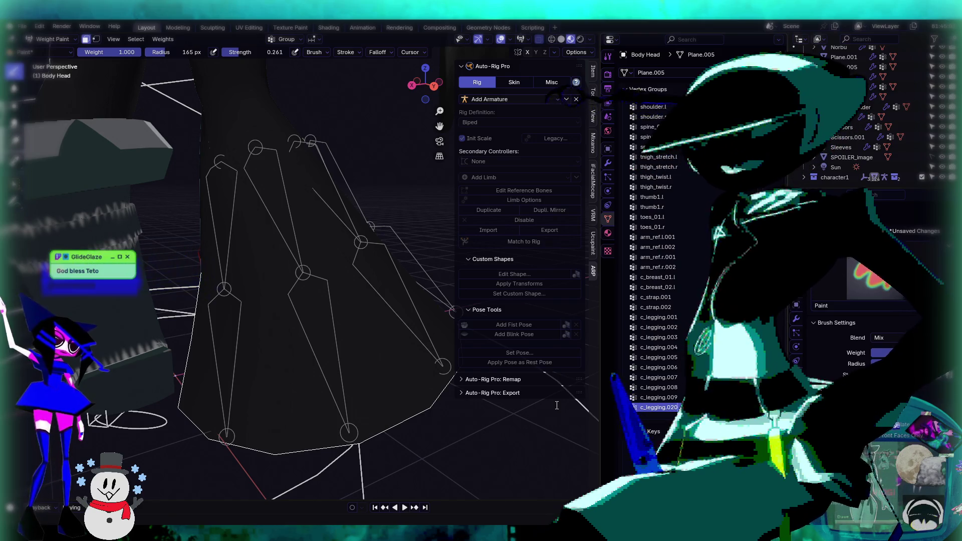
{"action": "key", "text": "Return"}
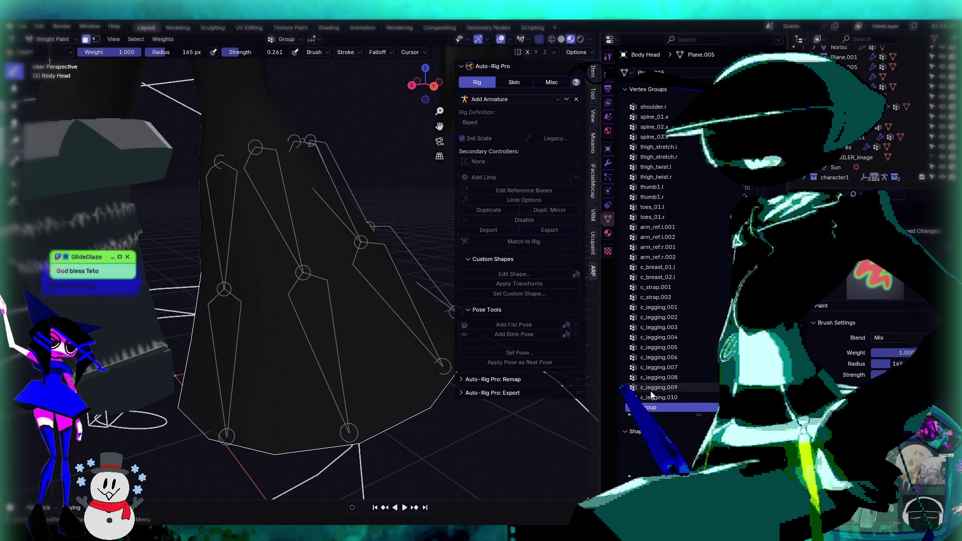
Step: Name the newly added vertex group c_legging.011
{"action": "type", "text": "c_legging.01"}
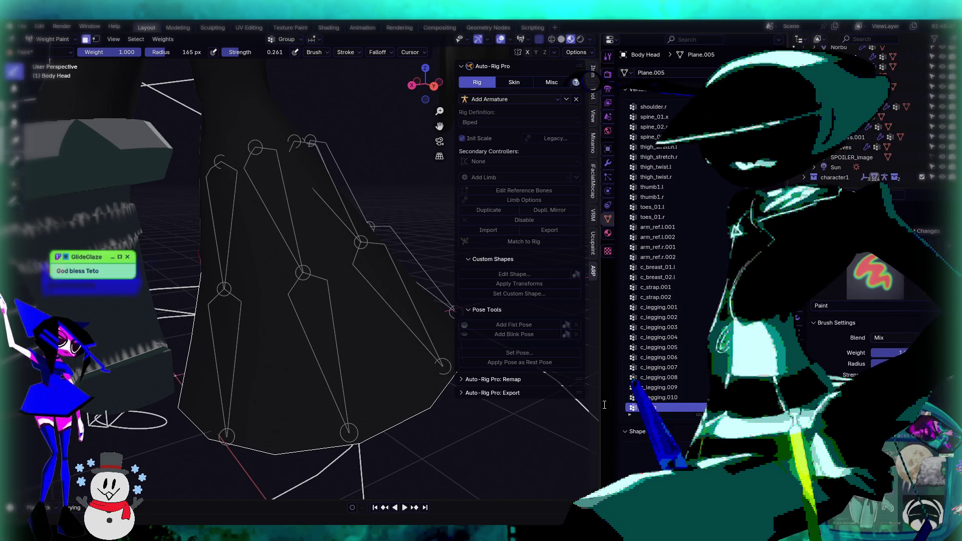
{"action": "type", "text": "1"}
{"action": "key", "text": "Return"}
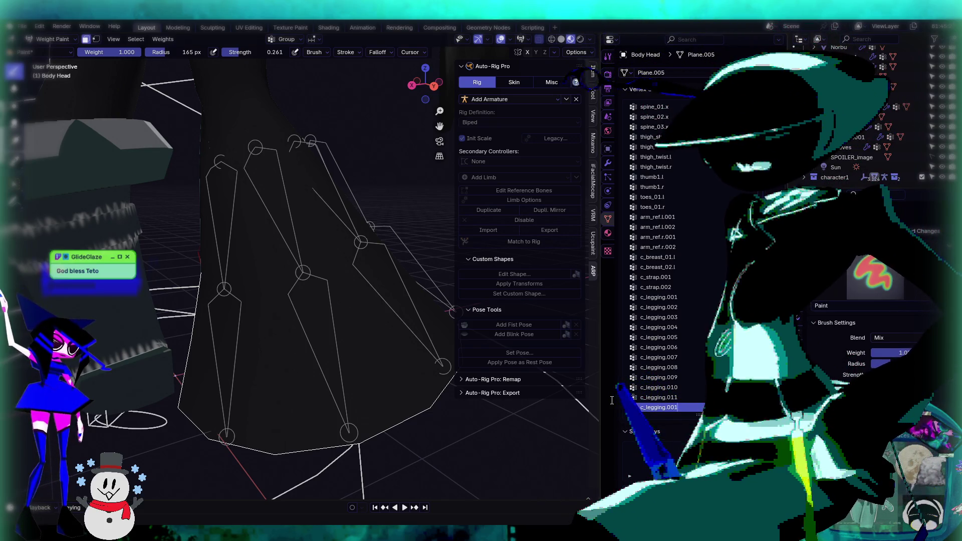
Step: Paint skirt weights for c_legging.001, c_legging.002 and c_legging.003 on their sections
{"action": "mouse_move", "coordinate": [381, 301]}
{"action": "middle_mouse_down"}
{"action": "mouse_move", "coordinate": [371, 306]}
{"action": "mouse_move", "coordinate": [321, 281]}
{"action": "mouse_move", "coordinate": [301, 250]}
{"action": "mouse_move", "coordinate": [336, 261]}
{"action": "mouse_move", "coordinate": [316, 245]}
{"action": "mouse_move", "coordinate": [353, 270]}
{"action": "mouse_move", "coordinate": [331, 271]}
{"action": "middle_mouse_up"}
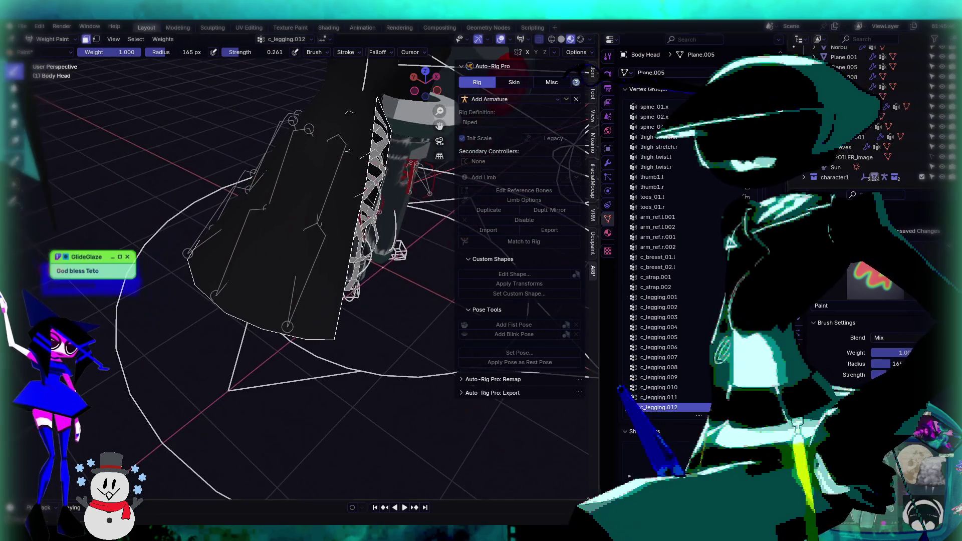
{"action": "left_click", "coordinate": [690, 297]}
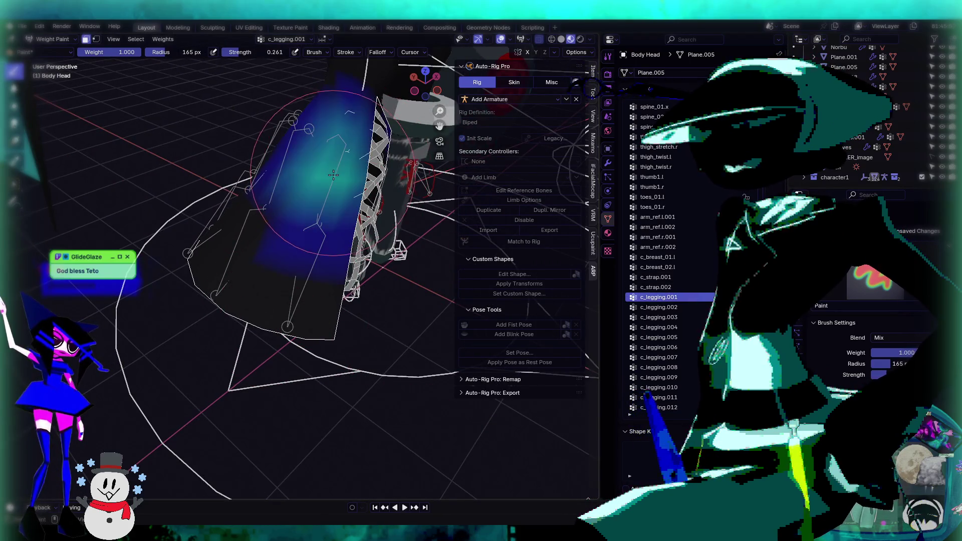
{"action": "left_click_drag", "start_coordinate": [334, 190], "coordinate": [332, 196]}
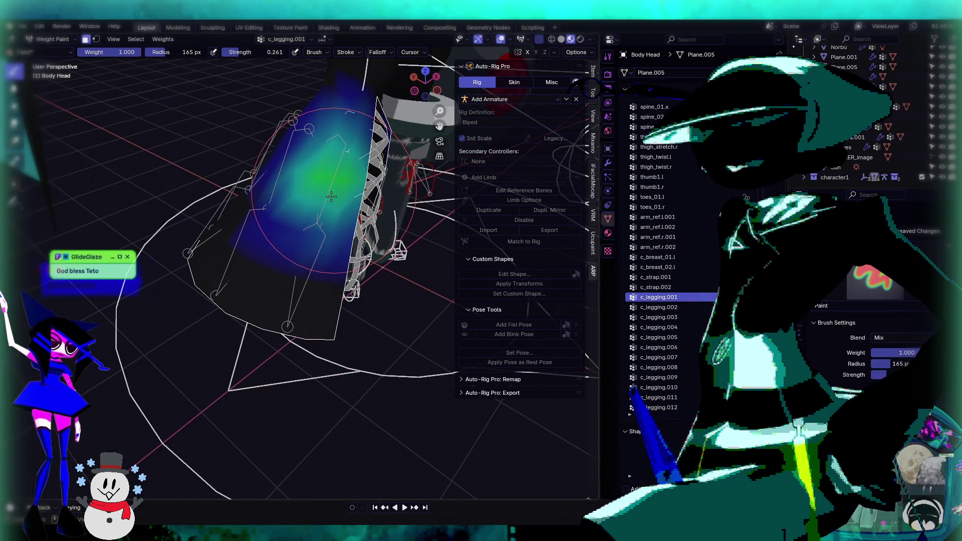
{"action": "left_click", "coordinate": [687, 306]}
{"action": "left_click_drag", "start_coordinate": [290, 311], "coordinate": [319, 339]}
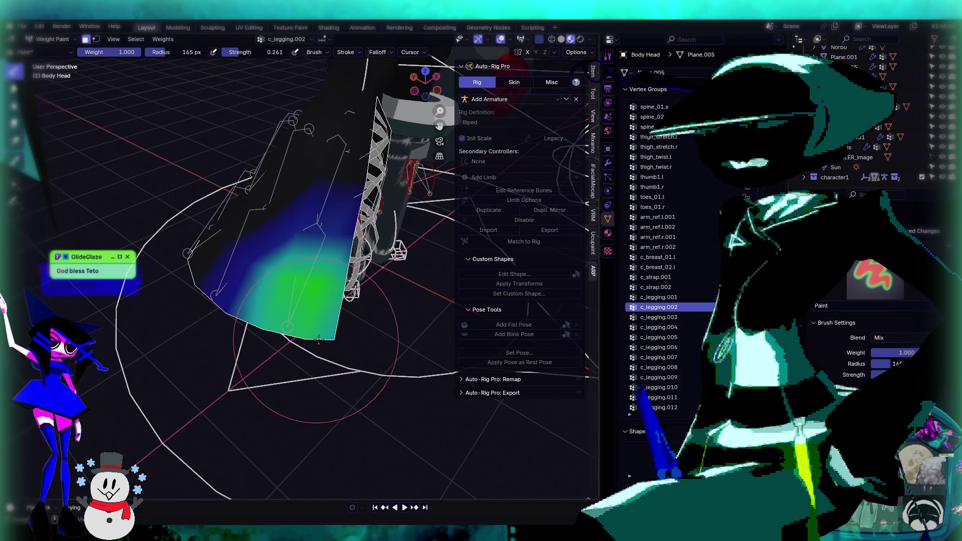
{"action": "middle_click_drag", "start_coordinate": [291, 335], "coordinate": [351, 321]}
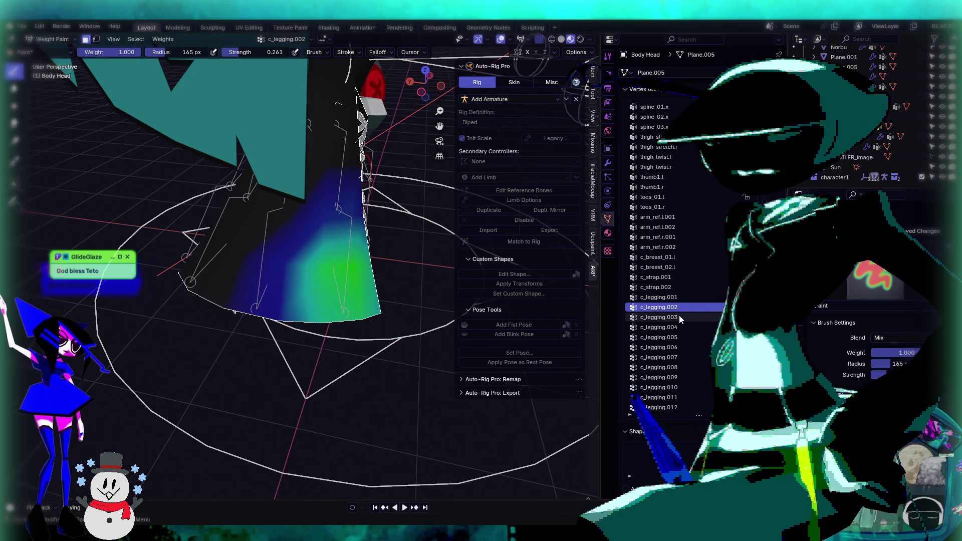
{"action": "left_click", "coordinate": [659, 317]}
{"action": "middle_click_drag", "start_coordinate": [321, 201], "coordinate": [283, 162]}
{"action": "left_click_drag", "start_coordinate": [304, 152], "coordinate": [308, 171]}
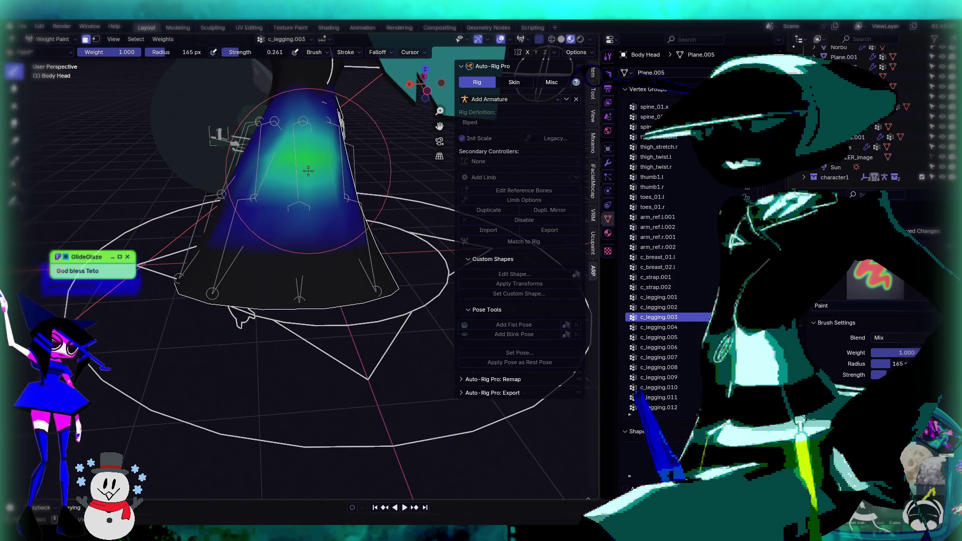
Step: Paint c_legging.004 and c_legging.005 weights onto the skirt, then reselect c_legging.003
{"action": "left_click", "coordinate": [671, 327]}
{"action": "left_click_drag", "start_coordinate": [295, 283], "coordinate": [303, 290]}
{"action": "mouse_move", "coordinate": [294, 274]}
{"action": "middle_mouse_down"}
{"action": "mouse_move", "coordinate": [318, 294]}
{"action": "mouse_move", "coordinate": [351, 301]}
{"action": "middle_mouse_up"}
{"action": "left_click", "coordinate": [659, 337]}
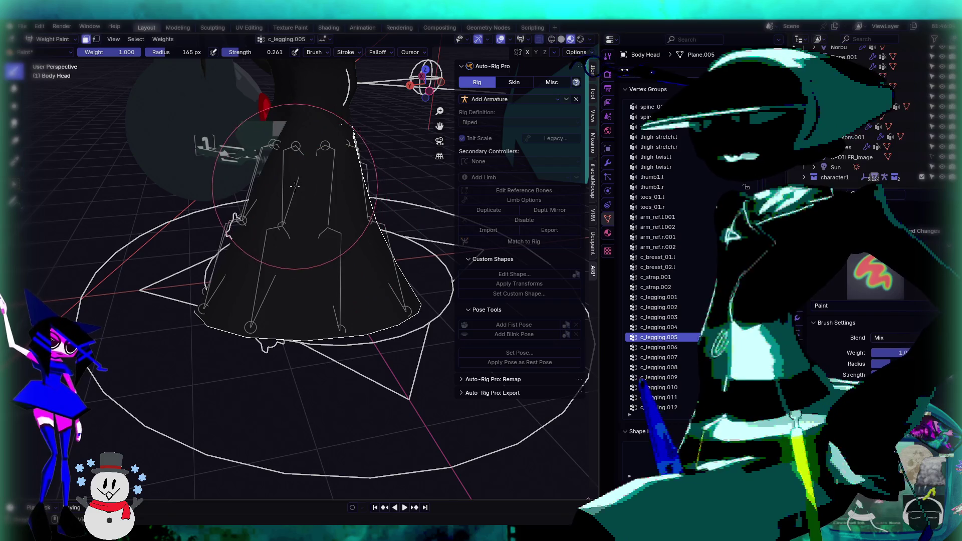
{"action": "left_click_drag", "start_coordinate": [316, 219], "coordinate": [300, 186]}
{"action": "middle_click_drag", "start_coordinate": [301, 185], "coordinate": [313, 244]}
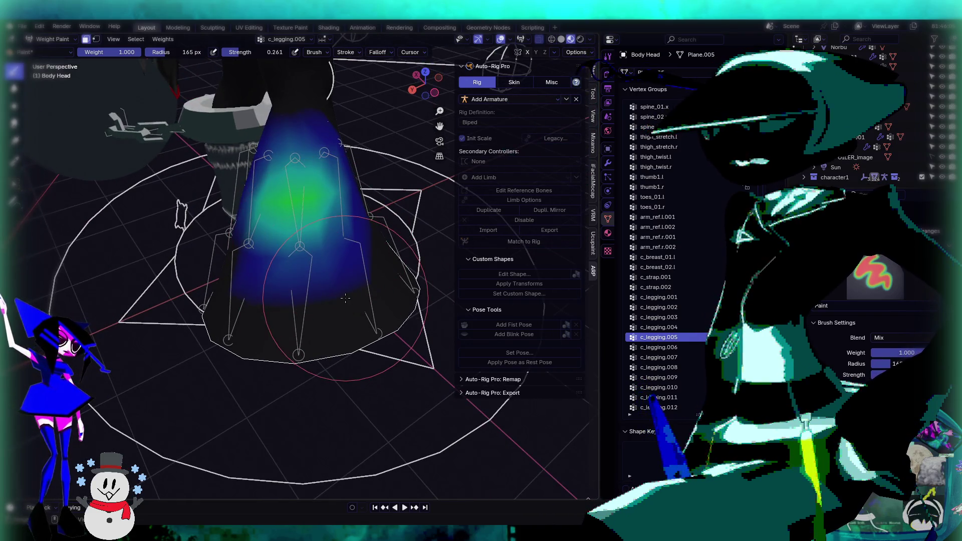
{"action": "left_click_drag", "start_coordinate": [307, 255], "coordinate": [299, 241]}
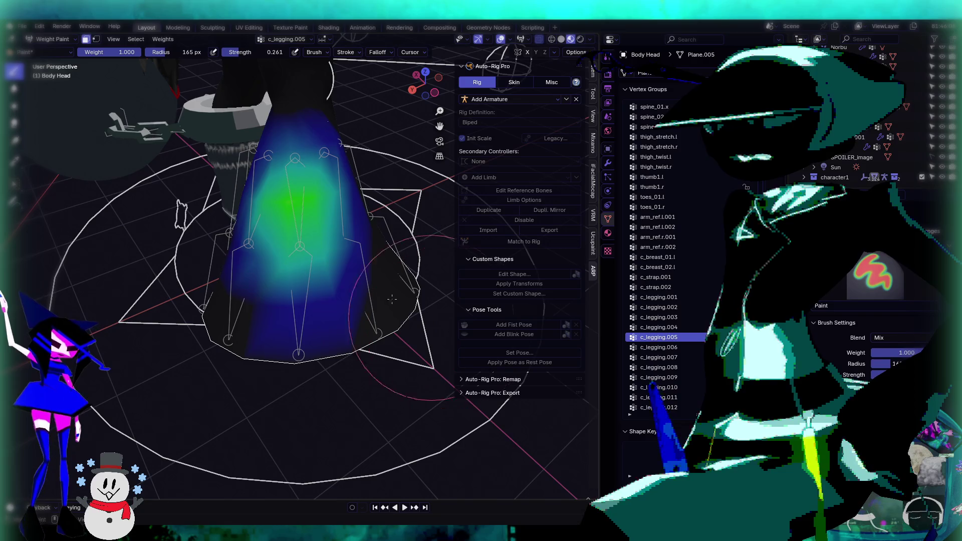
{"action": "middle_click_drag", "start_coordinate": [392, 299], "coordinate": [421, 301]}
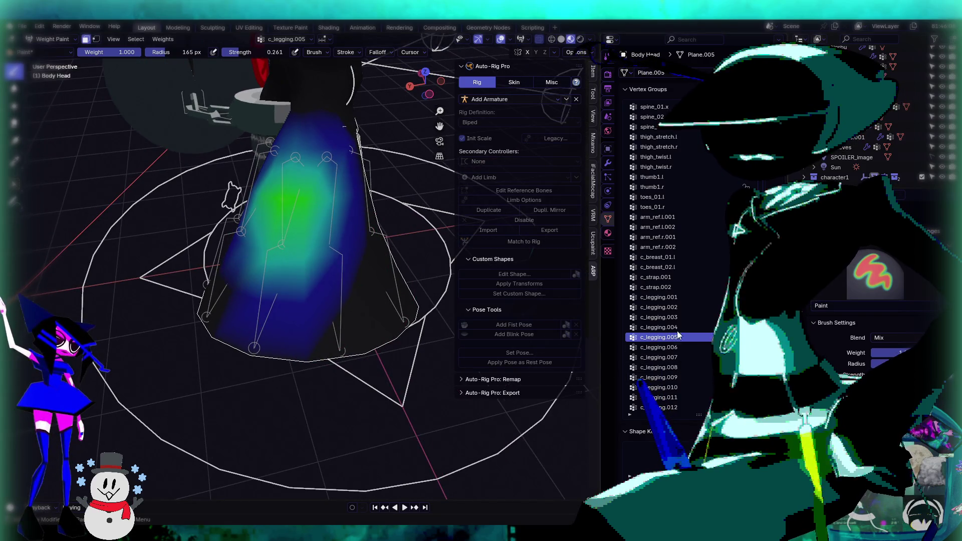
{"action": "left_click", "coordinate": [681, 317]}
{"action": "middle_click_drag", "start_coordinate": [381, 251], "coordinate": [310, 240]}
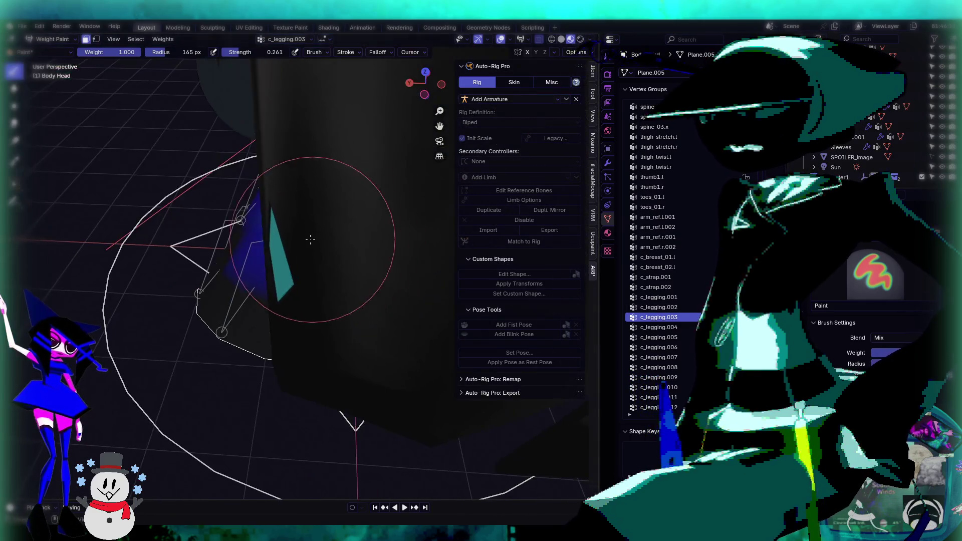
Step: Paint extra c_legging.001 weight onto the skirt
{"action": "scroll", "coordinate": [310, 240], "scroll_direction": "down", "scroll_amount": 4}
{"action": "left_click_drag", "start_coordinate": [321, 215], "coordinate": [376, 276]}
{"action": "middle_click_drag", "start_coordinate": [376, 275], "coordinate": [339, 237]}
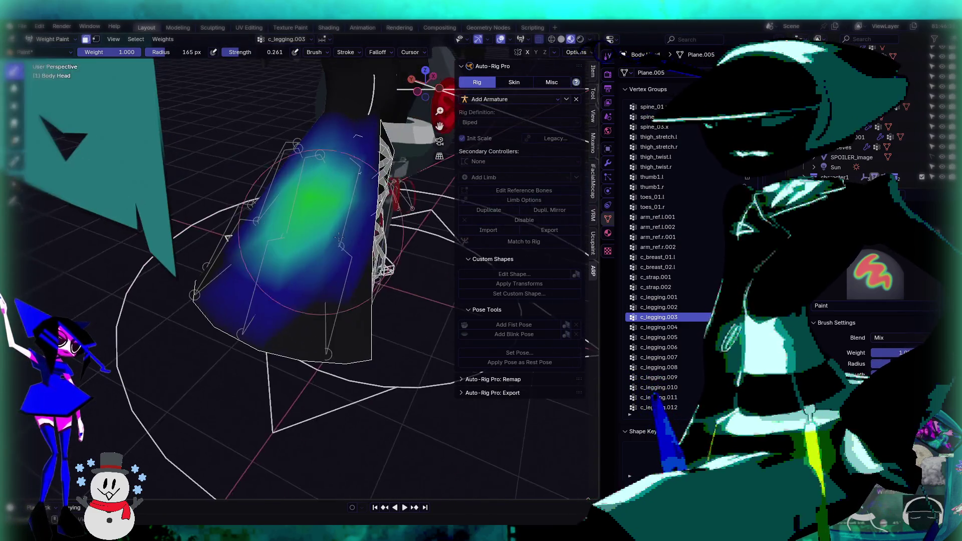
{"action": "left_click", "coordinate": [338, 238], "text": "ctrl"}
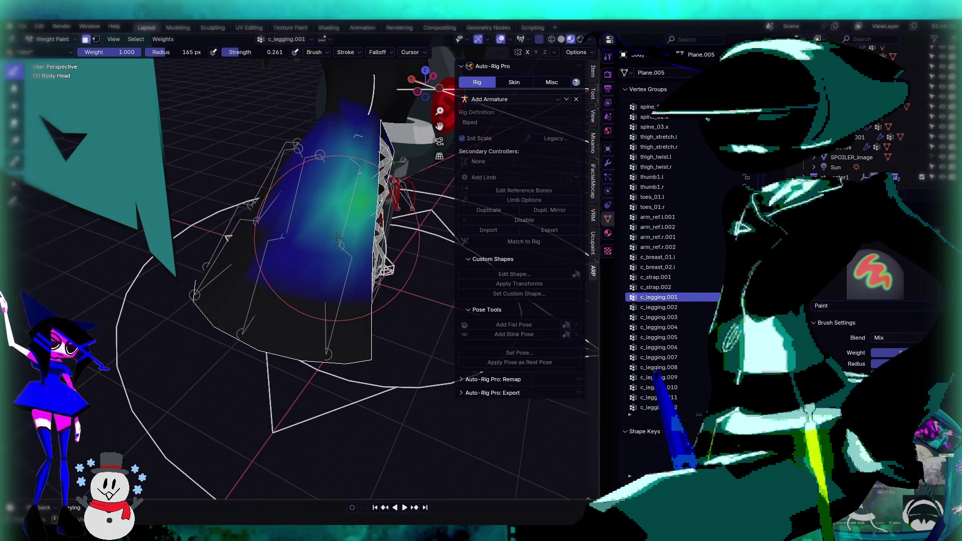
{"action": "left_click_drag", "start_coordinate": [338, 239], "coordinate": [340, 235]}
{"action": "middle_click_drag", "start_coordinate": [333, 244], "coordinate": [539, 293]}
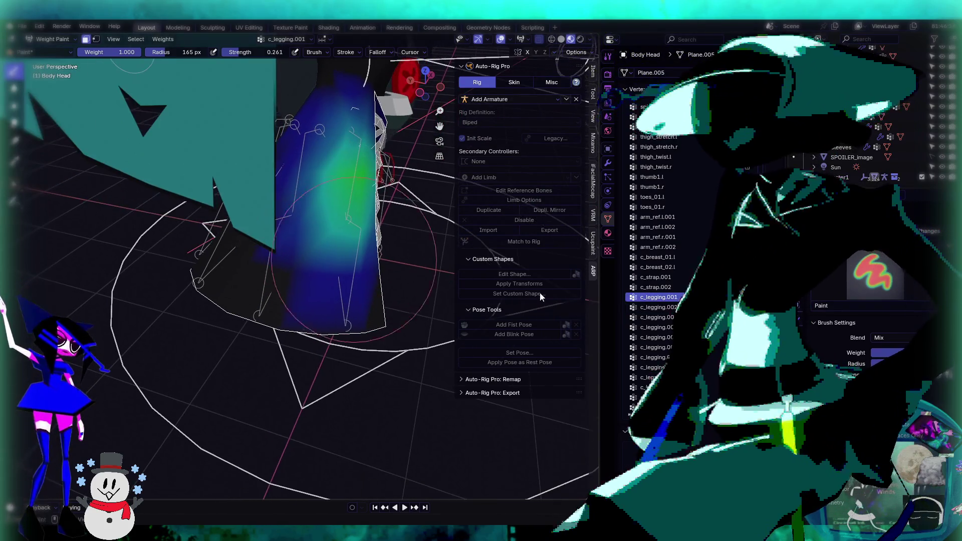
Step: Cycle through groups c_legging.001 to c_legging.005 to review each one's skirt weights
{"action": "left_click", "coordinate": [680, 326]}
{"action": "left_click", "coordinate": [681, 338]}
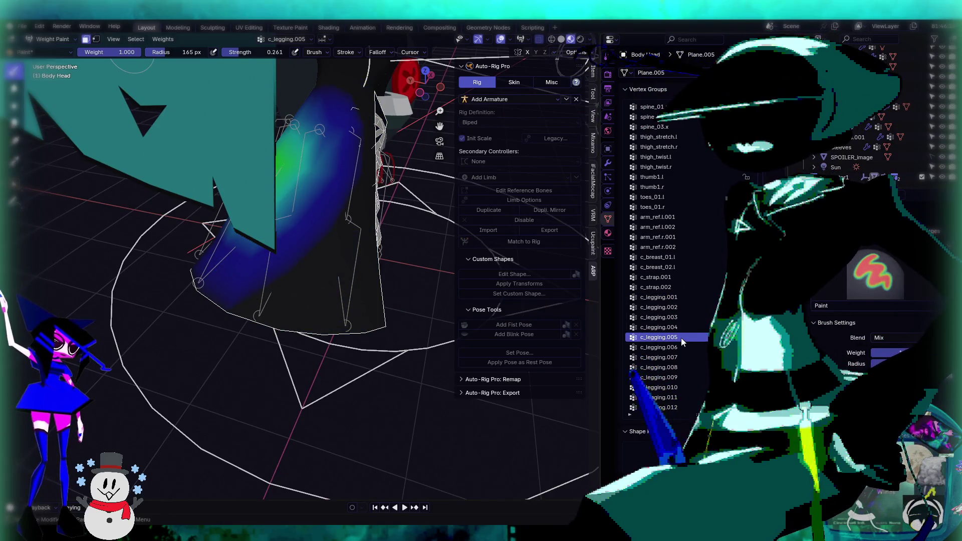
{"action": "left_click", "coordinate": [680, 328]}
{"action": "left_click", "coordinate": [671, 318]}
{"action": "left_click", "coordinate": [674, 298]}
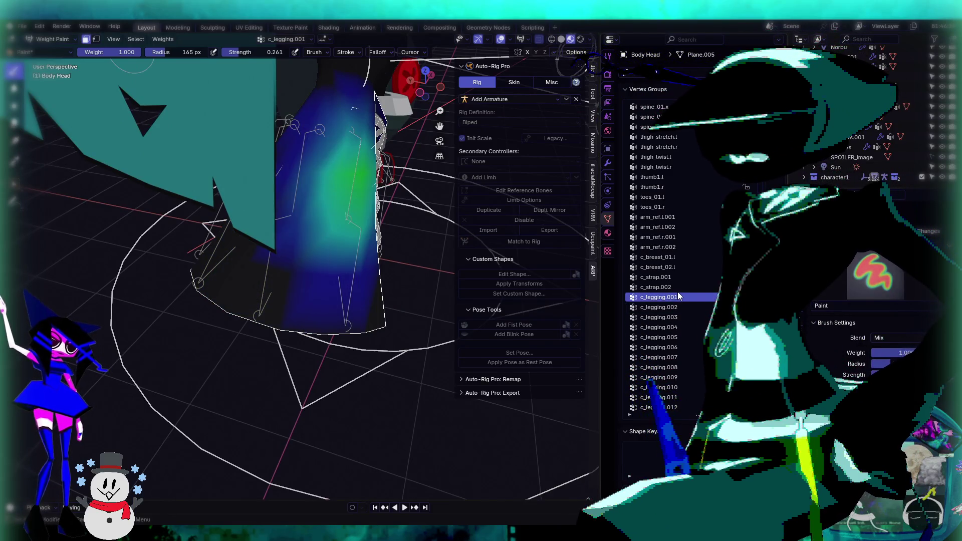
{"action": "left_click", "coordinate": [679, 308]}
{"action": "left_click", "coordinate": [679, 298]}
{"action": "left_click", "coordinate": [680, 318]}
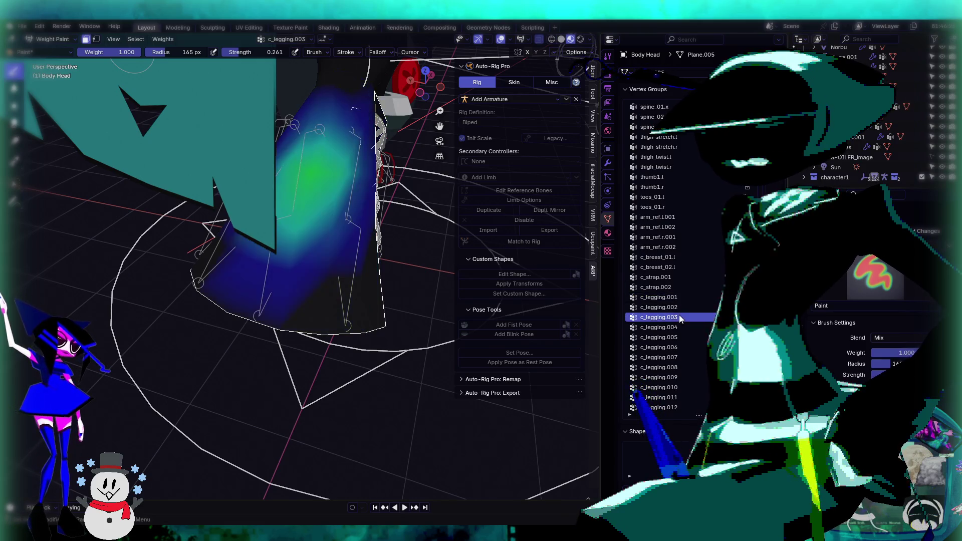
{"action": "left_click", "coordinate": [679, 308]}
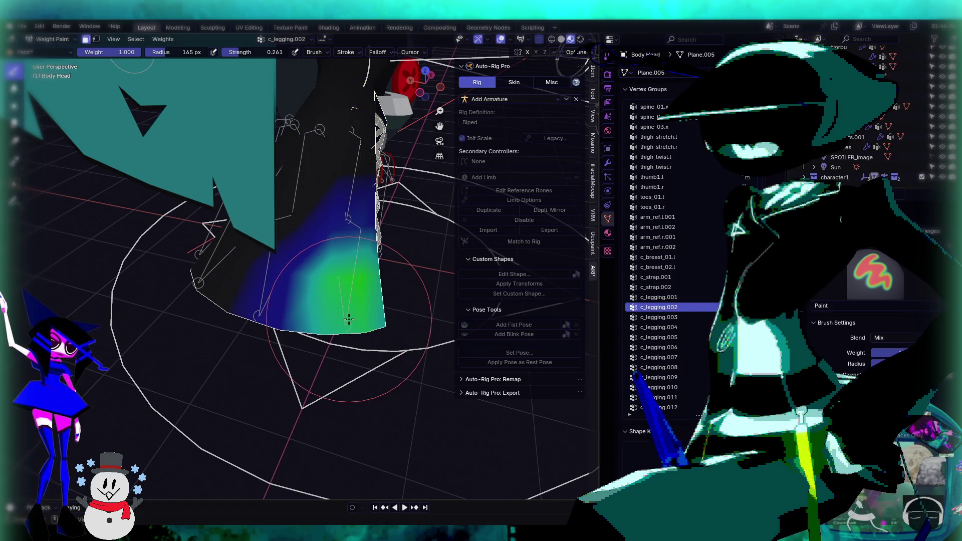
{"action": "left_click", "coordinate": [666, 319]}
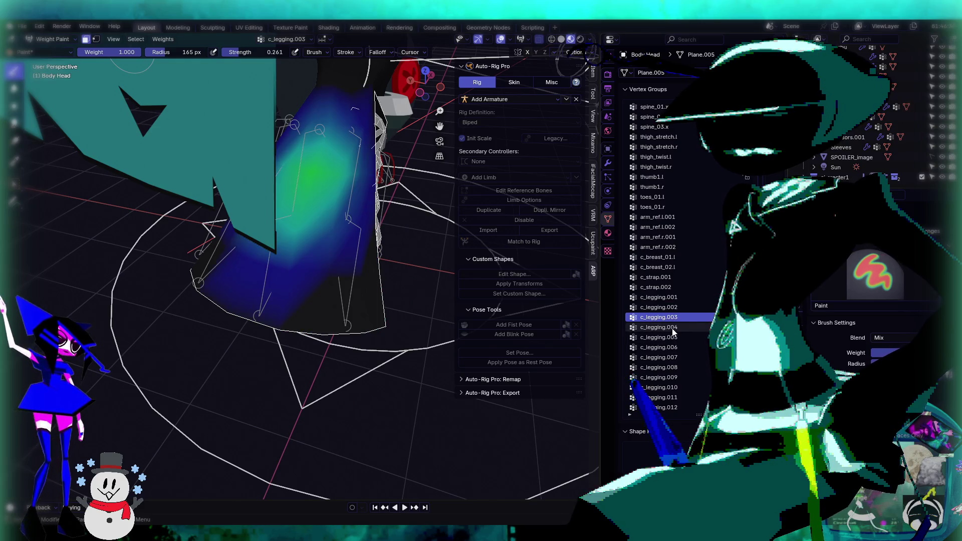
{"action": "scroll", "coordinate": [649, 310], "scroll_direction": "down", "scroll_amount": 2, "text": "ctrl"}
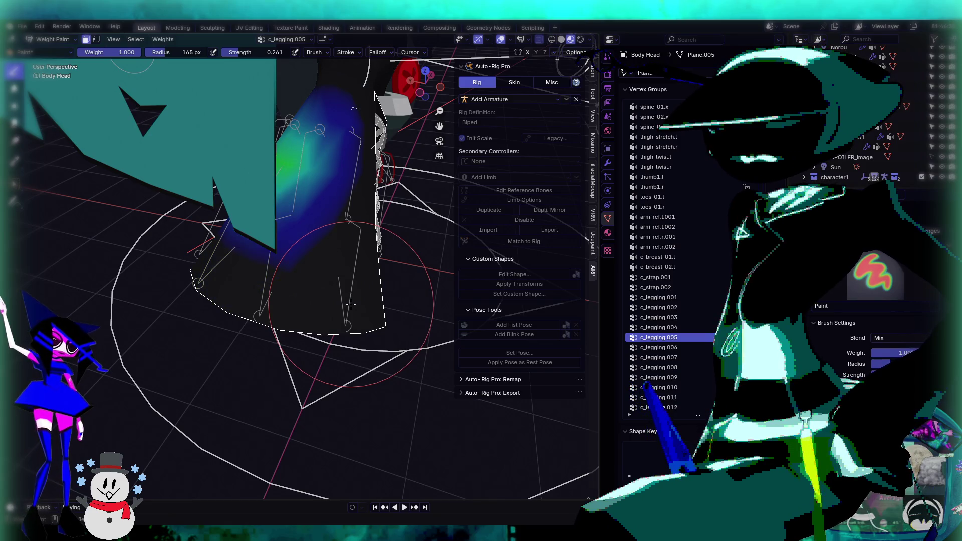
{"action": "middle_click_drag", "start_coordinate": [351, 304], "coordinate": [451, 311]}
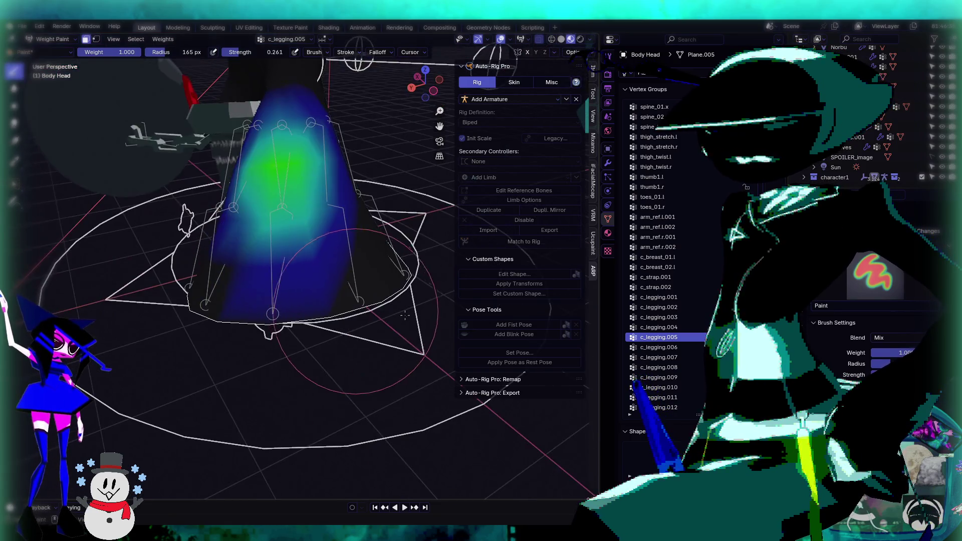
Step: Paint skirt weights for c_legging.006, c_legging.007 and c_legging.008
{"action": "left_click", "coordinate": [669, 348]}
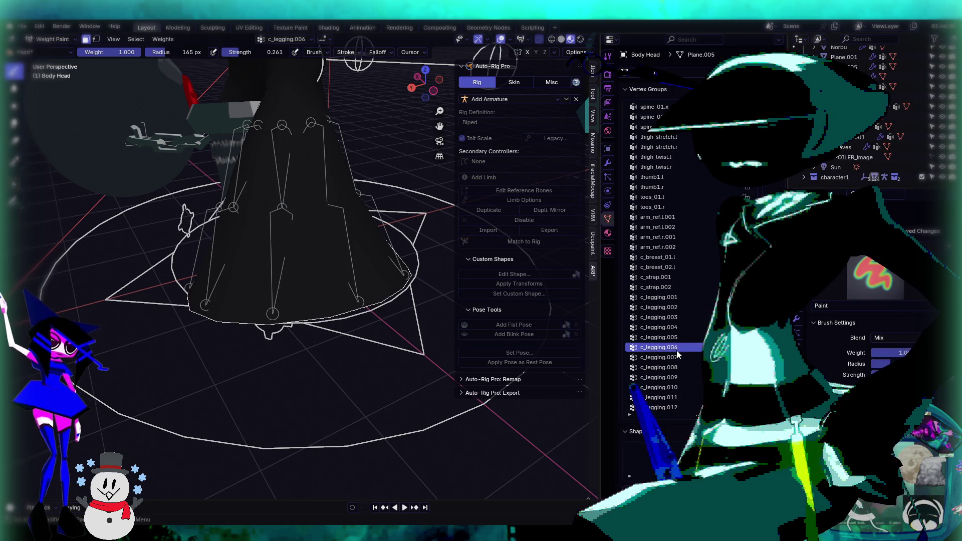
{"action": "mouse_move", "coordinate": [288, 261]}
{"action": "left_mouse_down"}
{"action": "mouse_move", "coordinate": [296, 241]}
{"action": "mouse_move", "coordinate": [284, 293]}
{"action": "left_mouse_up"}
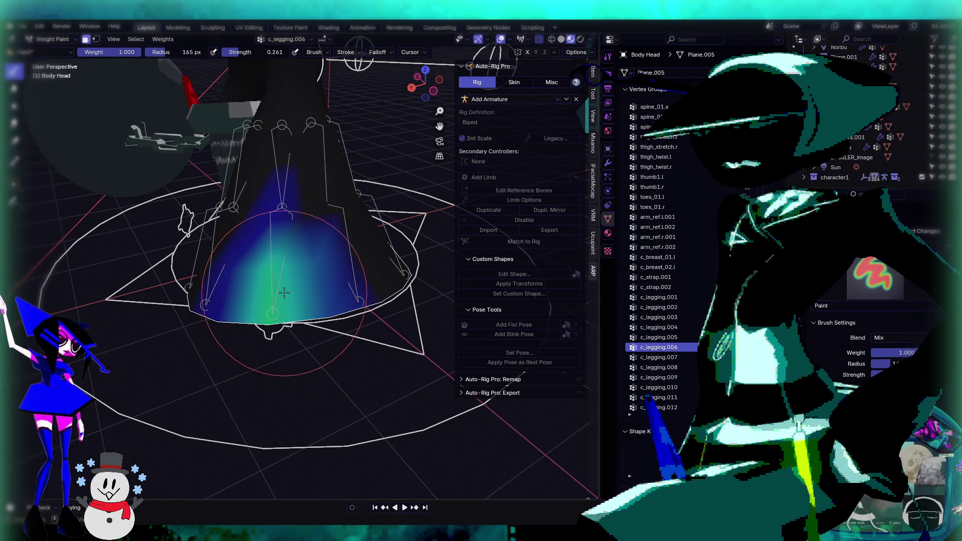
{"action": "middle_click_drag", "start_coordinate": [285, 293], "coordinate": [464, 298]}
{"action": "left_click", "coordinate": [658, 357]}
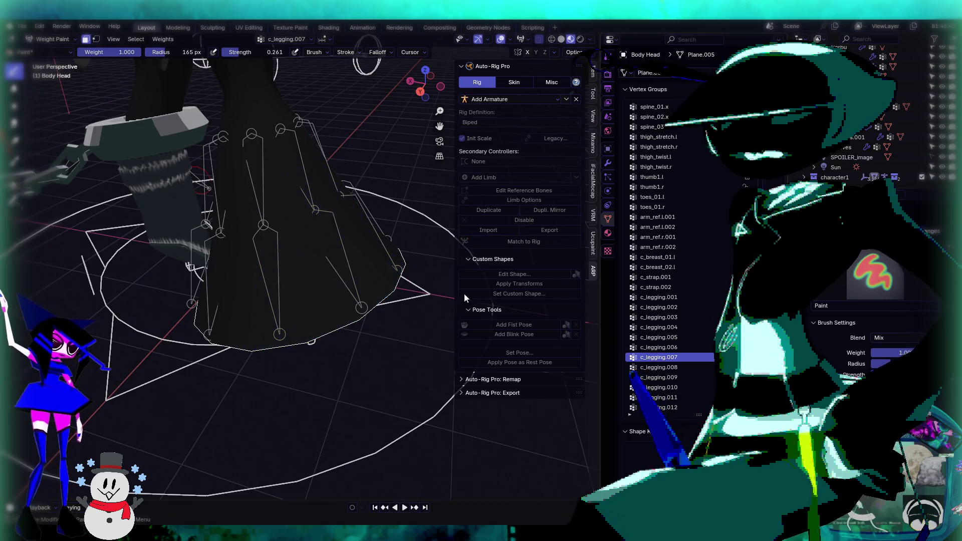
{"action": "mouse_move", "coordinate": [280, 211]}
{"action": "left_mouse_down"}
{"action": "mouse_move", "coordinate": [273, 196]}
{"action": "mouse_move", "coordinate": [281, 220]}
{"action": "mouse_move", "coordinate": [308, 235]}
{"action": "left_mouse_up"}
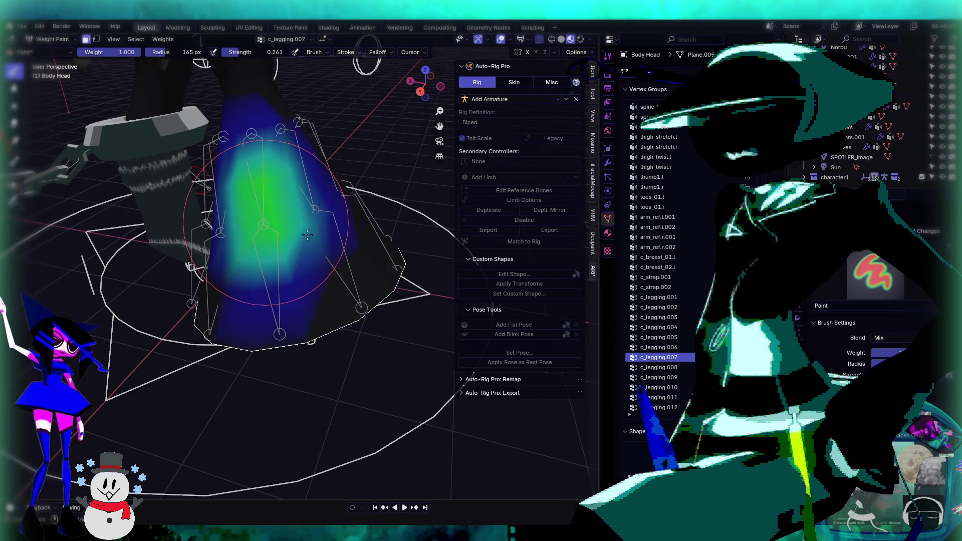
{"action": "left_click", "coordinate": [657, 367]}
{"action": "mouse_move", "coordinate": [276, 281]}
{"action": "left_mouse_down"}
{"action": "mouse_move", "coordinate": [269, 305]}
{"action": "mouse_move", "coordinate": [278, 295]}
{"action": "mouse_move", "coordinate": [271, 301]}
{"action": "mouse_move", "coordinate": [312, 318]}
{"action": "left_mouse_up"}
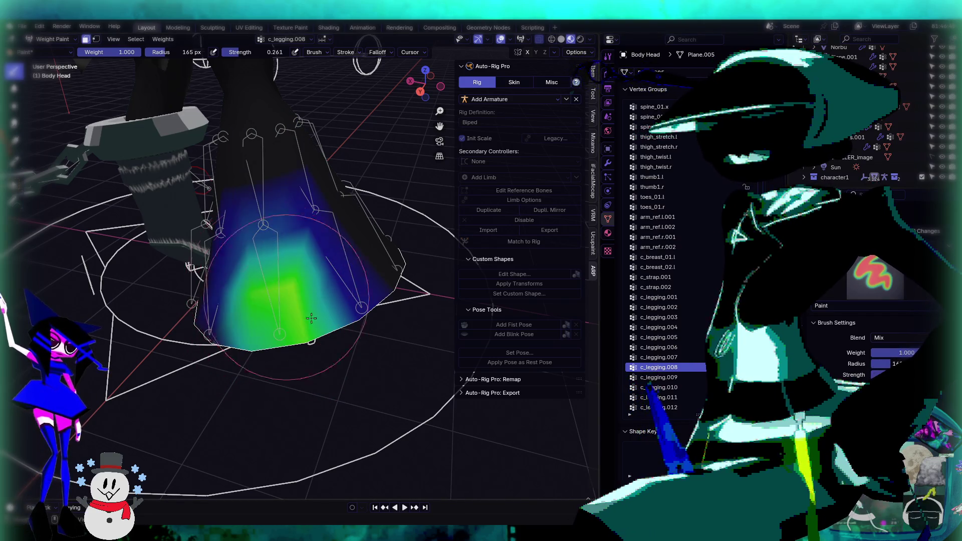
Step: Paint skirt weights for c_legging.009 through c_legging.012, alternating upper and lower skirt
{"action": "left_click", "coordinate": [678, 381]}
{"action": "middle_click_drag", "start_coordinate": [301, 311], "coordinate": [323, 333]}
{"action": "mouse_move", "coordinate": [301, 236]}
{"action": "left_mouse_down"}
{"action": "mouse_move", "coordinate": [294, 197]}
{"action": "mouse_move", "coordinate": [282, 230]}
{"action": "left_mouse_up"}
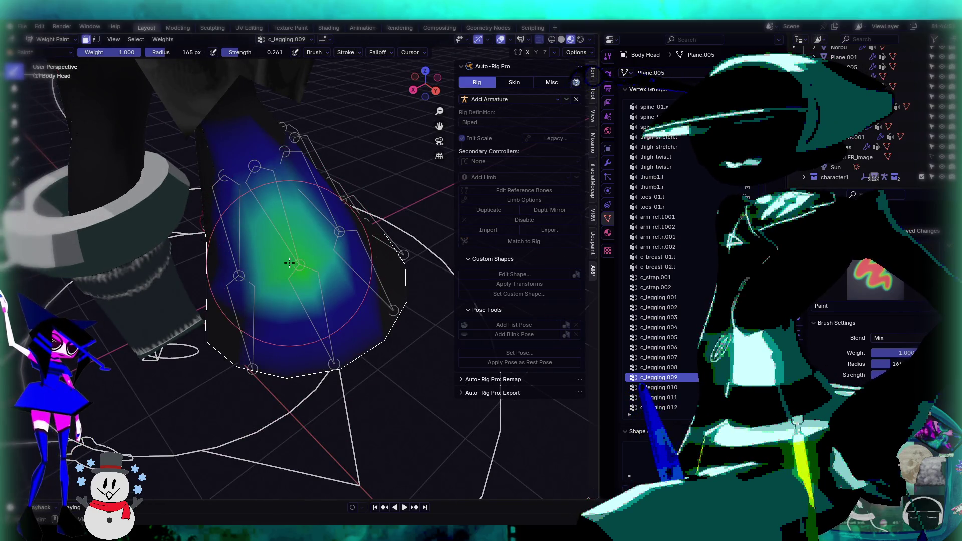
{"action": "left_click", "coordinate": [666, 387]}
{"action": "left_click_drag", "start_coordinate": [349, 334], "coordinate": [324, 316]}
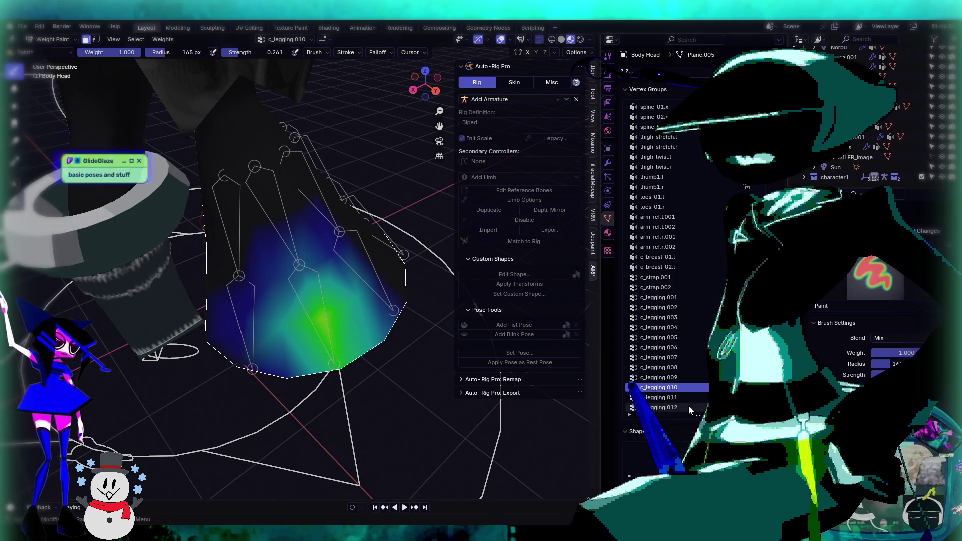
{"action": "left_click", "coordinate": [667, 397]}
{"action": "left_click_drag", "start_coordinate": [270, 191], "coordinate": [238, 256]}
{"action": "left_click", "coordinate": [667, 407]}
{"action": "mouse_move", "coordinate": [254, 294]}
{"action": "left_mouse_down"}
{"action": "mouse_move", "coordinate": [244, 329]}
{"action": "mouse_move", "coordinate": [267, 368]}
{"action": "left_mouse_up"}
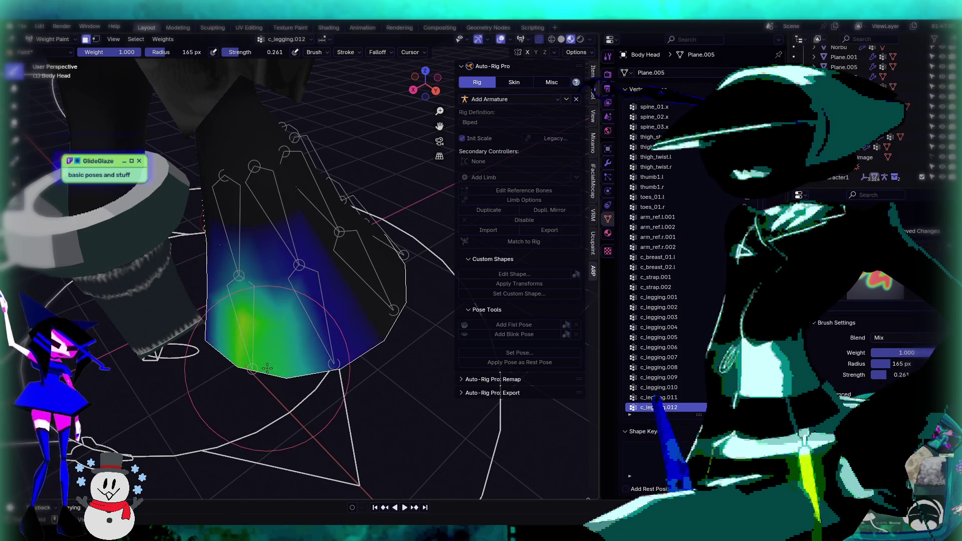
Step: Inspect the painted skirt and legs from a left side view, then front orthographic view
{"action": "mouse_move", "coordinate": [240, 299]}
{"action": "middle_mouse_down"}
{"action": "mouse_move", "coordinate": [370, 302]}
{"action": "mouse_move", "coordinate": [326, 291]}
{"action": "mouse_move", "coordinate": [279, 322]}
{"action": "mouse_move", "coordinate": [301, 281]}
{"action": "mouse_move", "coordinate": [325, 270]}
{"action": "mouse_move", "coordinate": [300, 250]}
{"action": "middle_mouse_up"}
{"action": "scroll", "coordinate": [301, 301], "scroll_direction": "down", "scroll_amount": 4}
{"action": "scroll", "coordinate": [326, 290], "scroll_direction": "up", "scroll_amount": 4}
{"action": "scroll", "coordinate": [326, 271], "scroll_direction": "up", "scroll_amount": 3}
{"action": "middle_click_drag", "start_coordinate": [266, 333], "coordinate": [241, 311]}
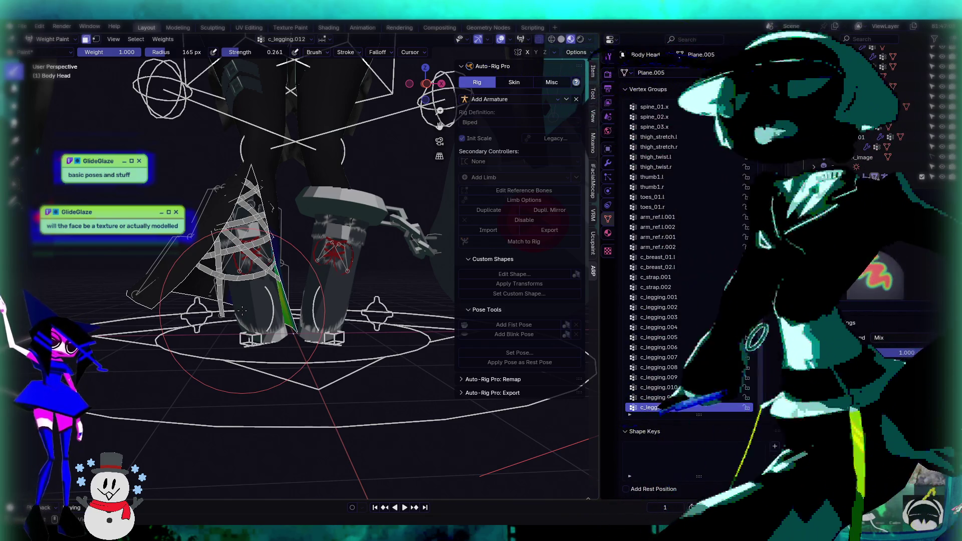
{"action": "middle_click_drag", "start_coordinate": [242, 312], "coordinate": [309, 254]}
{"action": "scroll", "coordinate": [309, 254], "scroll_direction": "up", "scroll_amount": 8}
{"action": "key", "text": "ctrl+KP_3"}
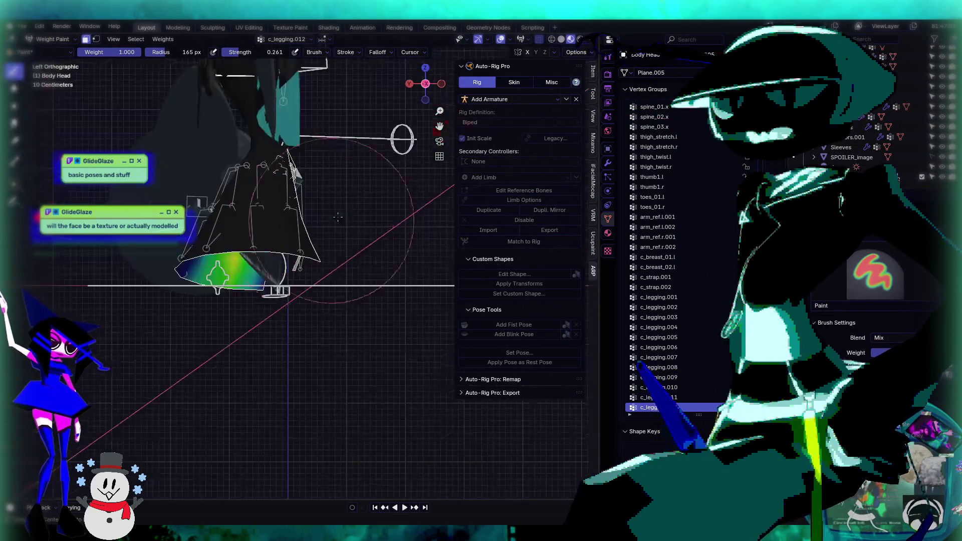
{"action": "middle_click_drag", "start_coordinate": [238, 262], "coordinate": [257, 279], "text": "shift"}
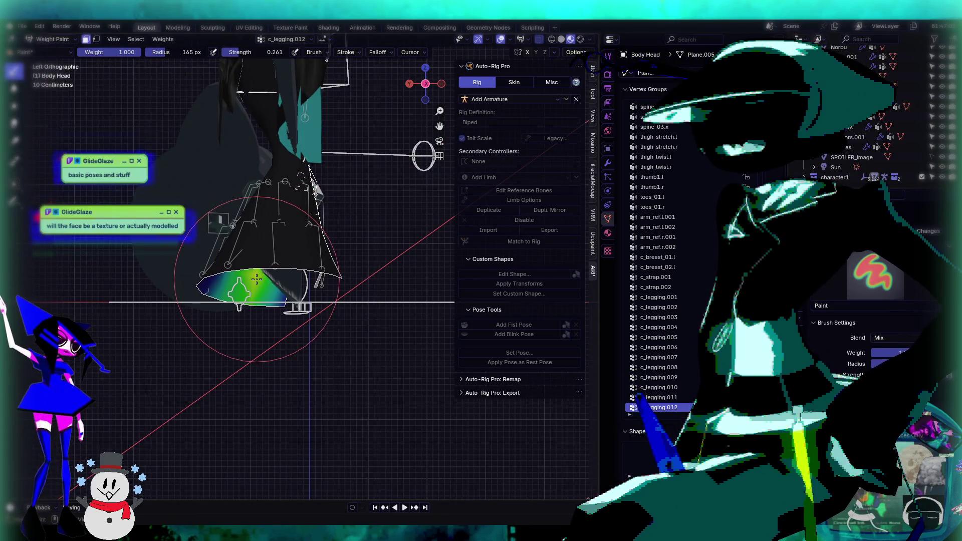
{"action": "mouse_move", "coordinate": [353, 270]}
{"action": "middle_mouse_down"}
{"action": "mouse_move", "coordinate": [350, 155]}
{"action": "mouse_move", "coordinate": [301, 160]}
{"action": "middle_mouse_up"}
{"action": "key", "text": "KP_1"}
{"action": "scroll", "coordinate": [272, 386], "scroll_direction": "down", "scroll_amount": 3}
{"action": "scroll", "coordinate": [283, 315], "scroll_direction": "up", "scroll_amount": 5}
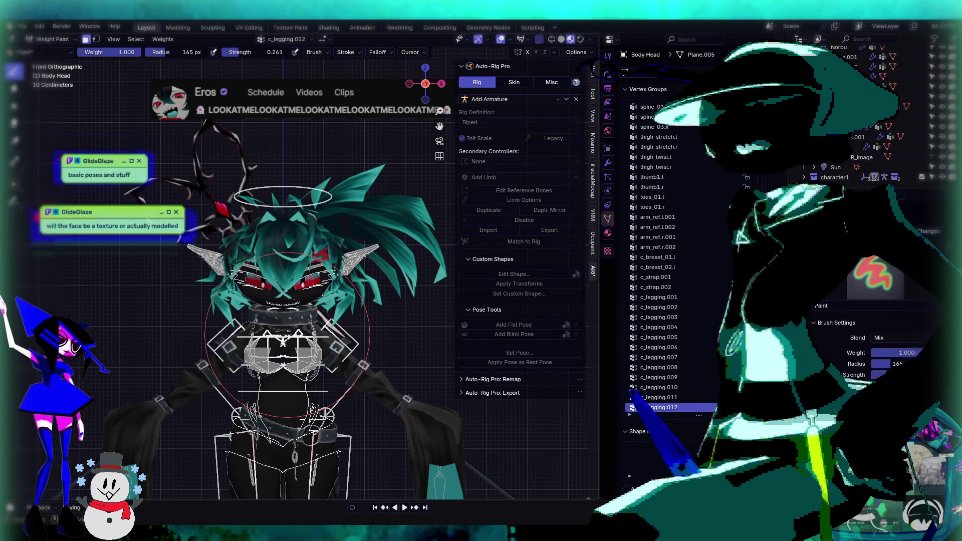
Step: Pan and zoom across the front view, past the reference images, to frame the character
{"action": "scroll", "coordinate": [287, 335], "scroll_direction": "down", "scroll_amount": 5}
{"action": "scroll", "coordinate": [284, 366], "scroll_direction": "up", "scroll_amount": 4}
{"action": "scroll", "coordinate": [290, 351], "scroll_direction": "down", "scroll_amount": 4}
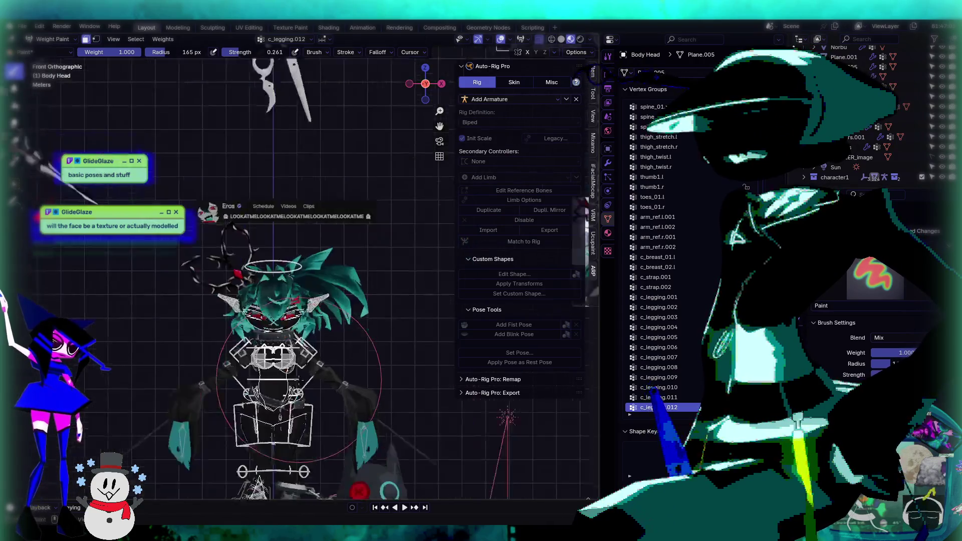
{"action": "mouse_move", "coordinate": [301, 377]}
{"action": "middle_mouse_down", "text": "shift"}
{"action": "mouse_move", "coordinate": [281, 397]}
{"action": "mouse_move", "coordinate": [168, 422]}
{"action": "middle_mouse_up", "text": "shift"}
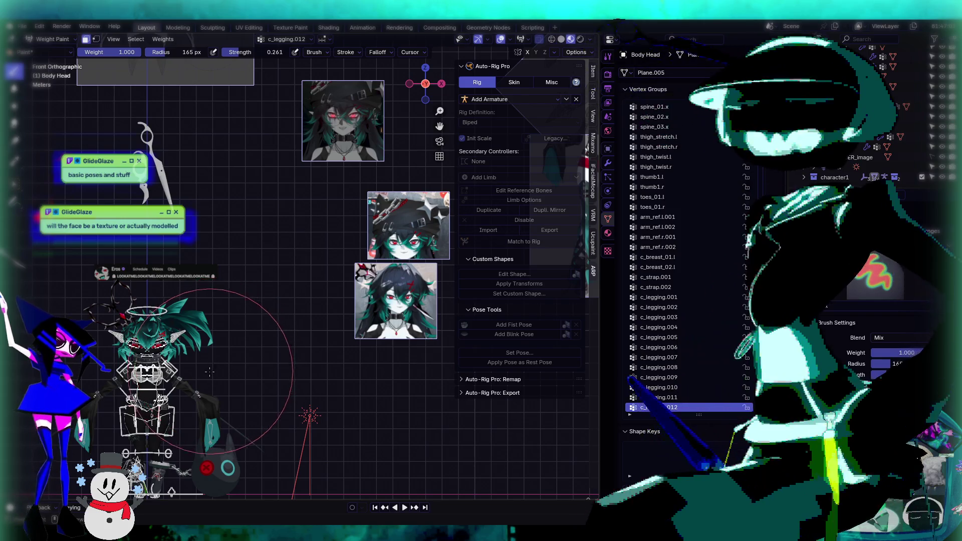
{"action": "middle_click_drag", "start_coordinate": [217, 360], "coordinate": [271, 311], "text": "shift"}
{"action": "scroll", "coordinate": [271, 311], "scroll_direction": "up", "scroll_amount": 4}
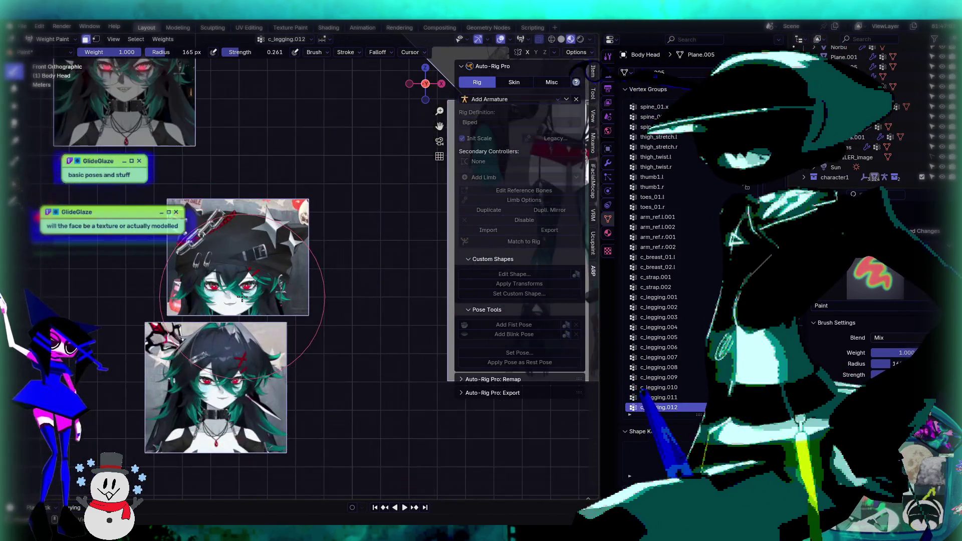
{"action": "scroll", "coordinate": [209, 345], "scroll_direction": "down", "scroll_amount": 6}
{"action": "scroll", "coordinate": [286, 304], "scroll_direction": "up", "scroll_amount": 2}
{"action": "scroll", "coordinate": [286, 304], "scroll_direction": "down", "scroll_amount": 2}
{"action": "scroll", "coordinate": [286, 304], "scroll_direction": "up", "scroll_amount": 4}
{"action": "scroll", "coordinate": [286, 306], "scroll_direction": "down", "scroll_amount": 4}
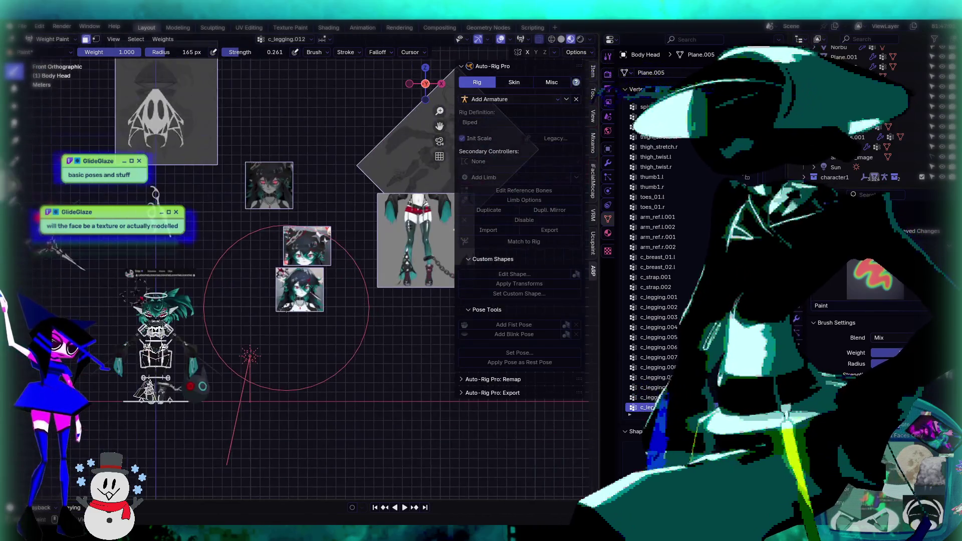
{"action": "scroll", "coordinate": [293, 280], "scroll_direction": "up", "scroll_amount": 4}
{"action": "mouse_move", "coordinate": [82, 325]}
{"action": "middle_mouse_down", "text": "shift"}
{"action": "mouse_move", "coordinate": [416, 217]}
{"action": "mouse_move", "coordinate": [208, 250]}
{"action": "middle_mouse_up", "text": "shift"}
{"action": "scroll", "coordinate": [415, 216], "scroll_direction": "up", "scroll_amount": 3}
{"action": "scroll", "coordinate": [208, 251], "scroll_direction": "down", "scroll_amount": 3}
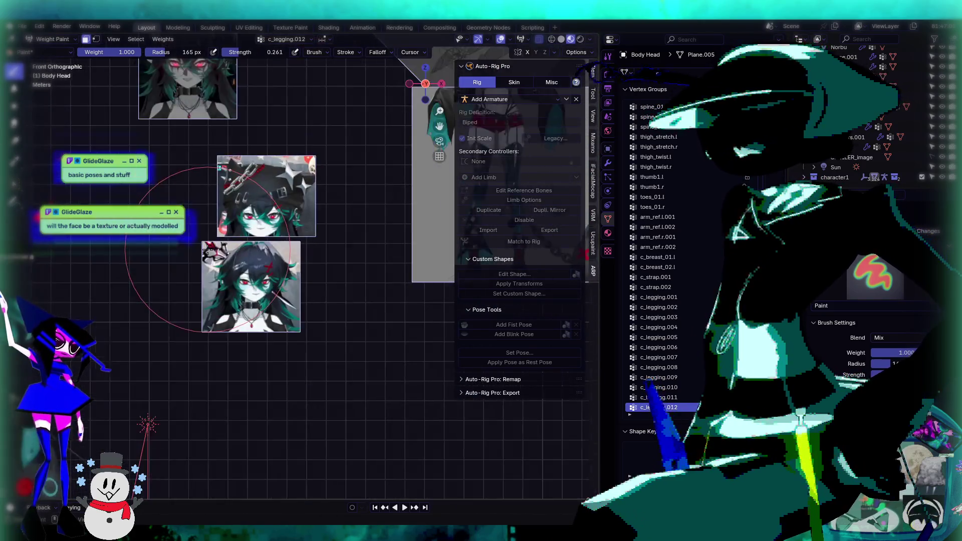
{"action": "scroll", "coordinate": [208, 251], "scroll_direction": "up", "scroll_amount": 5}
{"action": "scroll", "coordinate": [294, 271], "scroll_direction": "down", "scroll_amount": 5}
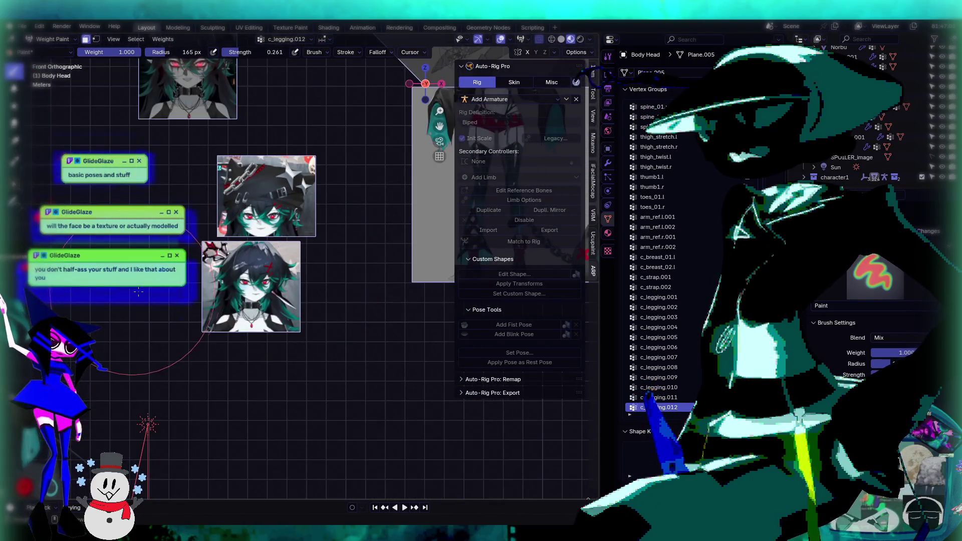
{"action": "middle_click_drag", "start_coordinate": [139, 292], "coordinate": [293, 270], "text": "shift"}
{"action": "scroll", "coordinate": [292, 270], "scroll_direction": "down", "scroll_amount": 3}
{"action": "scroll", "coordinate": [292, 270], "scroll_direction": "up", "scroll_amount": 5}
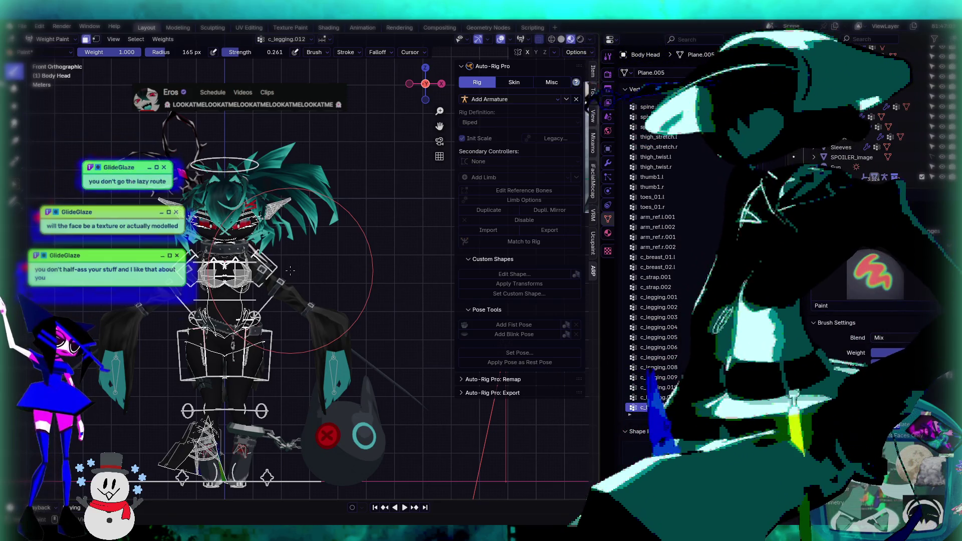
{"action": "scroll", "coordinate": [318, 267], "scroll_direction": "up", "scroll_amount": 2}
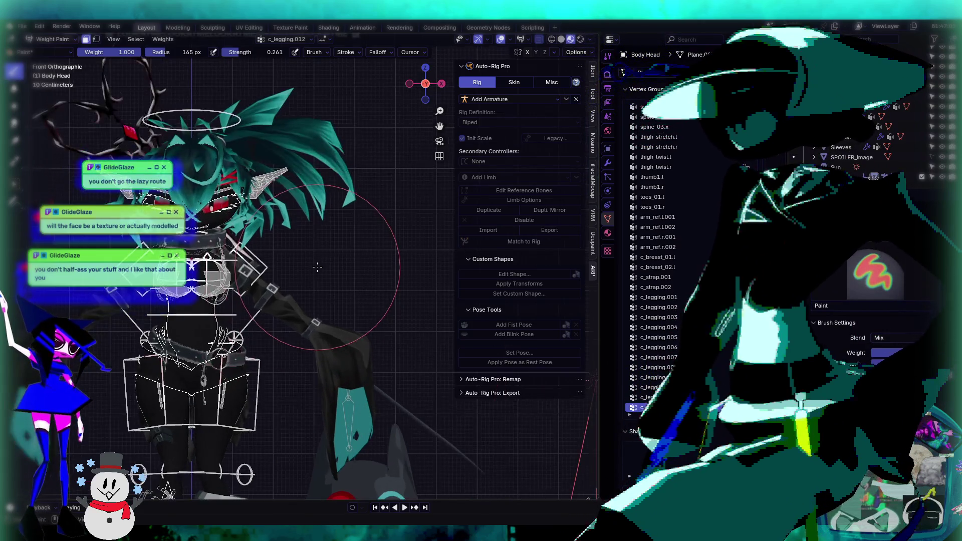
{"action": "scroll", "coordinate": [317, 267], "scroll_direction": "down", "scroll_amount": 3}
Step: Return to a straight front view of the whole character and bring up the interaction mode list
{"action": "middle_click_drag", "start_coordinate": [317, 268], "coordinate": [212, 291]}
{"action": "key", "text": "KP_1"}
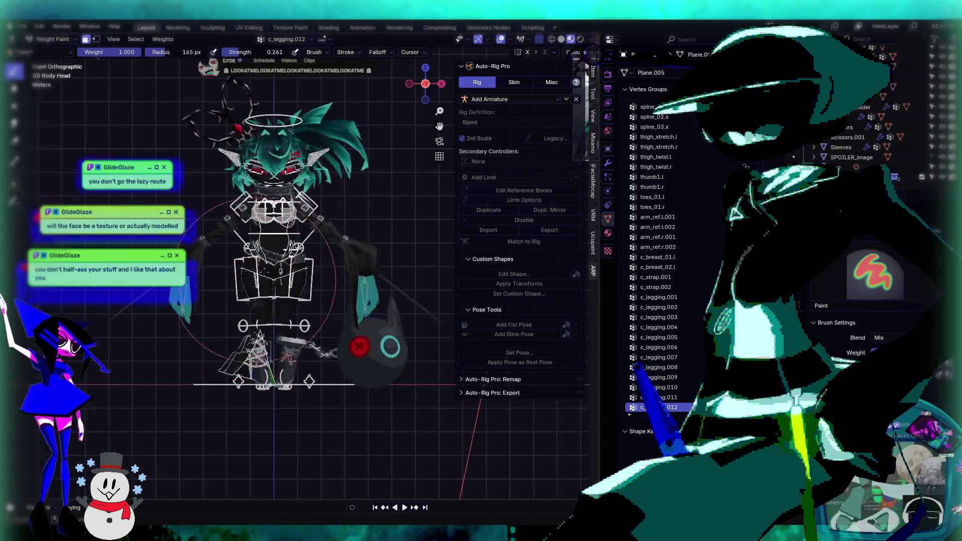
{"action": "scroll", "coordinate": [223, 338], "scroll_direction": "down", "scroll_amount": 3}
{"action": "scroll", "coordinate": [223, 338], "scroll_direction": "up", "scroll_amount": 2}
{"action": "mouse_move", "coordinate": [223, 339]}
{"action": "middle_mouse_down", "text": "shift"}
{"action": "mouse_move", "coordinate": [258, 331]}
{"action": "mouse_move", "coordinate": [143, 321]}
{"action": "middle_mouse_up", "text": "shift"}
{"action": "scroll", "coordinate": [258, 331], "scroll_direction": "down", "scroll_amount": 2}
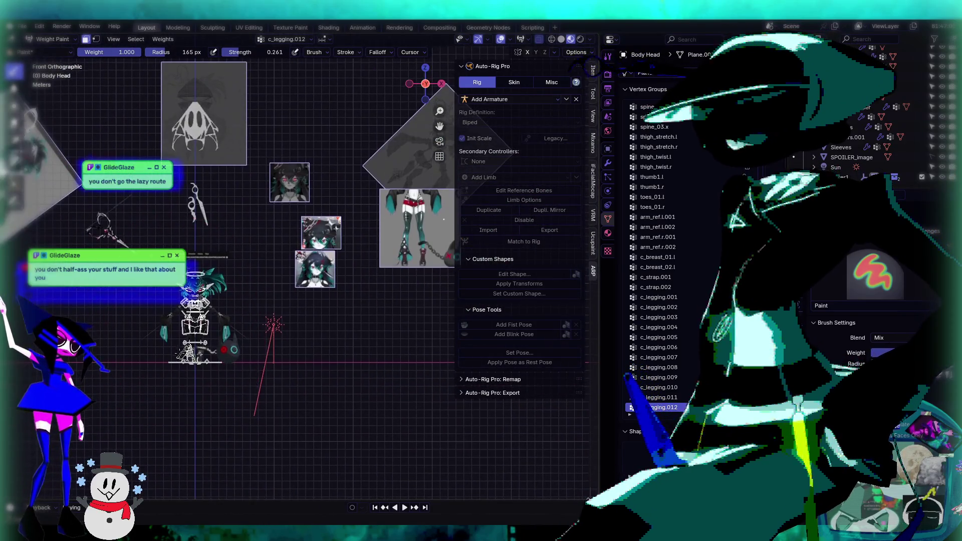
{"action": "scroll", "coordinate": [193, 320], "scroll_direction": "up", "scroll_amount": 4}
{"action": "left_click", "coordinate": [51, 38]}
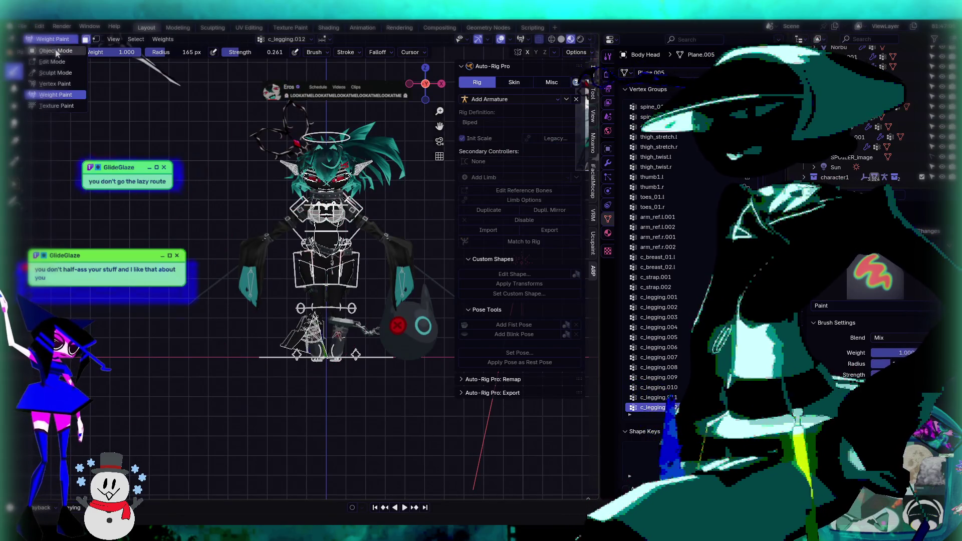
Step: Return to Object Mode, select the rig armature and put it into Pose Mode
{"action": "left_click", "coordinate": [55, 50]}
{"action": "middle_click_drag", "start_coordinate": [191, 245], "coordinate": [302, 278]}
{"action": "scroll", "coordinate": [286, 233], "scroll_direction": "up", "scroll_amount": 4}
{"action": "scroll", "coordinate": [287, 239], "scroll_direction": "down", "scroll_amount": 4}
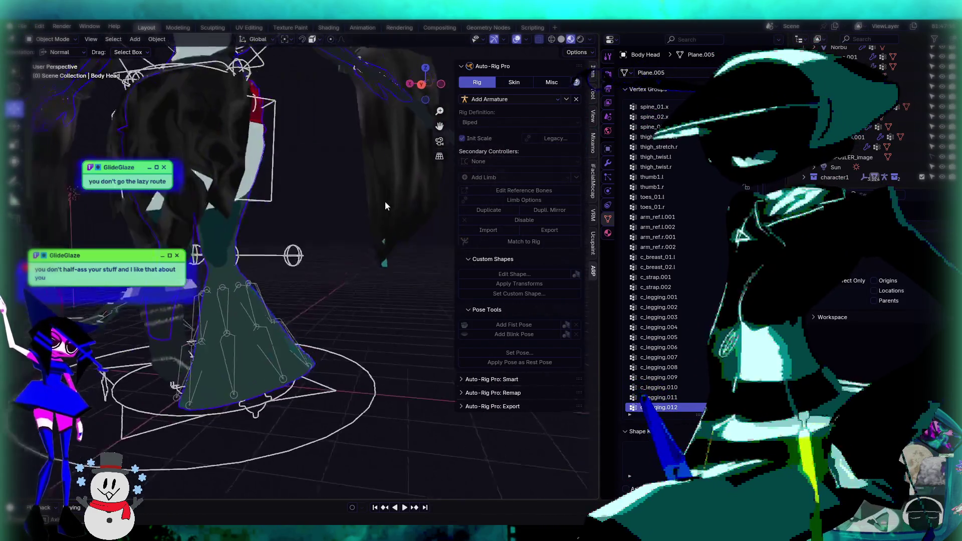
{"action": "middle_click_drag", "start_coordinate": [387, 208], "coordinate": [253, 344]}
{"action": "scroll", "coordinate": [252, 345], "scroll_direction": "up", "scroll_amount": 3}
{"action": "left_click", "coordinate": [269, 344]}
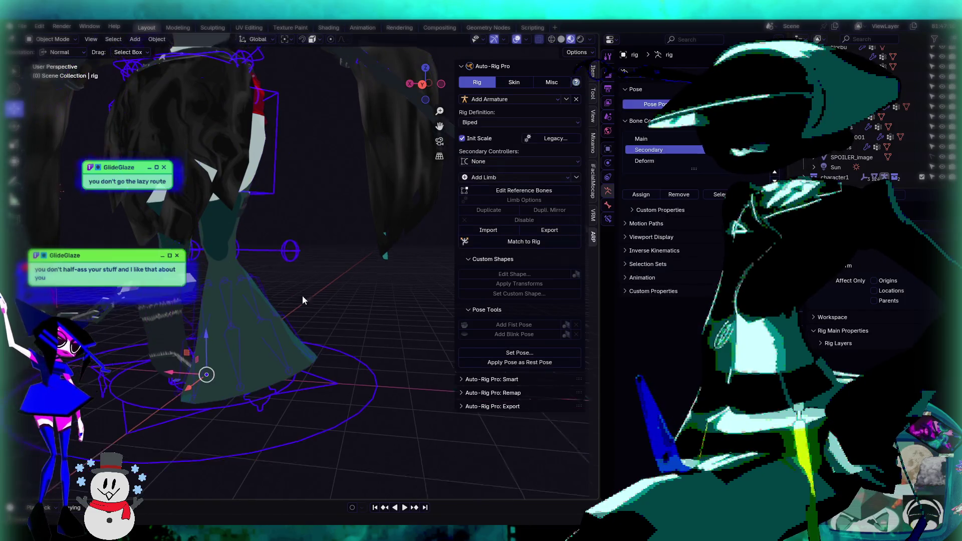
{"action": "left_click", "coordinate": [55, 73]}
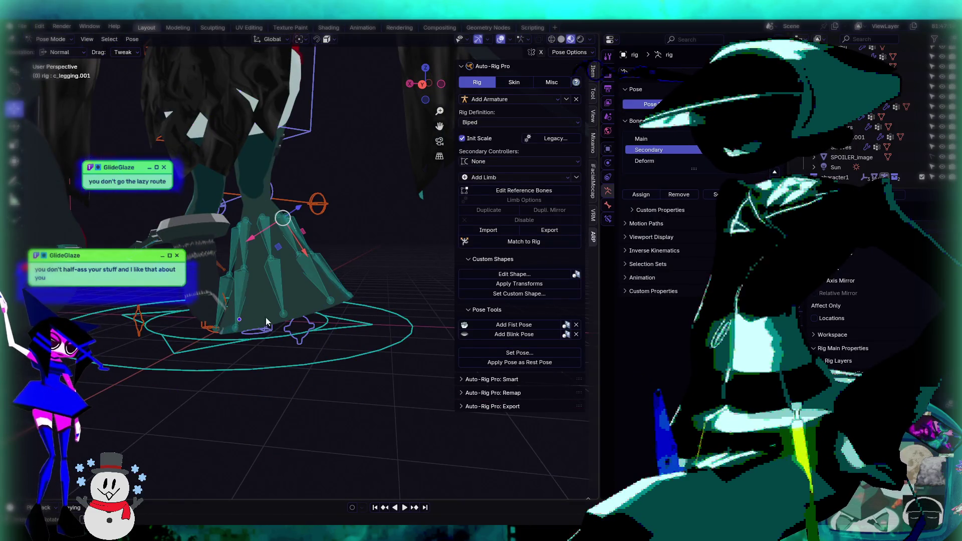
Step: Trackball-rotate a first skirt bone and c_legging.010 to check the skirt bends with them
{"action": "middle_click_drag", "start_coordinate": [281, 280], "coordinate": [339, 337]}
{"action": "scroll", "coordinate": [238, 311], "scroll_direction": "up", "scroll_amount": 4}
{"action": "left_click", "coordinate": [190, 335]}
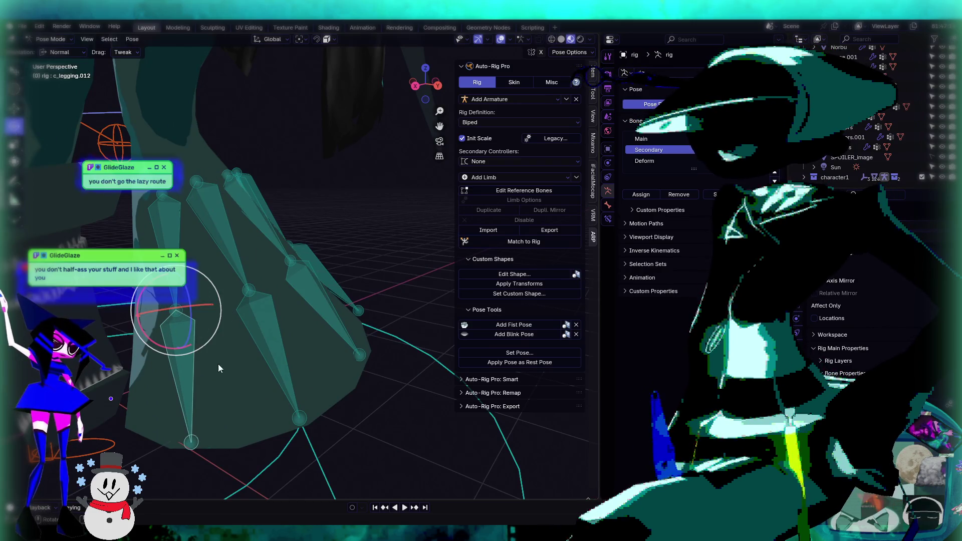
{"action": "key", "text": "r"}
{"action": "key", "text": "r"}
{"action": "left_click", "coordinate": [273, 329]}
{"action": "left_click", "coordinate": [273, 328]}
{"action": "key", "text": "r"}
{"action": "key", "text": "r"}
{"action": "left_click", "coordinate": [340, 333]}
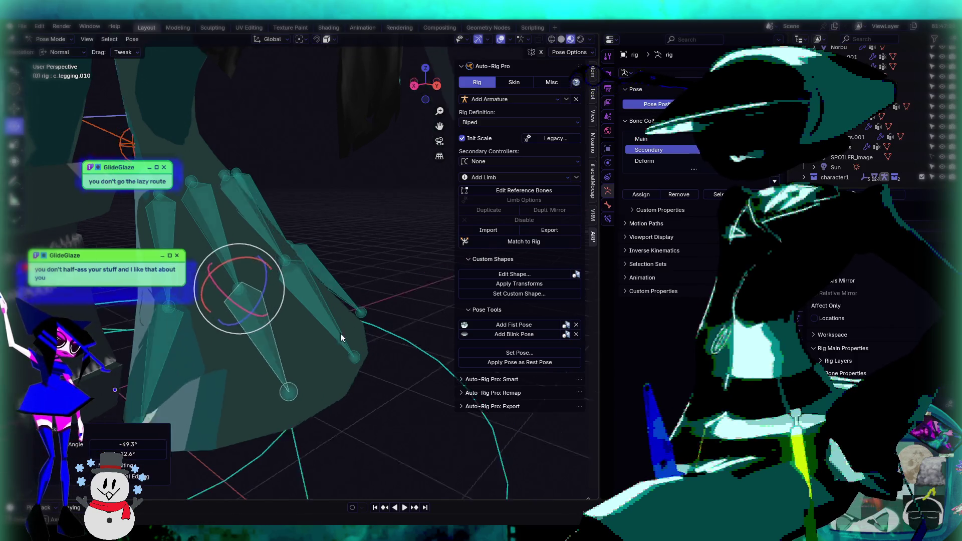
Step: Rotate the c_legging.008 and c_legging.006 skirt bones and watch the skirt mesh follow
{"action": "middle_click_drag", "start_coordinate": [340, 333], "coordinate": [259, 312]}
{"action": "left_click", "coordinate": [246, 293]}
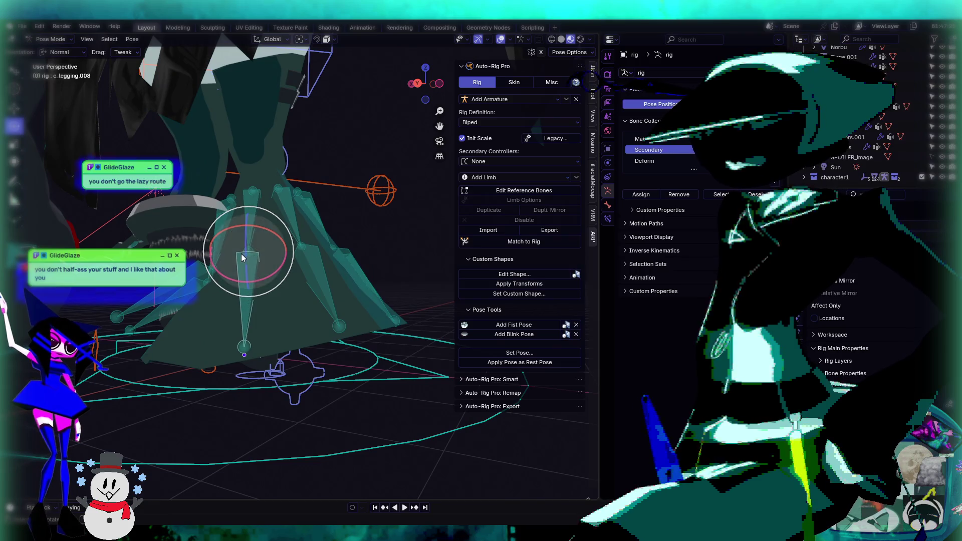
{"action": "key", "text": "r"}
{"action": "key", "text": "r"}
{"action": "left_click", "coordinate": [357, 299]}
{"action": "middle_click_drag", "start_coordinate": [356, 296], "coordinate": [300, 287]}
{"action": "key", "text": "r"}
{"action": "left_click", "coordinate": [304, 276]}
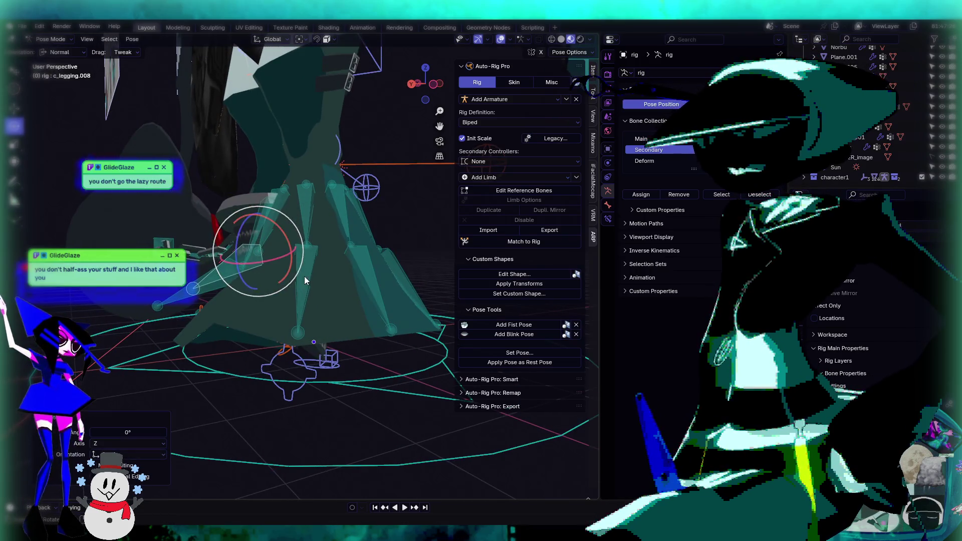
{"action": "left_click", "coordinate": [308, 264]}
{"action": "key", "text": "r"}
{"action": "key", "text": "r"}
{"action": "left_click", "coordinate": [411, 282]}
Step: Rotate the c_legging.004 skirt bone, then reselect c_legging.008 from the front
{"action": "middle_click_drag", "start_coordinate": [411, 281], "coordinate": [352, 281]}
{"action": "left_click", "coordinate": [349, 273]}
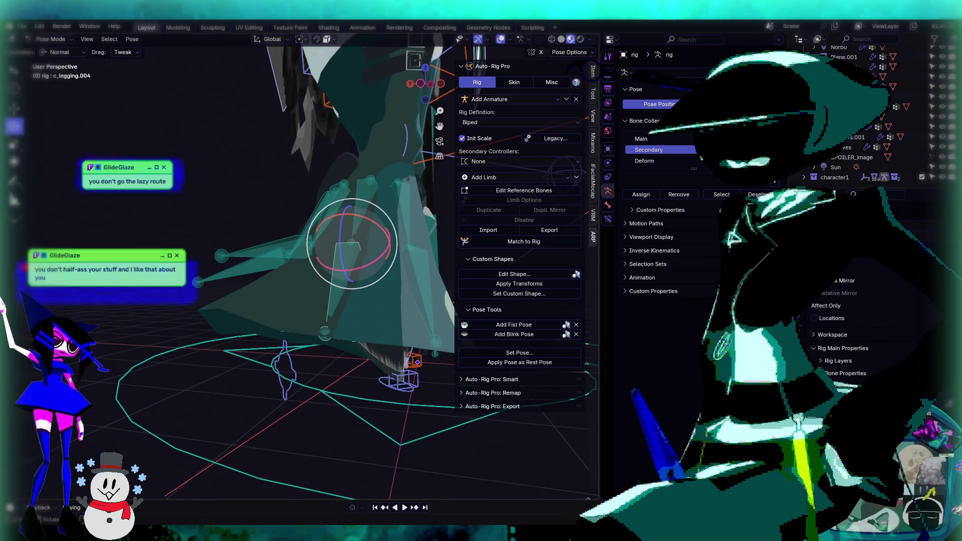
{"action": "key", "text": "r"}
{"action": "key", "text": "r"}
{"action": "left_click", "coordinate": [280, 313]}
{"action": "mouse_move", "coordinate": [280, 313]}
{"action": "middle_mouse_down"}
{"action": "mouse_move", "coordinate": [341, 314]}
{"action": "mouse_move", "coordinate": [297, 338]}
{"action": "mouse_move", "coordinate": [377, 338]}
{"action": "middle_mouse_up"}
{"action": "left_click", "coordinate": [341, 314]}
{"action": "left_click", "coordinate": [341, 314]}
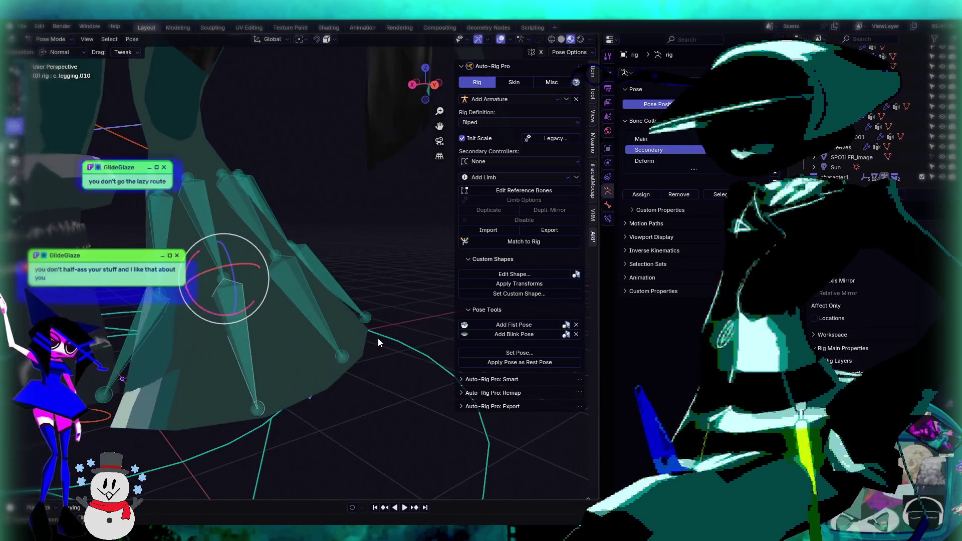
Step: Select c_legging.001 and c_legging.012 and inspect the deformed skirt from side and front
{"action": "left_click", "coordinate": [381, 340]}
{"action": "left_click", "coordinate": [383, 341]}
{"action": "mouse_move", "coordinate": [423, 283]}
{"action": "middle_mouse_down"}
{"action": "mouse_move", "coordinate": [210, 290]}
{"action": "mouse_move", "coordinate": [275, 281]}
{"action": "mouse_move", "coordinate": [348, 309]}
{"action": "mouse_move", "coordinate": [281, 277]}
{"action": "mouse_move", "coordinate": [327, 118]}
{"action": "middle_mouse_up"}
{"action": "middle_click_drag", "start_coordinate": [115, 124], "coordinate": [39, 22]}
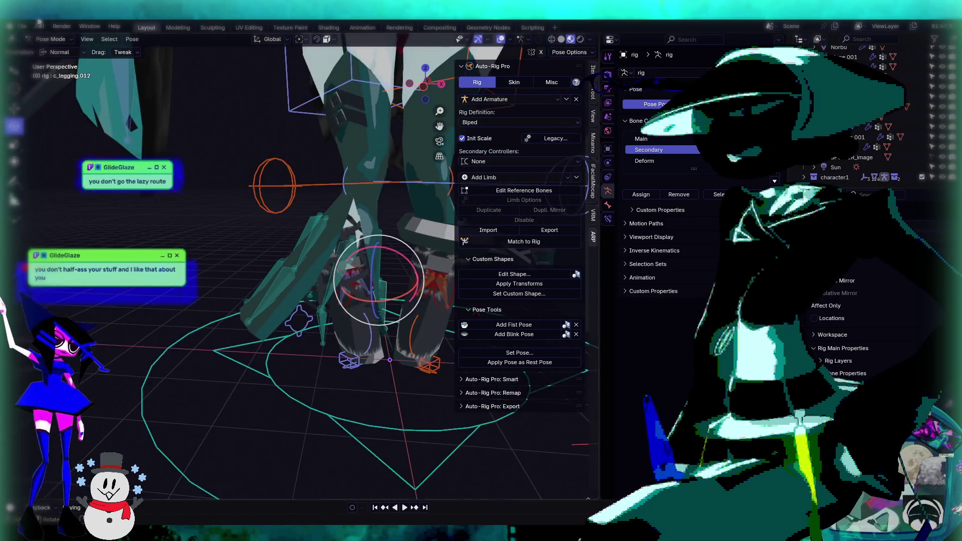
{"action": "left_click", "coordinate": [49, 40]}
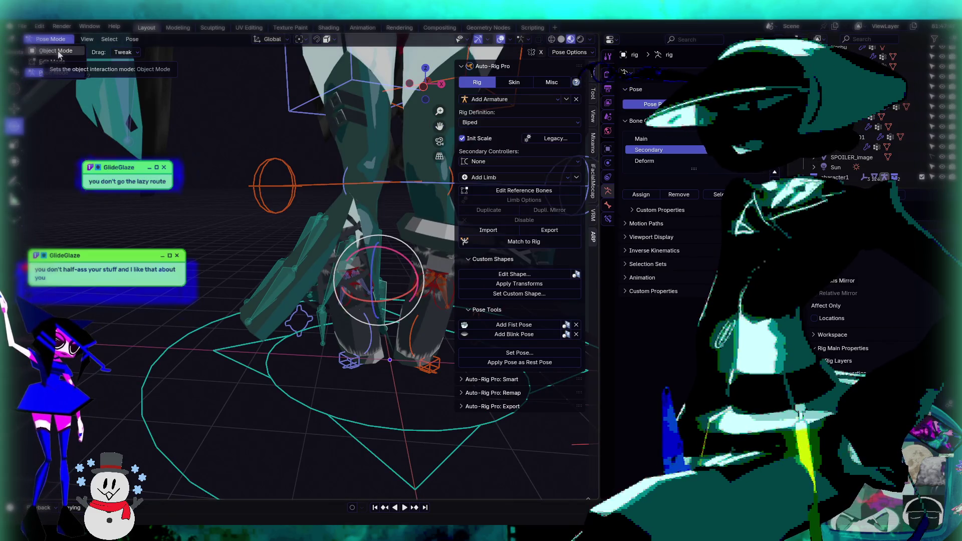
Step: Back in Object Mode, put the Body Head mesh into Edit Mode in front view
{"action": "left_click", "coordinate": [53, 61]}
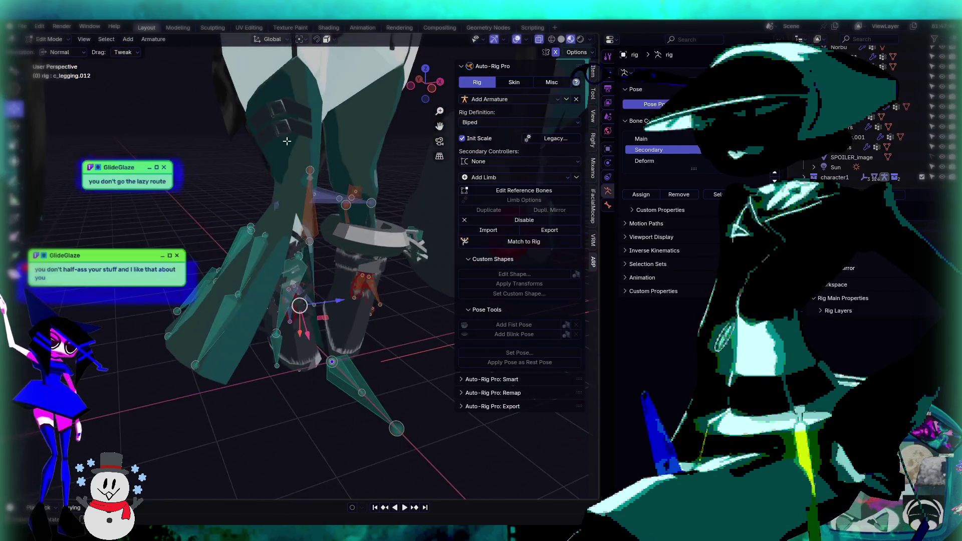
{"action": "left_click", "coordinate": [60, 51]}
{"action": "left_click", "coordinate": [275, 162]}
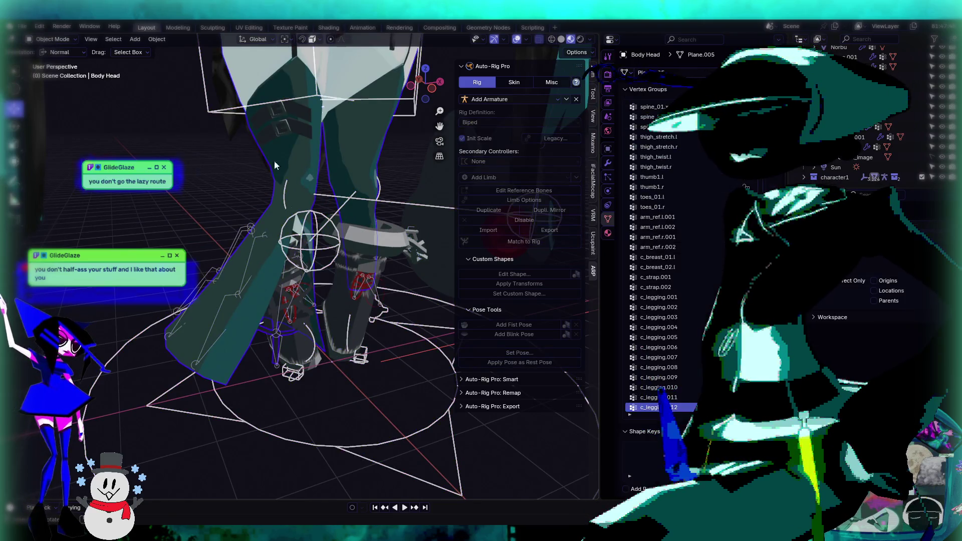
{"action": "left_click", "coordinate": [59, 61]}
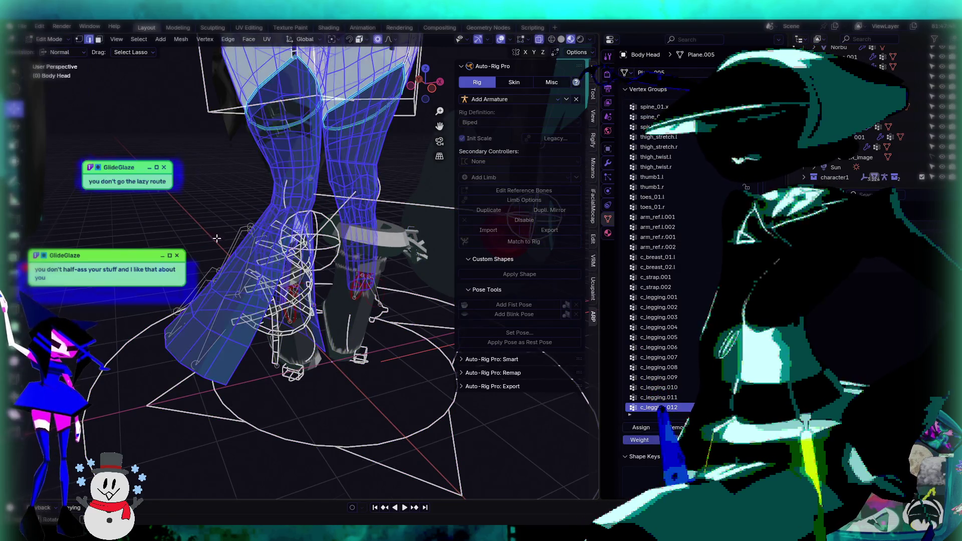
{"action": "key", "text": "KP_1"}
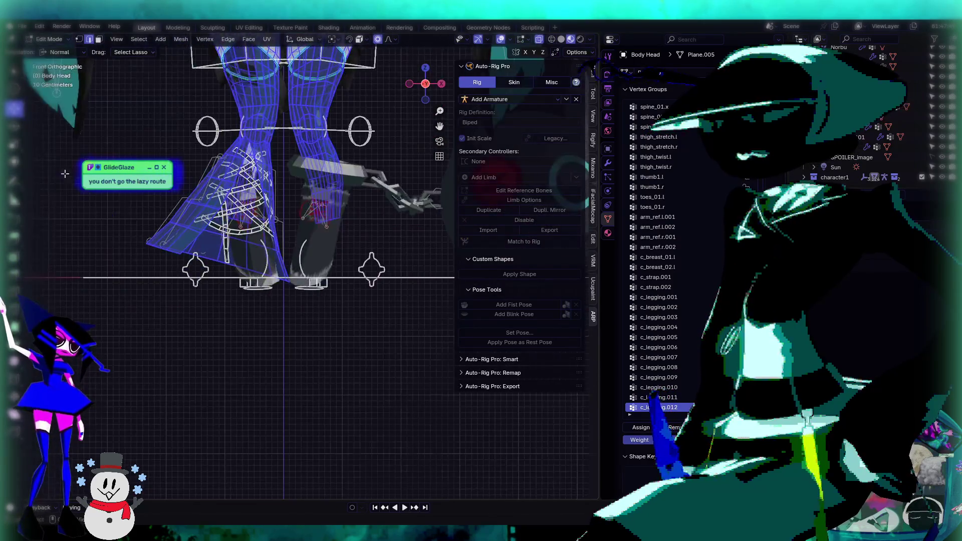
Step: Box-select the skirt vertices around the hips and upper legs of Body Head
{"action": "scroll", "coordinate": [224, 144], "scroll_direction": "down", "scroll_amount": 2}
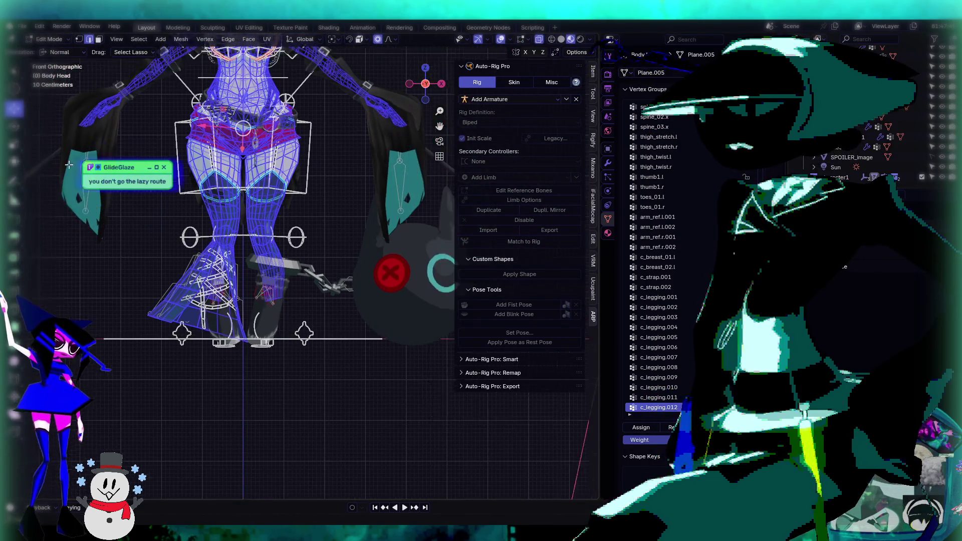
{"action": "left_click", "coordinate": [14, 109]}
{"action": "left_click", "coordinate": [40, 98]}
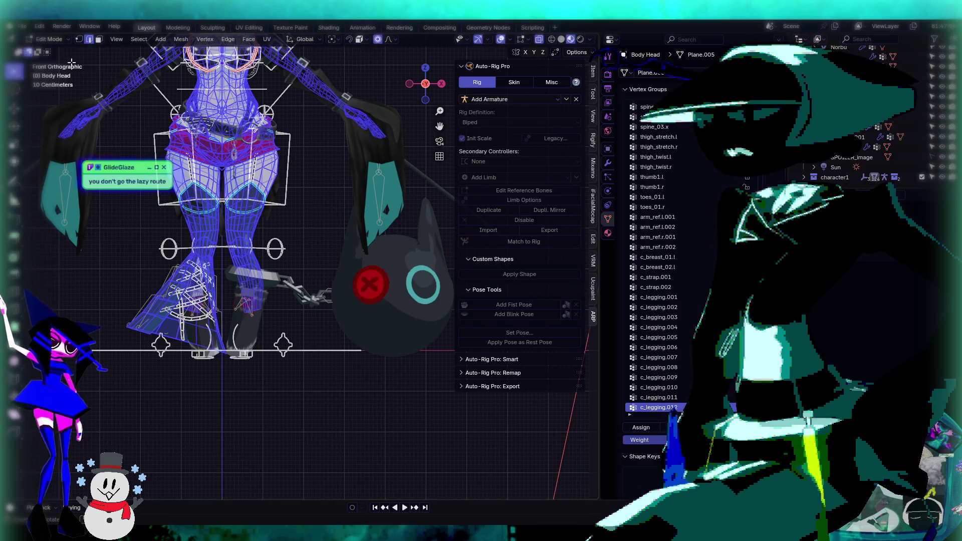
{"action": "scroll", "coordinate": [131, 90], "scroll_direction": "down", "scroll_amount": 3}
{"action": "mouse_move", "coordinate": [115, 86]}
{"action": "left_mouse_down"}
{"action": "mouse_move", "coordinate": [371, 208]}
{"action": "mouse_move", "coordinate": [401, 235]}
{"action": "mouse_move", "coordinate": [396, 245]}
{"action": "left_mouse_up"}
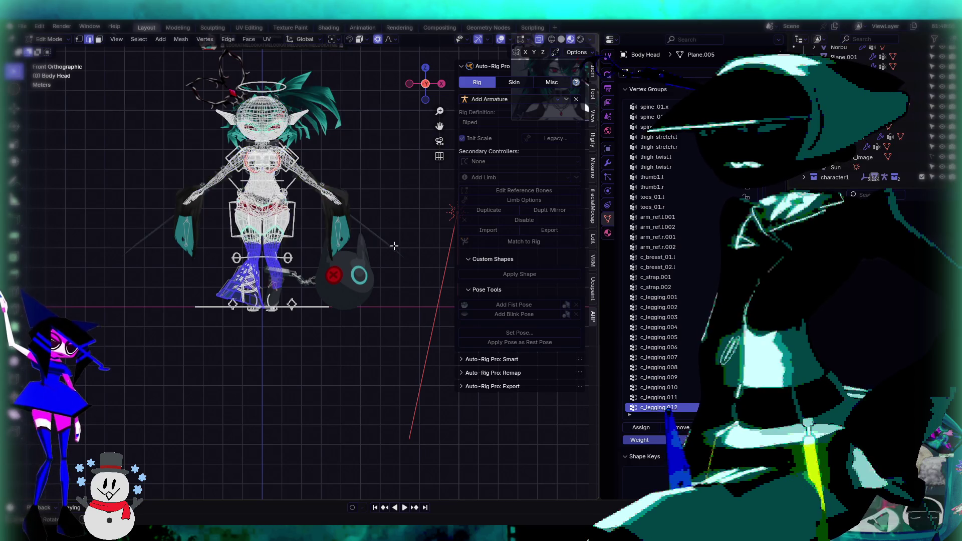
{"action": "scroll", "coordinate": [349, 251], "scroll_direction": "up", "scroll_amount": 4}
{"action": "mouse_move", "coordinate": [256, 329]}
{"action": "left_mouse_down"}
{"action": "mouse_move", "coordinate": [172, 124]}
{"action": "mouse_move", "coordinate": [188, 126]}
{"action": "left_mouse_up"}
{"action": "scroll", "coordinate": [162, 240], "scroll_direction": "up", "scroll_amount": 2}
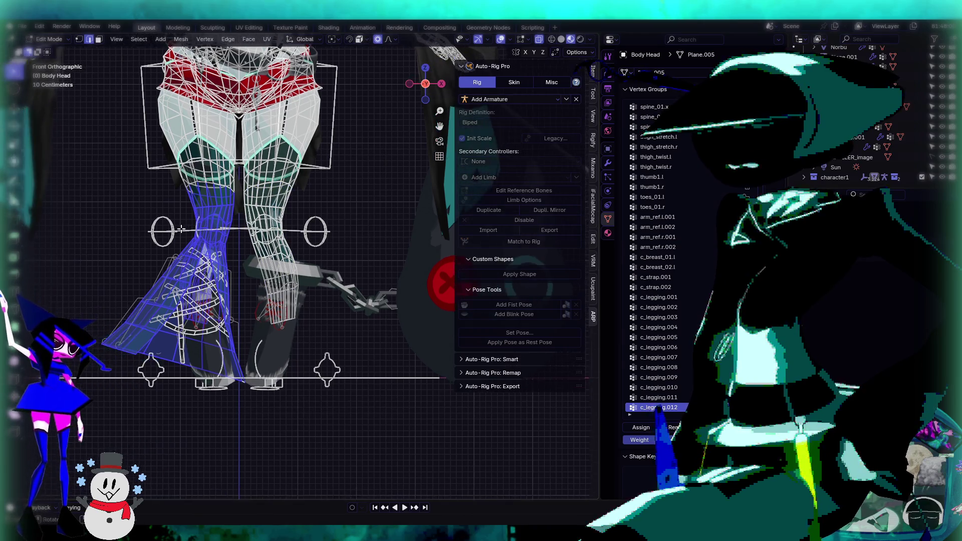
{"action": "mouse_move", "coordinate": [167, 169]}
{"action": "left_mouse_down"}
{"action": "mouse_move", "coordinate": [240, 227]}
{"action": "mouse_move", "coordinate": [272, 228]}
{"action": "left_mouse_up"}
{"action": "middle_click_drag", "start_coordinate": [272, 228], "coordinate": [335, 208], "text": "shift"}
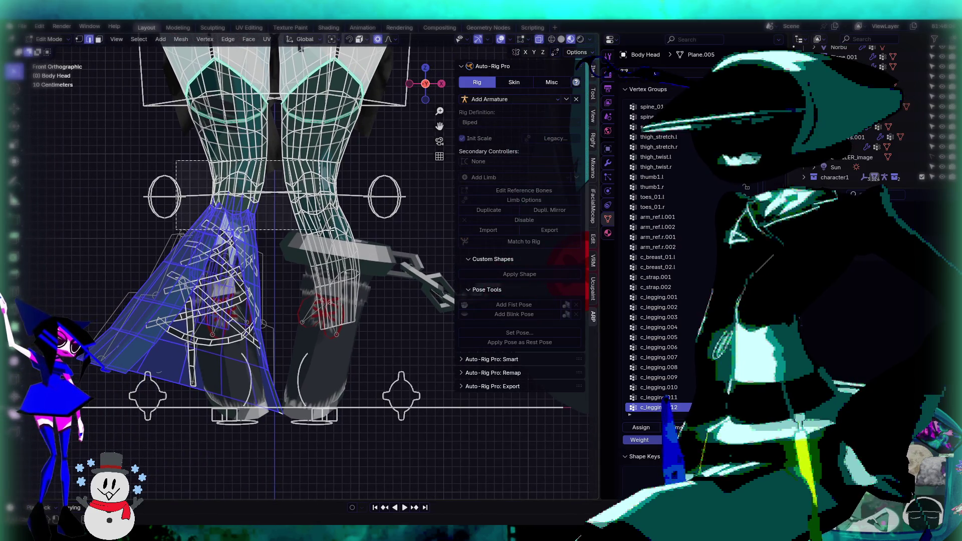
{"action": "mouse_move", "coordinate": [176, 163]}
{"action": "left_mouse_down"}
{"action": "mouse_move", "coordinate": [303, 227]}
{"action": "mouse_move", "coordinate": [279, 200]}
{"action": "left_mouse_up"}
{"action": "left_click_drag", "start_coordinate": [194, 169], "coordinate": [298, 219]}
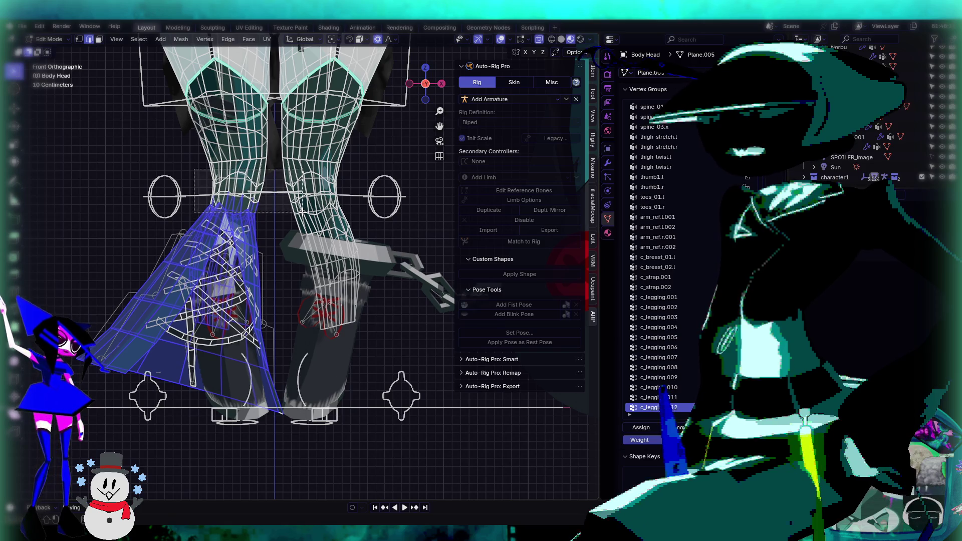
Step: Switch to the side view and frame the selected skirt vertices
{"action": "middle_click_drag", "start_coordinate": [187, 207], "coordinate": [73, 205]}
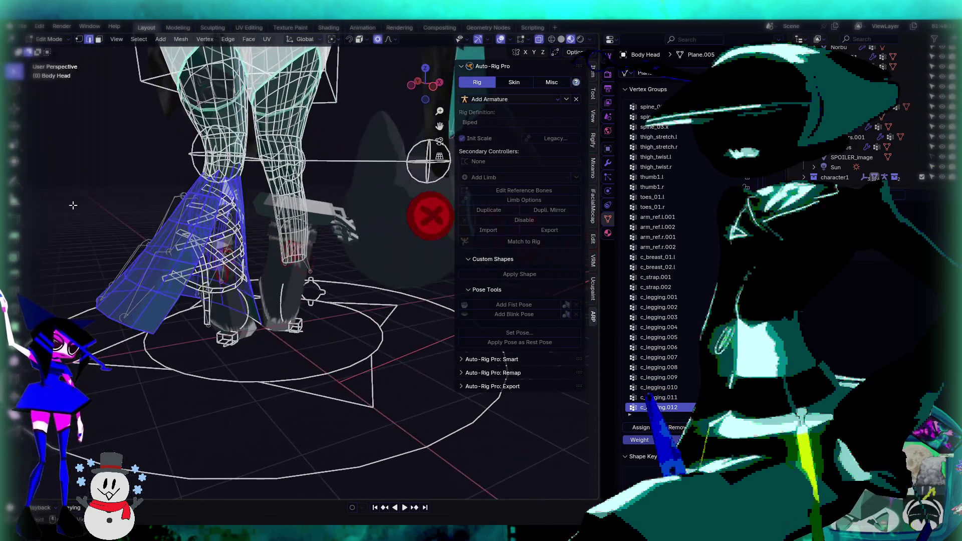
{"action": "key", "text": "ctrl+KP_3"}
{"action": "key", "text": "KP_Decimal"}
{"action": "middle_click_drag", "start_coordinate": [351, 251], "coordinate": [251, 235]}
{"action": "scroll", "coordinate": [669, 283], "scroll_direction": "up", "scroll_amount": 2}
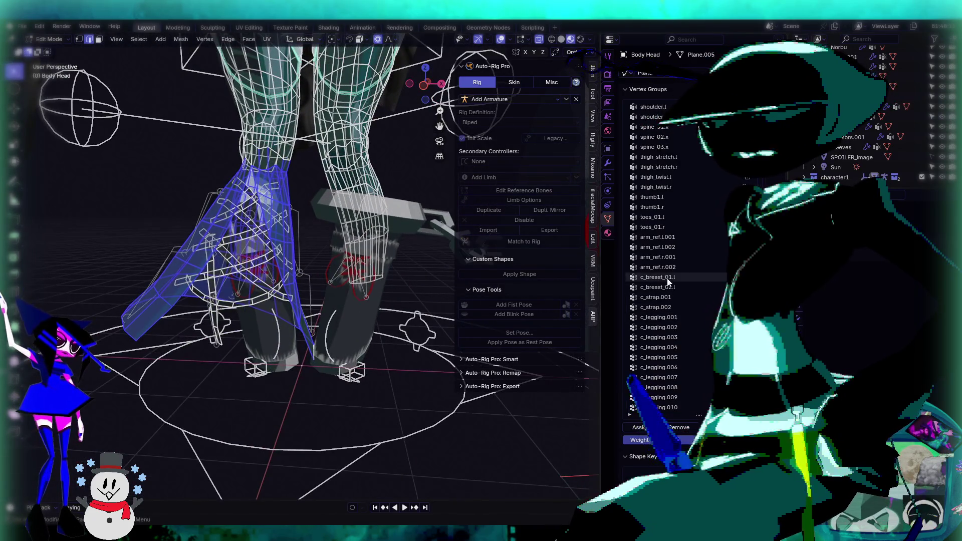
{"action": "scroll", "coordinate": [667, 277], "scroll_direction": "up", "scroll_amount": 15}
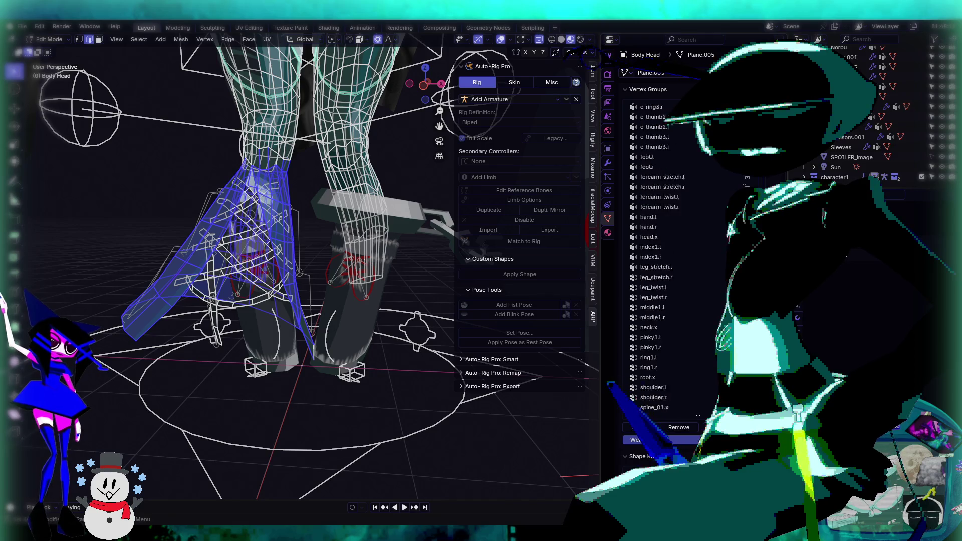
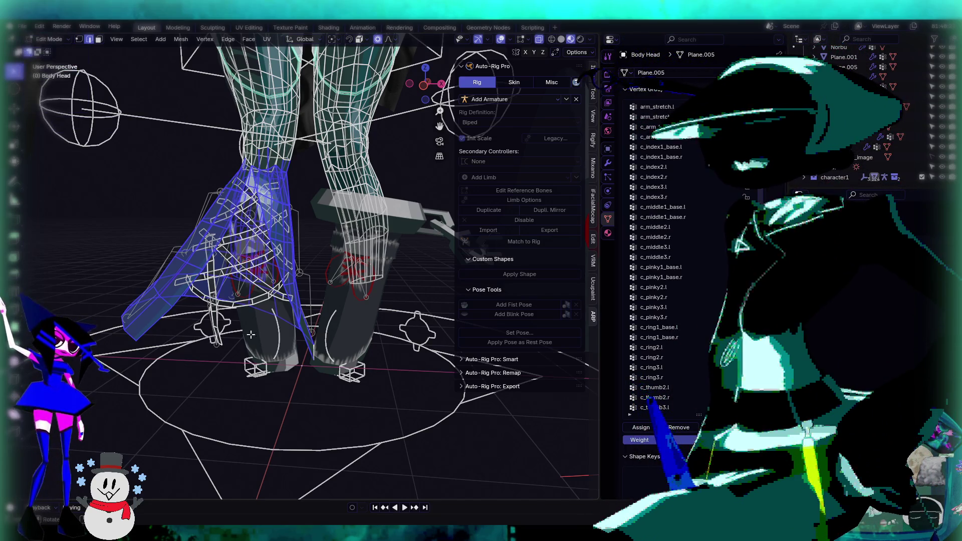
Step: Orbit around the model to face the skirt and open the interaction mode dropdown
{"action": "middle_click_drag", "start_coordinate": [243, 307], "coordinate": [279, 311]}
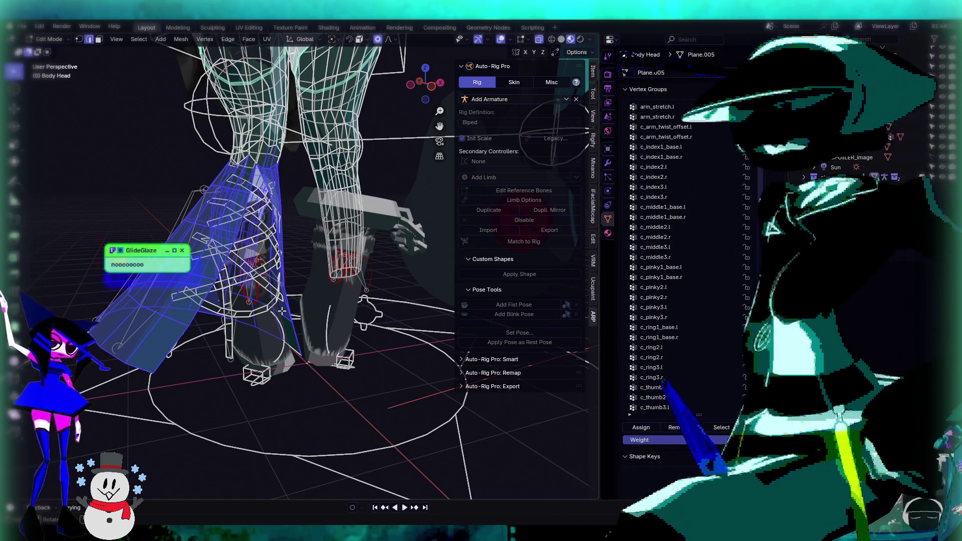
{"action": "mouse_move", "coordinate": [425, 83]}
{"action": "left_mouse_down"}
{"action": "mouse_move", "coordinate": [401, 90]}
{"action": "mouse_move", "coordinate": [425, 85]}
{"action": "left_mouse_up"}
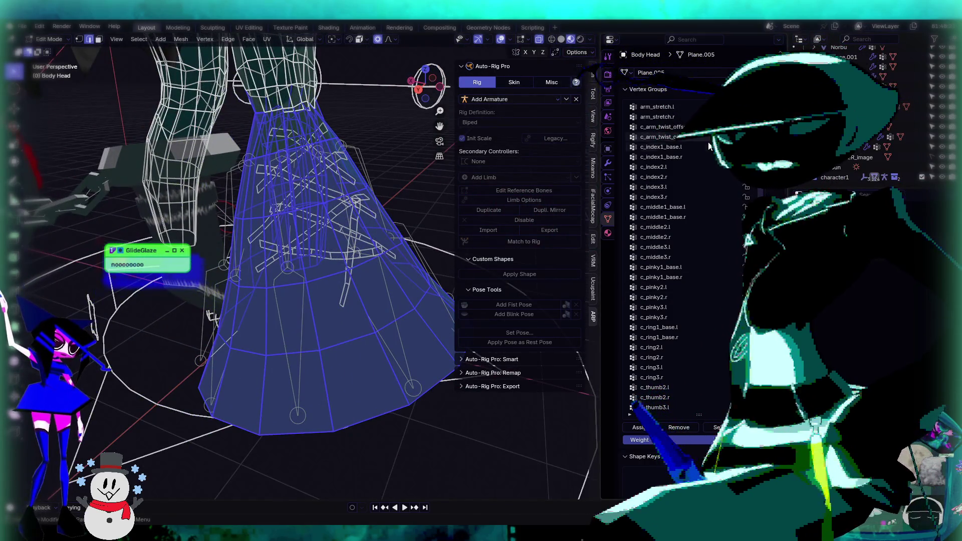
{"action": "left_click", "coordinate": [49, 39]}
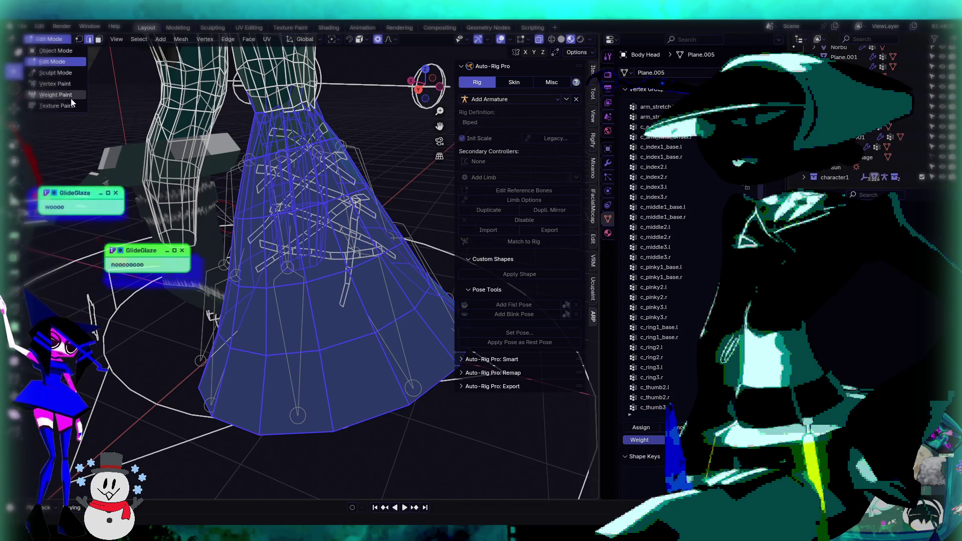
Step: Switch the skirt to Weight Paint mode and display its leg_twist.r vertex group weights
{"action": "left_click", "coordinate": [70, 98]}
{"action": "middle_click_drag", "start_coordinate": [311, 174], "coordinate": [346, 168]}
{"action": "left_click", "coordinate": [656, 106]}
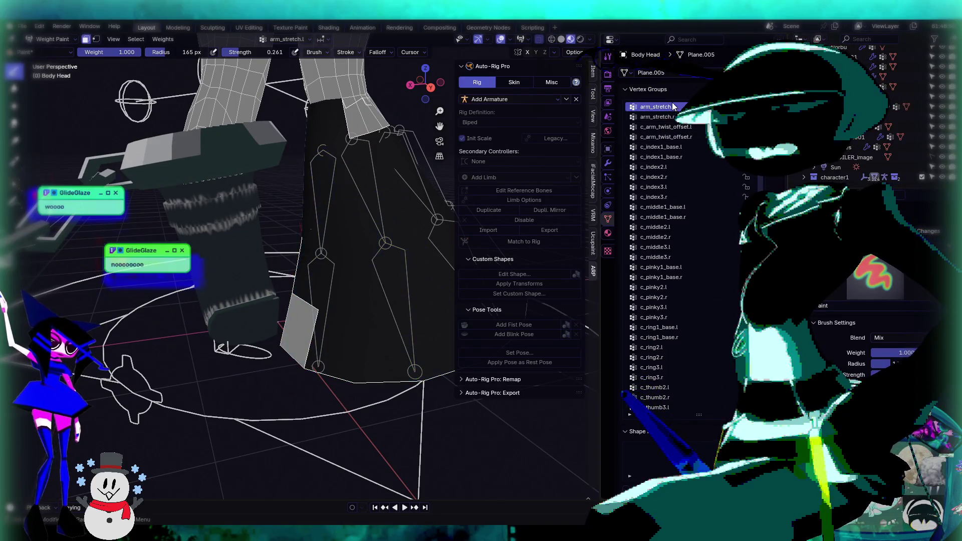
{"action": "middle_click_drag", "start_coordinate": [260, 226], "coordinate": [223, 209]}
{"action": "scroll", "coordinate": [223, 210], "scroll_direction": "down", "scroll_amount": 5}
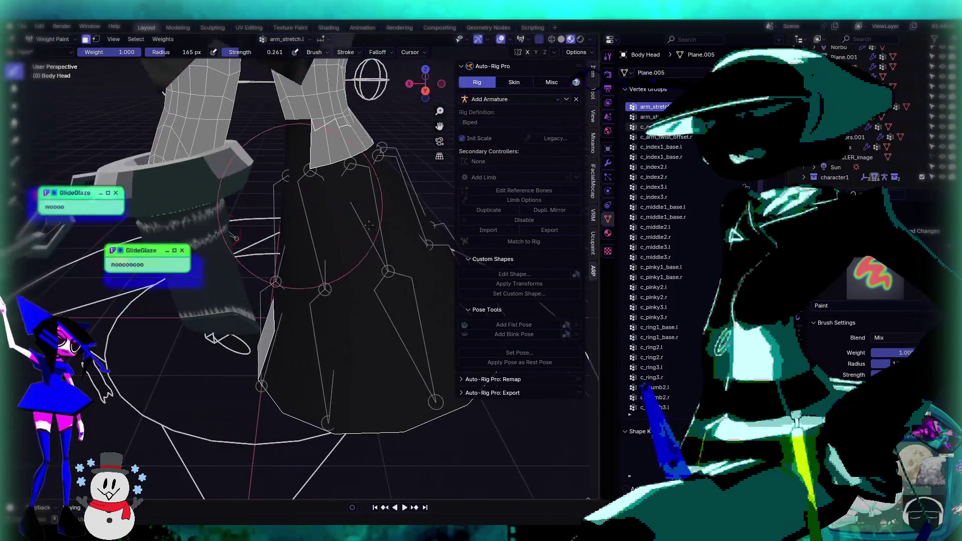
{"action": "scroll", "coordinate": [708, 208], "scroll_direction": "down", "scroll_amount": 6, "text": "ctrl"}
{"action": "scroll", "coordinate": [708, 207], "scroll_direction": "down", "scroll_amount": 20, "text": "ctrl"}
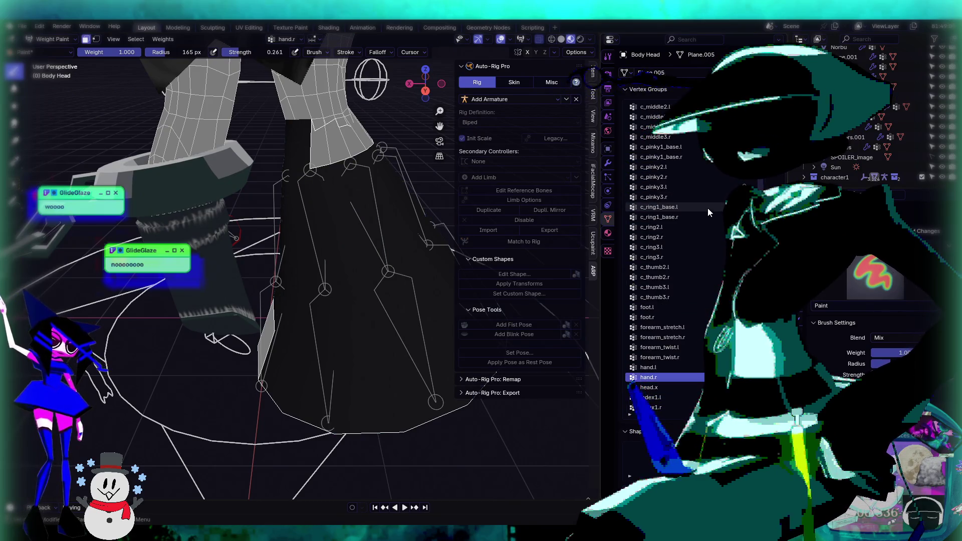
{"action": "scroll", "coordinate": [708, 208], "scroll_direction": "up", "scroll_amount": 5, "text": "ctrl"}
{"action": "scroll", "coordinate": [707, 207], "scroll_direction": "down", "scroll_amount": 9, "text": "ctrl"}
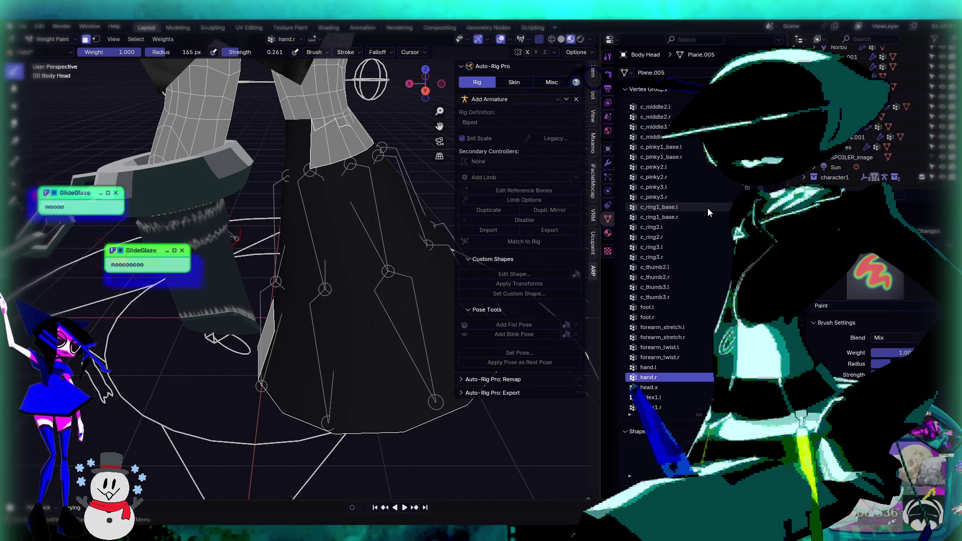
{"action": "scroll", "coordinate": [707, 208], "scroll_direction": "down", "scroll_amount": 1, "text": "ctrl"}
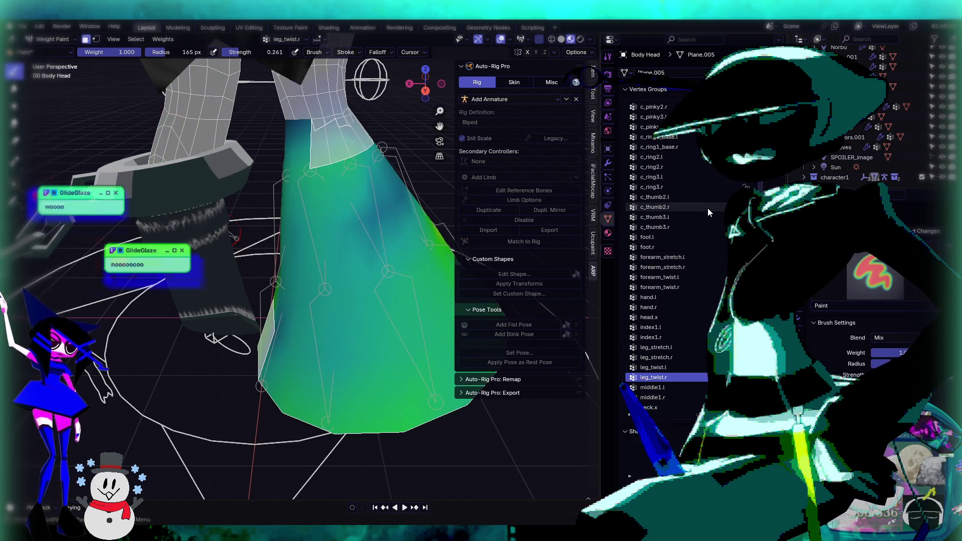
{"action": "mouse_move", "coordinate": [301, 251]}
{"action": "middle_mouse_down"}
{"action": "mouse_move", "coordinate": [204, 229]}
{"action": "mouse_move", "coordinate": [222, 272]}
{"action": "mouse_move", "coordinate": [163, 236]}
{"action": "middle_mouse_up"}
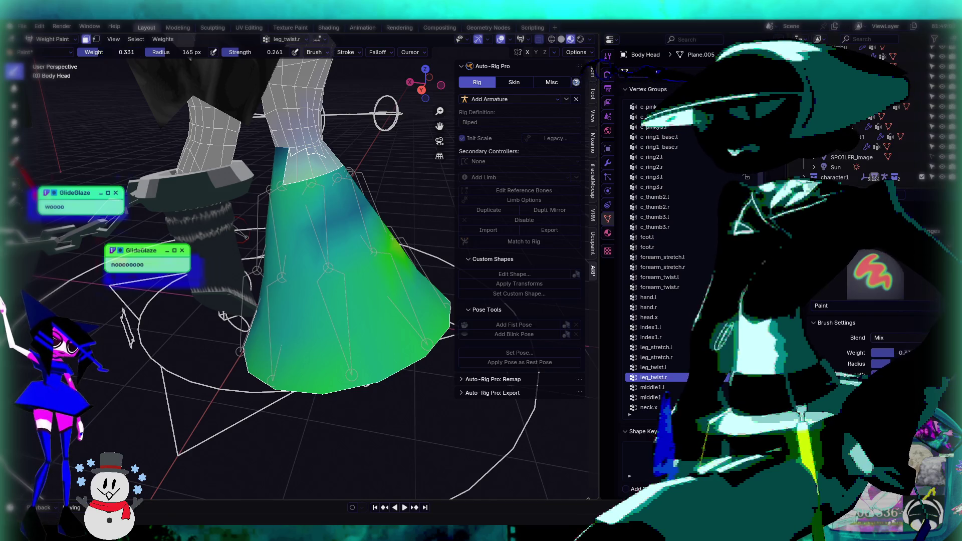
Step: Paint the lower skirt's leg_twist.r weights down with brush weight 0.000
{"action": "left_click_drag", "start_coordinate": [288, 365], "coordinate": [373, 358]}
{"action": "middle_click_drag", "start_coordinate": [374, 358], "coordinate": [392, 354]}
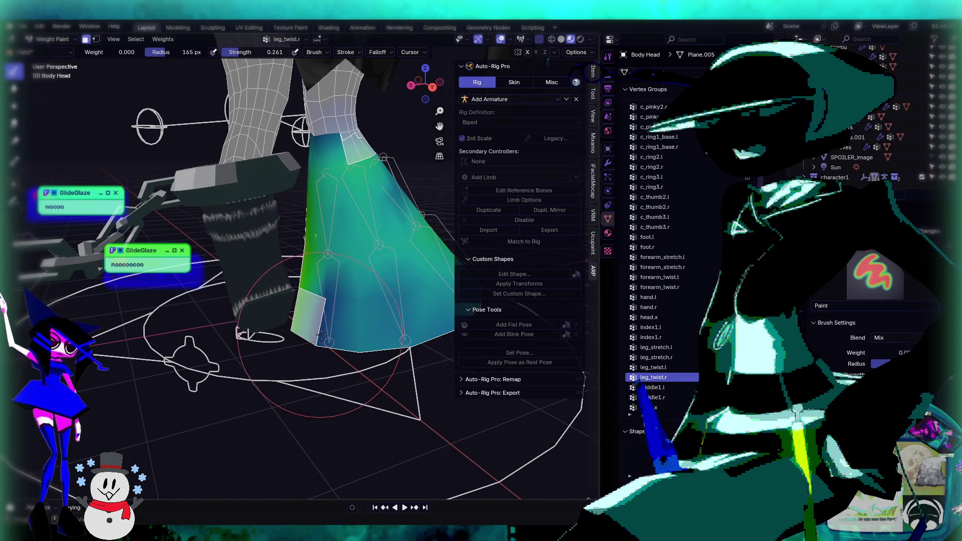
{"action": "scroll", "coordinate": [367, 282], "scroll_direction": "up", "scroll_amount": 5}
{"action": "scroll", "coordinate": [207, 299], "scroll_direction": "down", "scroll_amount": 5}
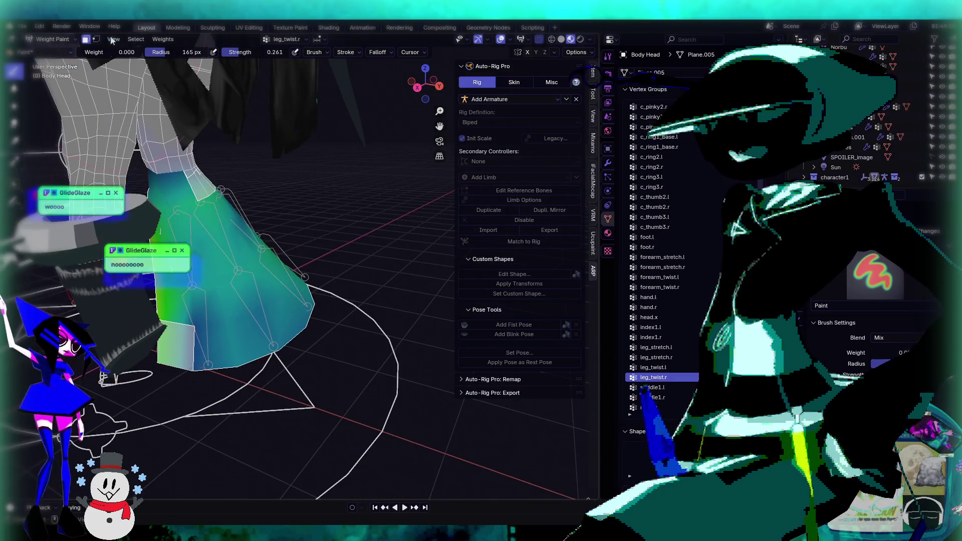
{"action": "left_click", "coordinate": [52, 39]}
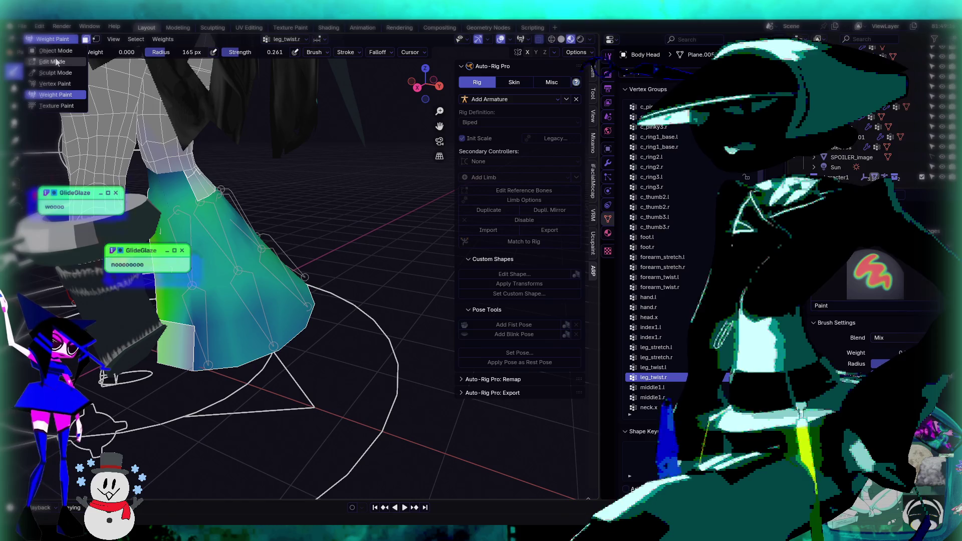
Step: Return to Edit Mode with face select and add the skirt's connected upper band using L
{"action": "left_click", "coordinate": [57, 62]}
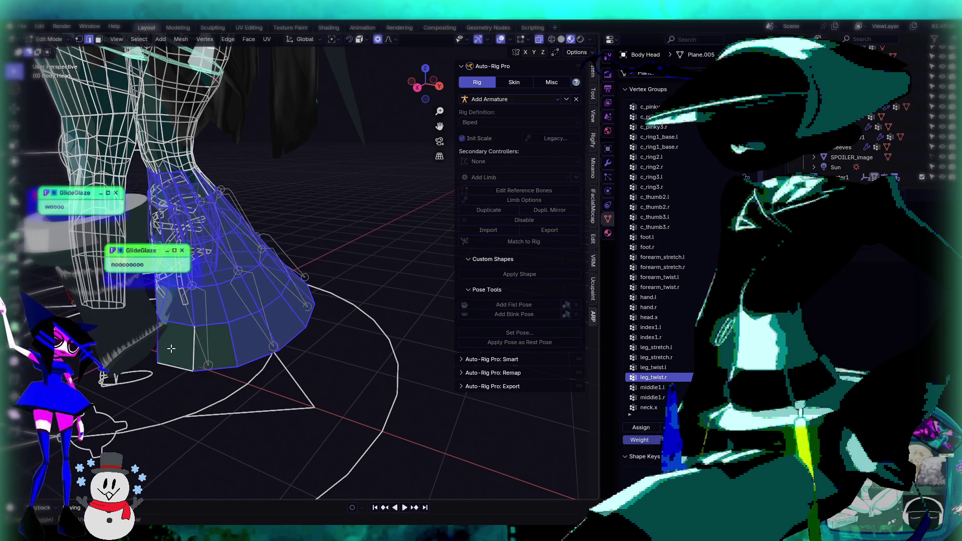
{"action": "left_click", "coordinate": [100, 40]}
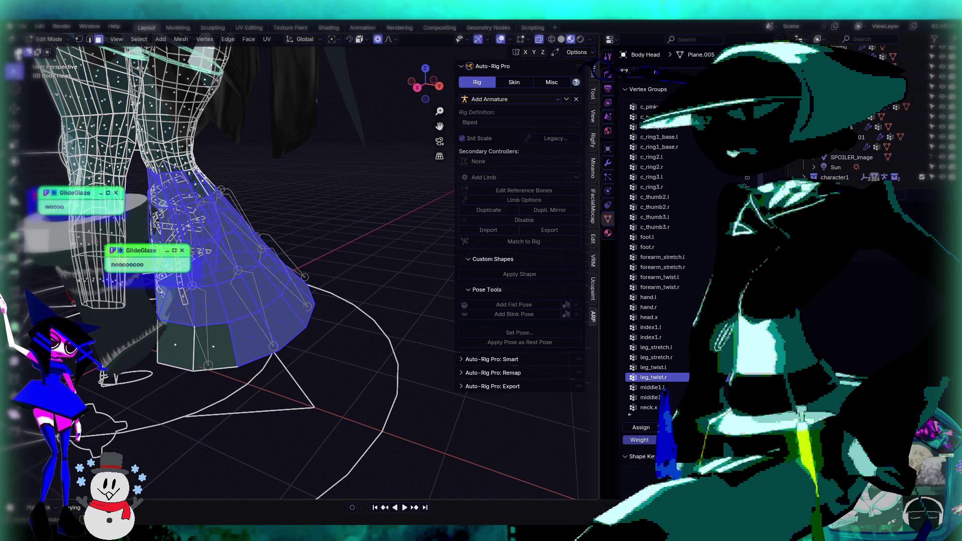
{"action": "middle_click_drag", "start_coordinate": [413, 301], "coordinate": [280, 265]}
{"action": "scroll", "coordinate": [241, 256], "scroll_direction": "up", "scroll_amount": 5}
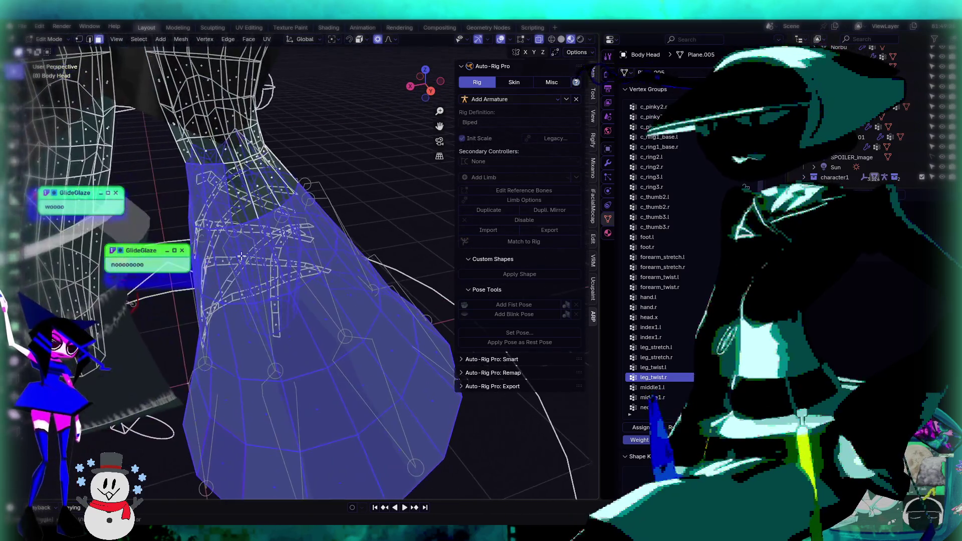
{"action": "mouse_move", "coordinate": [212, 202]}
{"action": "middle_mouse_down"}
{"action": "mouse_move", "coordinate": [177, 210]}
{"action": "mouse_move", "coordinate": [135, 193]}
{"action": "mouse_move", "coordinate": [232, 156]}
{"action": "mouse_move", "coordinate": [228, 215]}
{"action": "mouse_move", "coordinate": [270, 259]}
{"action": "mouse_move", "coordinate": [414, 287]}
{"action": "mouse_move", "coordinate": [539, 254]}
{"action": "mouse_move", "coordinate": [408, 245]}
{"action": "mouse_move", "coordinate": [395, 289]}
{"action": "mouse_move", "coordinate": [355, 317]}
{"action": "middle_mouse_up"}
{"action": "key", "text": "l"}
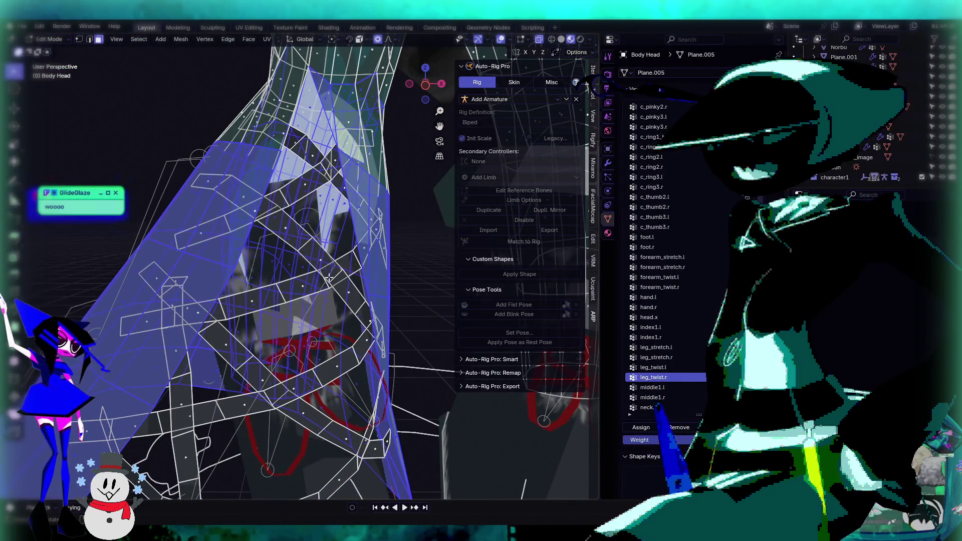
Step: Go to front view and deselect the upper-left faces near the top of the skirt
{"action": "middle_click_drag", "start_coordinate": [328, 278], "coordinate": [301, 271]}
{"action": "key", "text": "KP_1"}
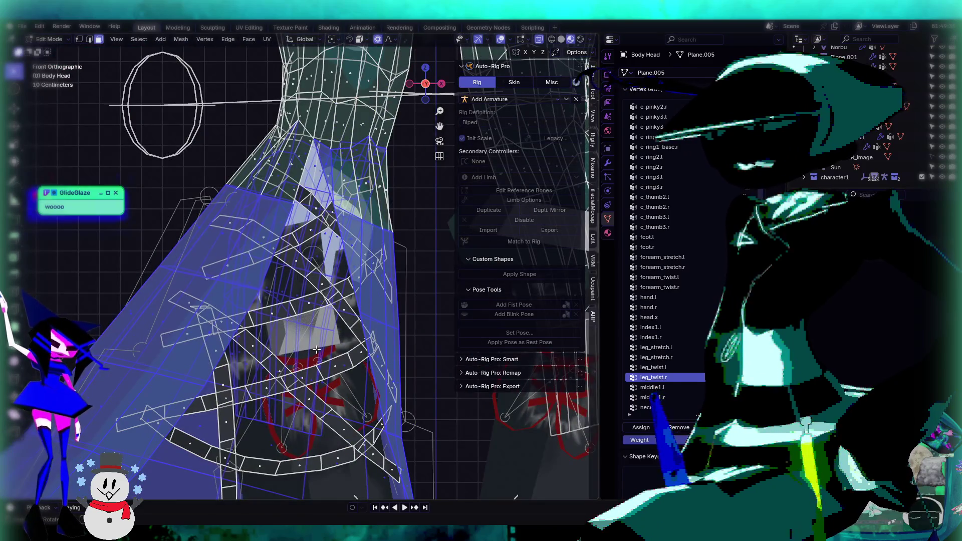
{"action": "scroll", "coordinate": [316, 356], "scroll_direction": "up", "scroll_amount": 5}
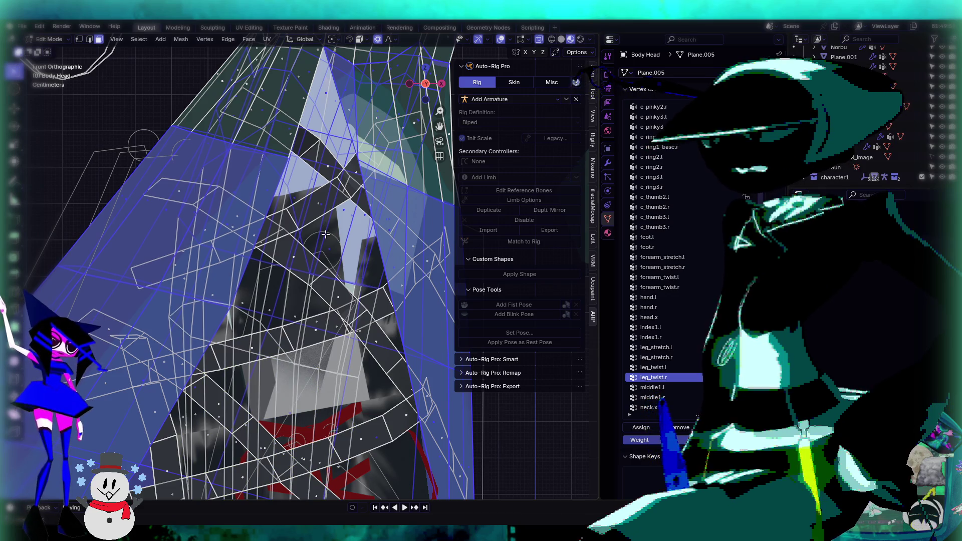
{"action": "mouse_move", "coordinate": [324, 230]}
{"action": "middle_mouse_down"}
{"action": "mouse_move", "coordinate": [311, 278]}
{"action": "mouse_move", "coordinate": [307, 149]}
{"action": "middle_mouse_up"}
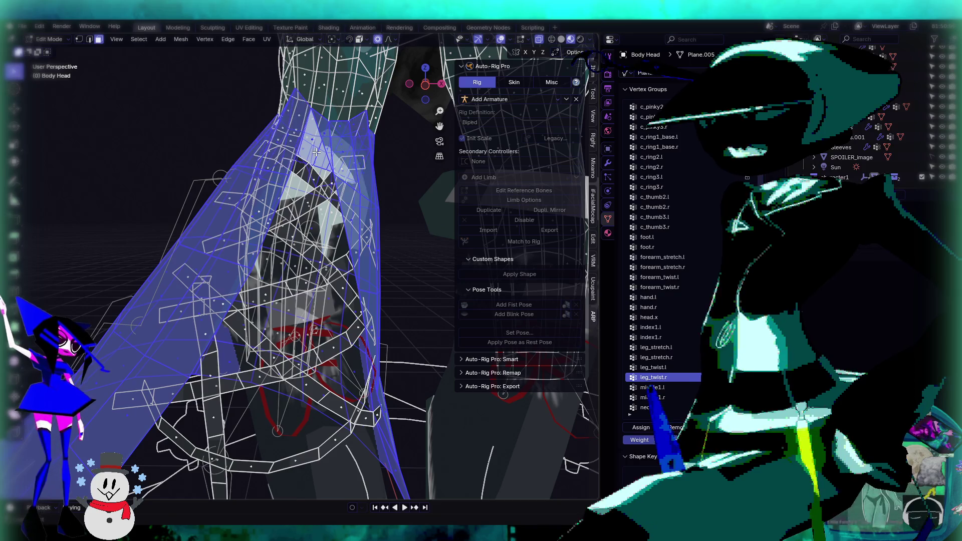
{"action": "left_click", "coordinate": [317, 152], "text": "shift"}
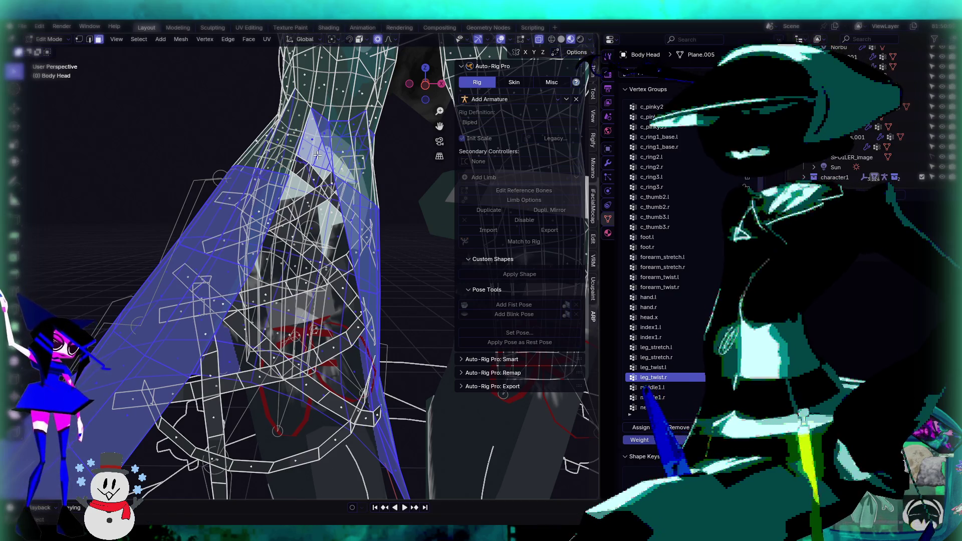
Step: Orbit and zoom around the skirt to check the remaining face selection
{"action": "scroll", "coordinate": [317, 155], "scroll_direction": "up", "scroll_amount": 5}
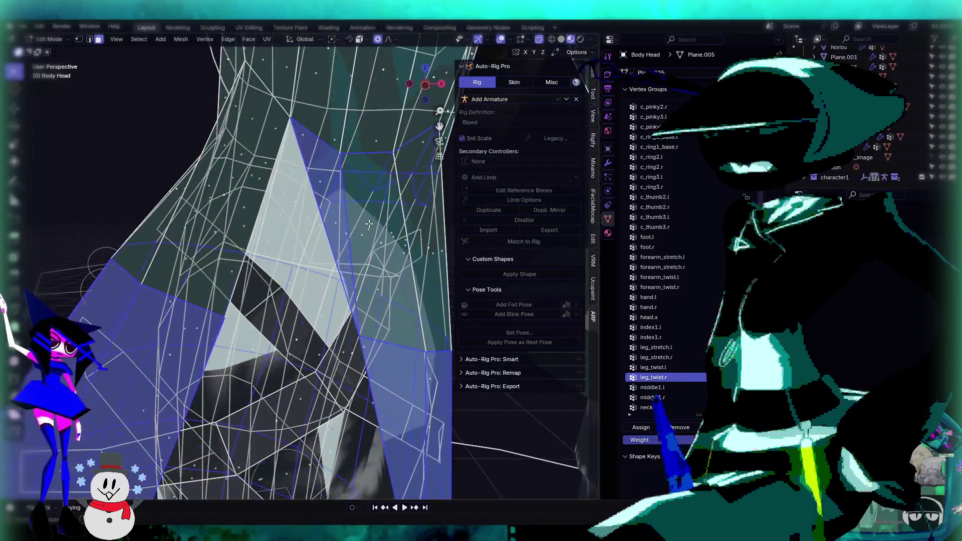
{"action": "mouse_move", "coordinate": [369, 224]}
{"action": "middle_mouse_down"}
{"action": "mouse_move", "coordinate": [395, 198]}
{"action": "mouse_move", "coordinate": [379, 202]}
{"action": "mouse_move", "coordinate": [369, 157]}
{"action": "middle_mouse_up"}
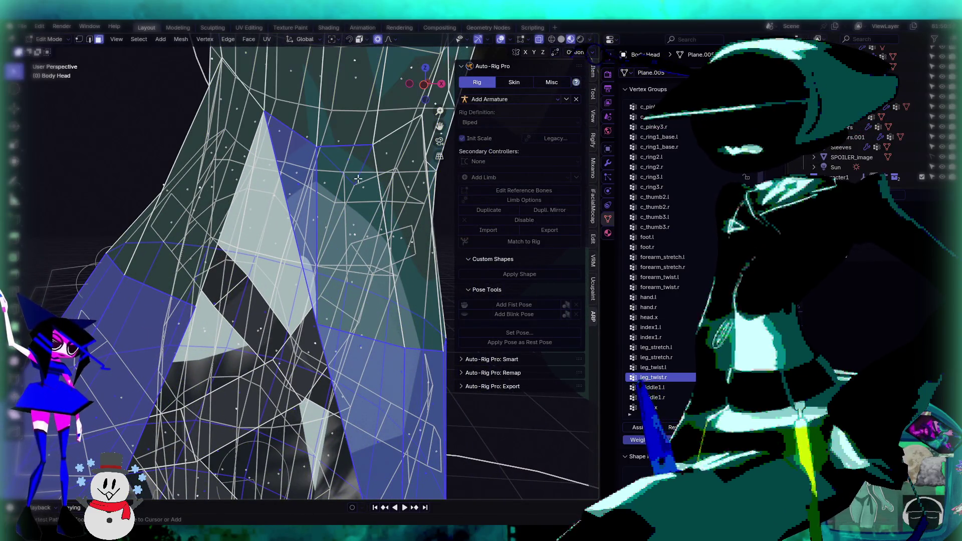
{"action": "mouse_move", "coordinate": [377, 187]}
{"action": "middle_mouse_down"}
{"action": "mouse_move", "coordinate": [317, 195]}
{"action": "mouse_move", "coordinate": [382, 203]}
{"action": "mouse_move", "coordinate": [350, 199]}
{"action": "mouse_move", "coordinate": [255, 225]}
{"action": "mouse_move", "coordinate": [301, 299]}
{"action": "middle_mouse_up"}
{"action": "scroll", "coordinate": [300, 299], "scroll_direction": "up", "scroll_amount": 4}
{"action": "scroll", "coordinate": [301, 299], "scroll_direction": "down", "scroll_amount": 8}
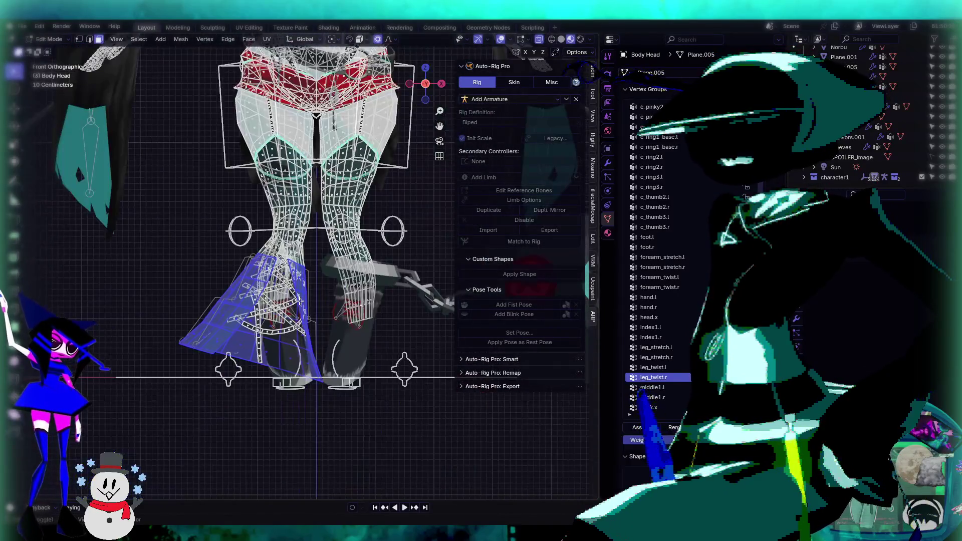
{"action": "scroll", "coordinate": [294, 268], "scroll_direction": "up", "scroll_amount": 2}
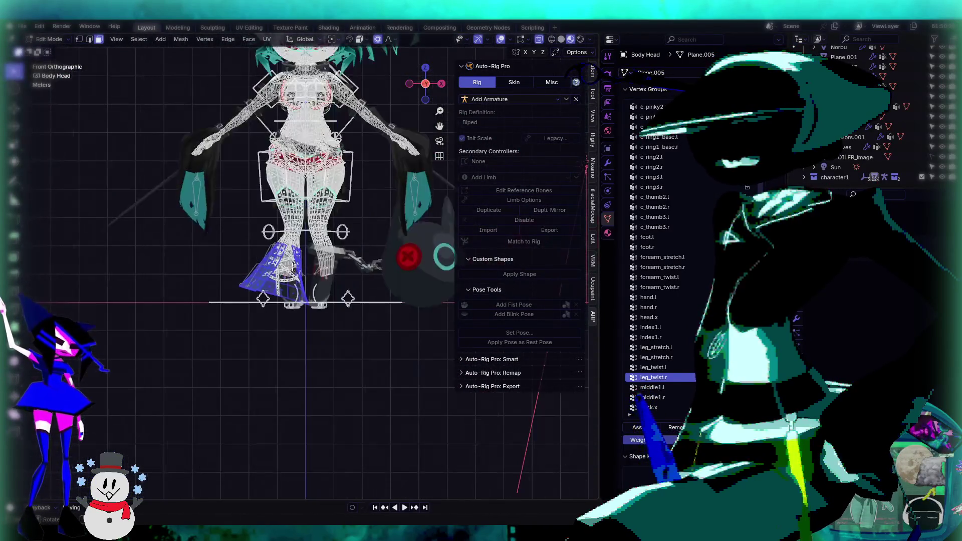
{"action": "scroll", "coordinate": [293, 269], "scroll_direction": "down", "scroll_amount": 3}
{"action": "scroll", "coordinate": [280, 253], "scroll_direction": "up", "scroll_amount": 8}
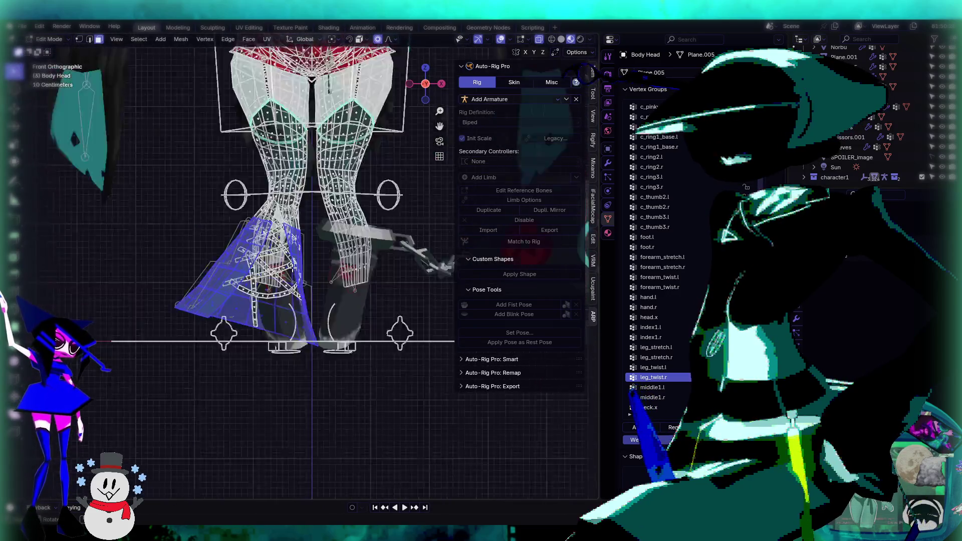
Step: Inspect the selection on the lower body and legs from perspective angles
{"action": "middle_click_drag", "start_coordinate": [335, 256], "coordinate": [351, 270]}
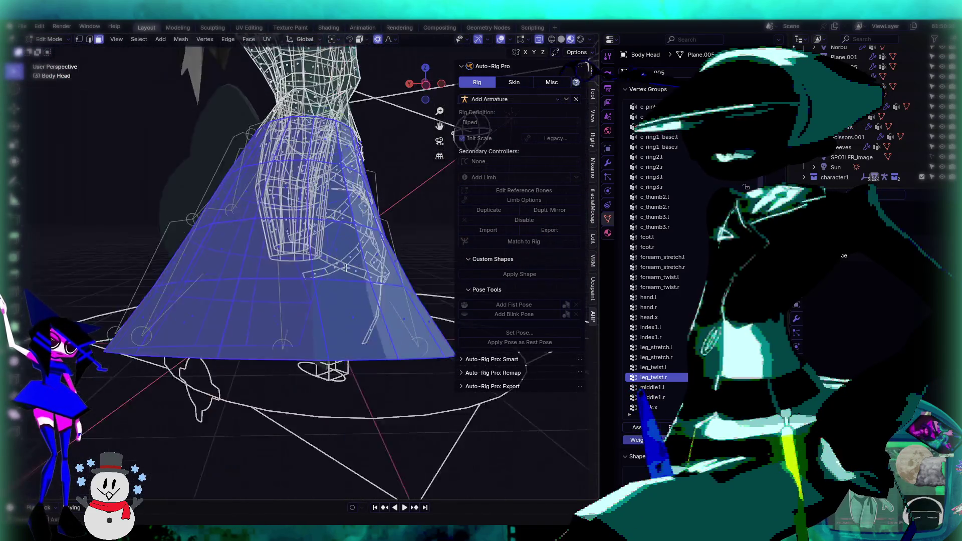
{"action": "scroll", "coordinate": [366, 282], "scroll_direction": "down", "scroll_amount": 3}
{"action": "scroll", "coordinate": [278, 276], "scroll_direction": "up", "scroll_amount": 4}
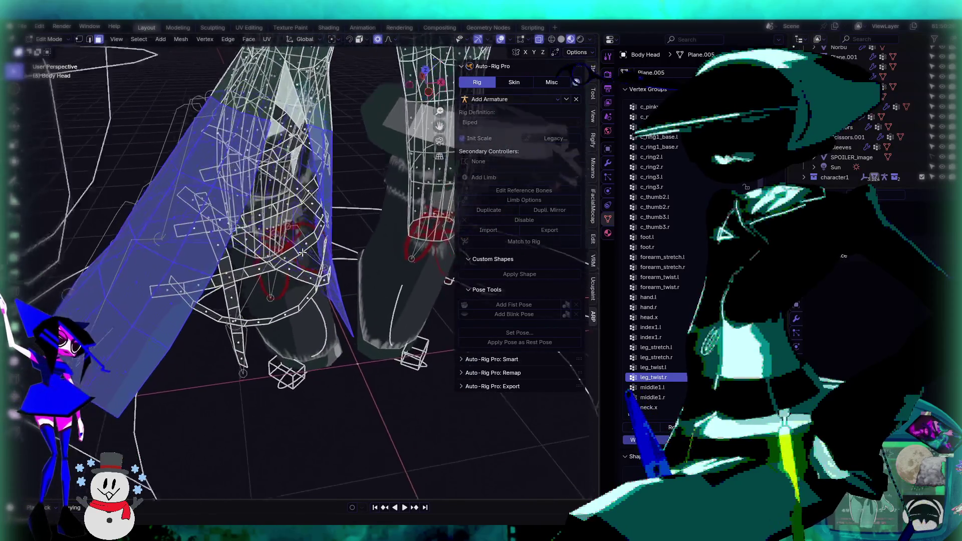
{"action": "scroll", "coordinate": [286, 278], "scroll_direction": "down", "scroll_amount": 4}
{"action": "mouse_move", "coordinate": [285, 278]}
{"action": "middle_mouse_down"}
{"action": "mouse_move", "coordinate": [351, 271]}
{"action": "mouse_move", "coordinate": [269, 253]}
{"action": "middle_mouse_up"}
{"action": "scroll", "coordinate": [351, 271], "scroll_direction": "up", "scroll_amount": 6}
{"action": "scroll", "coordinate": [385, 257], "scroll_direction": "down", "scroll_amount": 4}
{"action": "scroll", "coordinate": [255, 262], "scroll_direction": "up", "scroll_amount": 4}
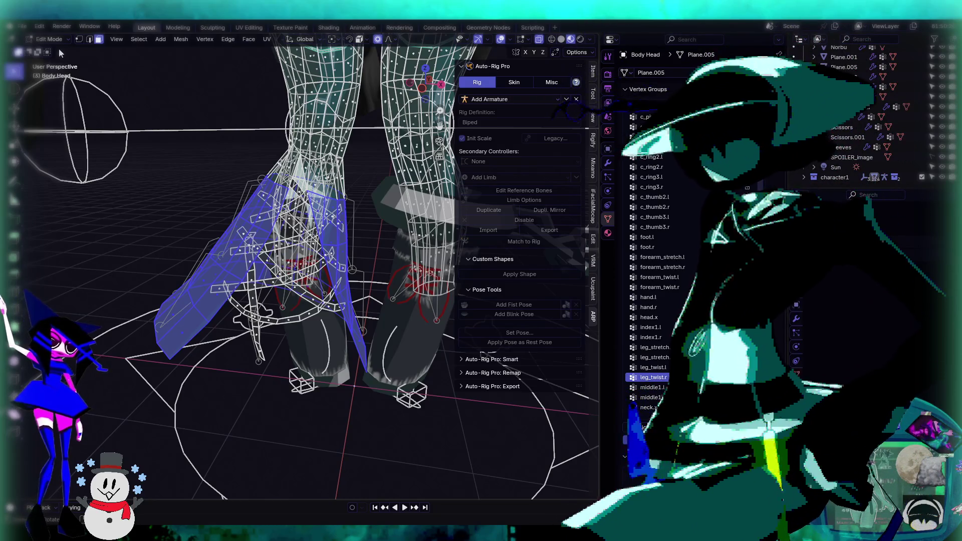
{"action": "left_click", "coordinate": [50, 39]}
Step: Return the skirt to Weight Paint mode and orbit to face it from the front
{"action": "left_click", "coordinate": [56, 95]}
{"action": "mouse_move", "coordinate": [281, 241]}
{"action": "middle_mouse_down"}
{"action": "mouse_move", "coordinate": [314, 254]}
{"action": "mouse_move", "coordinate": [235, 333]}
{"action": "middle_mouse_up"}
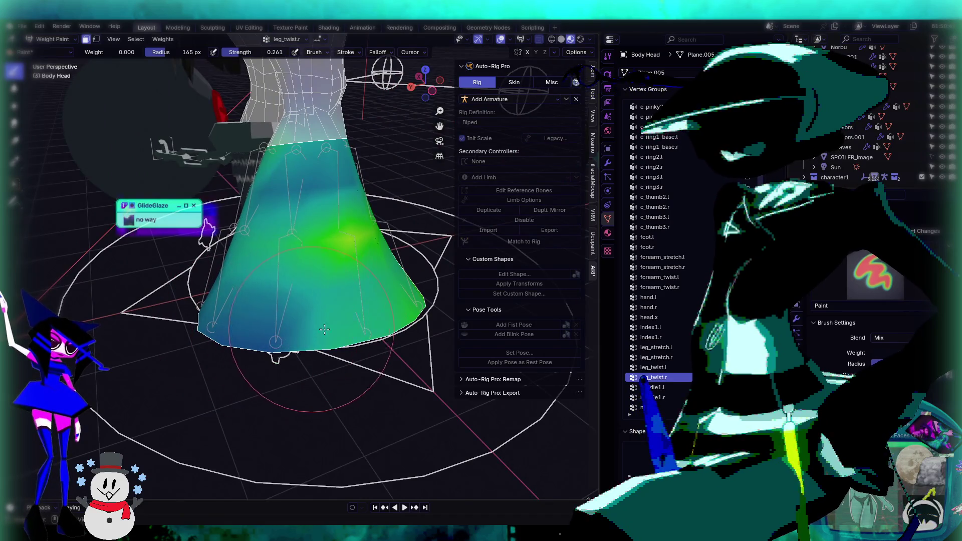
{"action": "middle_click_drag", "start_coordinate": [431, 290], "coordinate": [276, 338]}
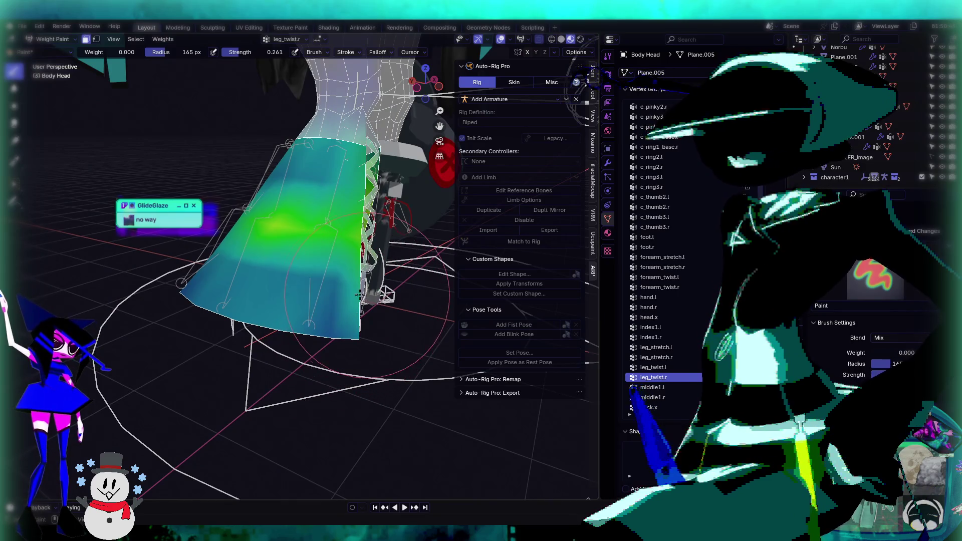
{"action": "middle_click_drag", "start_coordinate": [320, 316], "coordinate": [246, 333]}
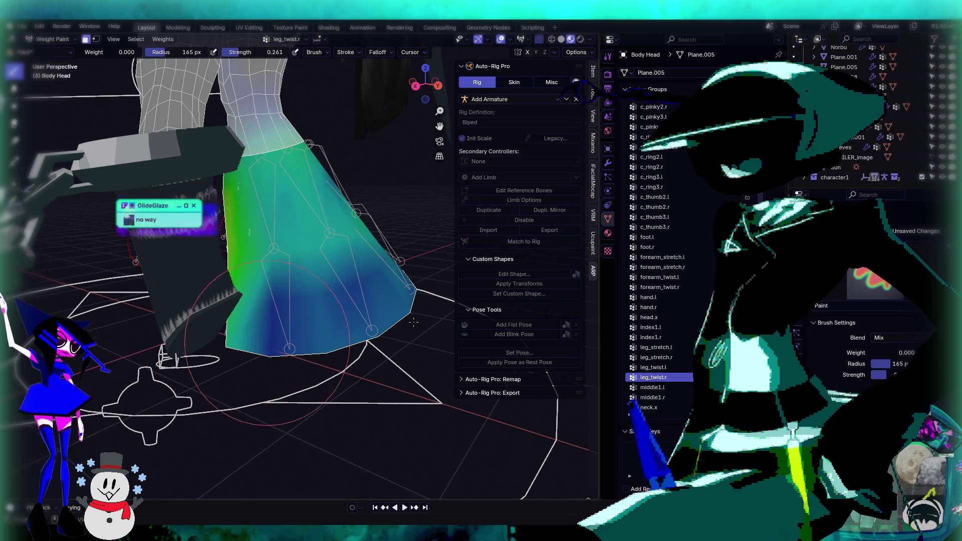
{"action": "middle_click_drag", "start_coordinate": [391, 341], "coordinate": [329, 289]}
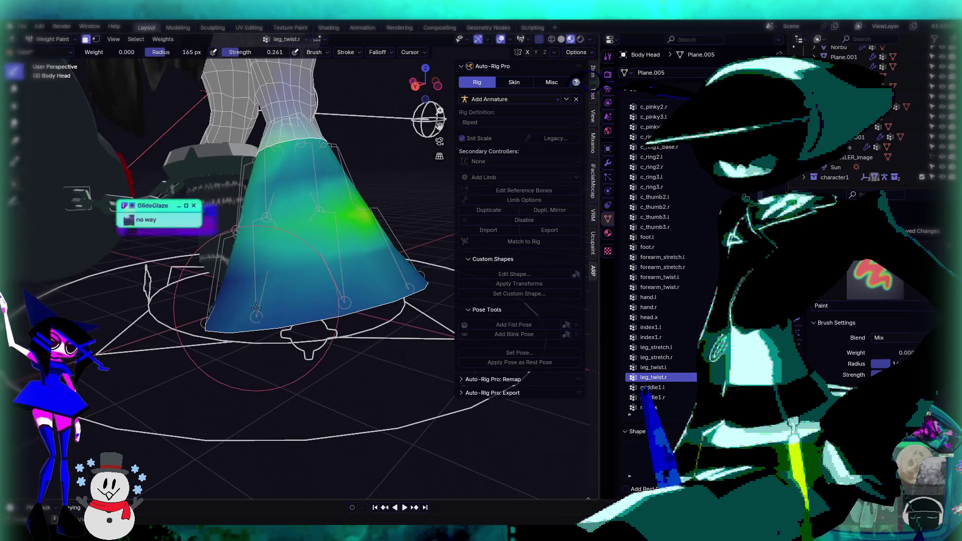
{"action": "middle_click_drag", "start_coordinate": [401, 271], "coordinate": [182, 252]}
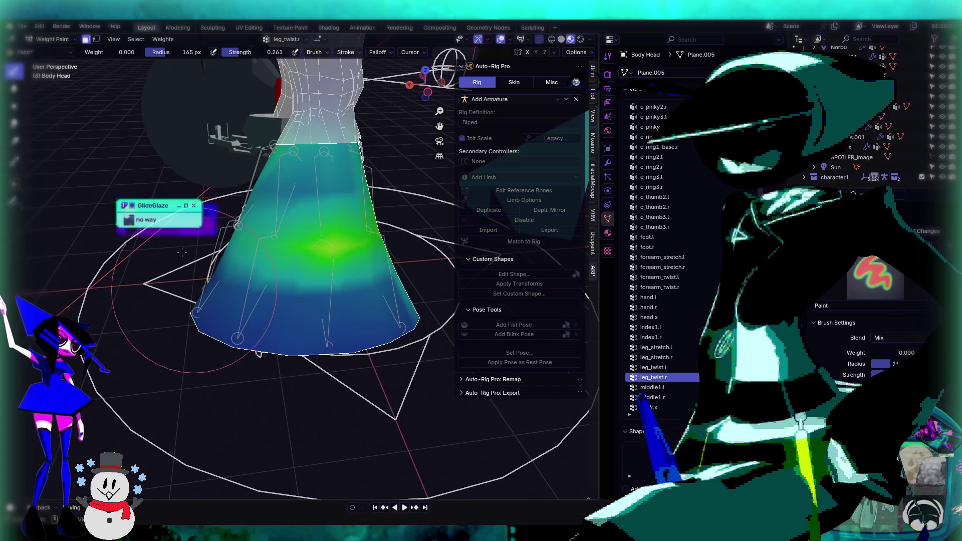
Step: Blur the bright green leg_twist.r spot with the 159 px Blur brush, redoing strokes as needed
{"action": "left_click", "coordinate": [14, 90]}
{"action": "left_click_drag", "start_coordinate": [325, 243], "coordinate": [344, 272]}
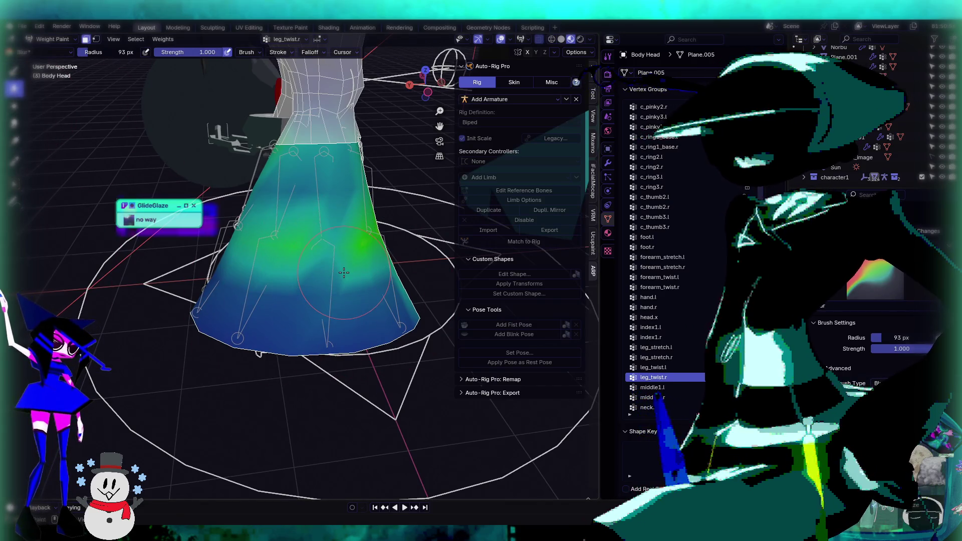
{"action": "key", "text": "ctrl+z"}
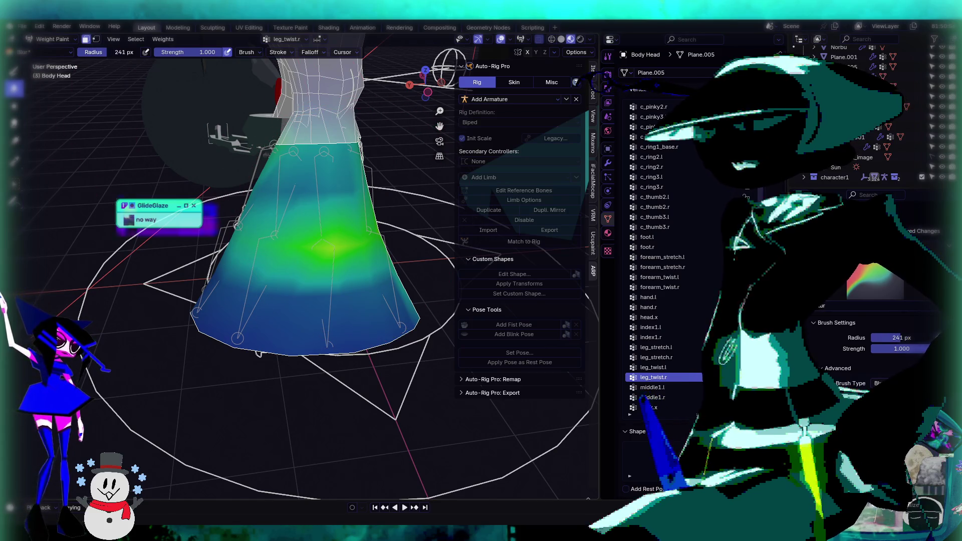
{"action": "left_click_drag", "start_coordinate": [321, 251], "coordinate": [338, 240]}
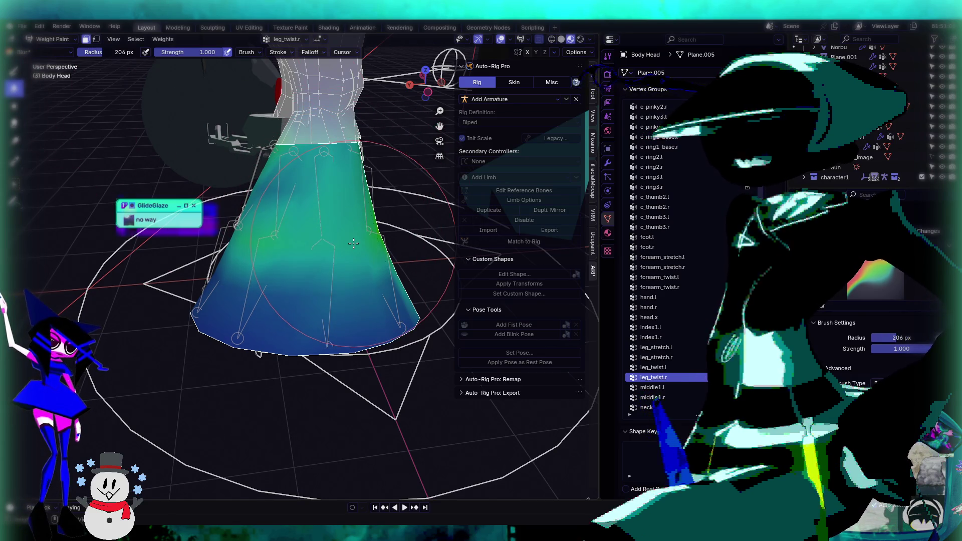
{"action": "key", "text": "ctrl+z"}
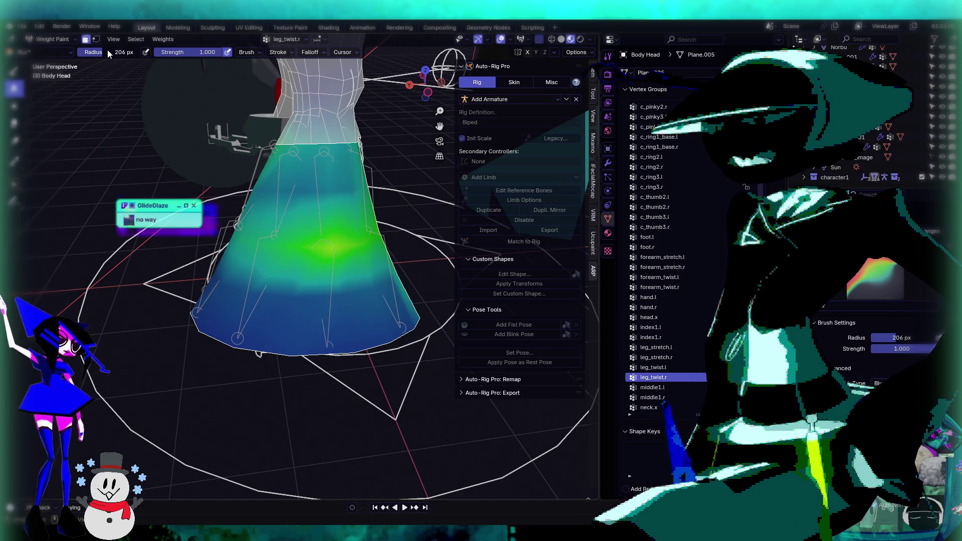
{"action": "mouse_move", "coordinate": [310, 262]}
{"action": "left_mouse_down"}
{"action": "mouse_move", "coordinate": [335, 253]}
{"action": "mouse_move", "coordinate": [361, 270]}
{"action": "mouse_move", "coordinate": [281, 241]}
{"action": "left_mouse_up"}
{"action": "mouse_move", "coordinate": [280, 240]}
{"action": "middle_mouse_down"}
{"action": "mouse_move", "coordinate": [297, 252]}
{"action": "mouse_move", "coordinate": [427, 241]}
{"action": "mouse_move", "coordinate": [386, 228]}
{"action": "middle_mouse_up"}
Step: Scroll the Vertex Groups list to leg_stretch.r and switch back to the Draw brush
{"action": "scroll", "coordinate": [677, 386], "scroll_direction": "down", "scroll_amount": 6, "text": "ctrl"}
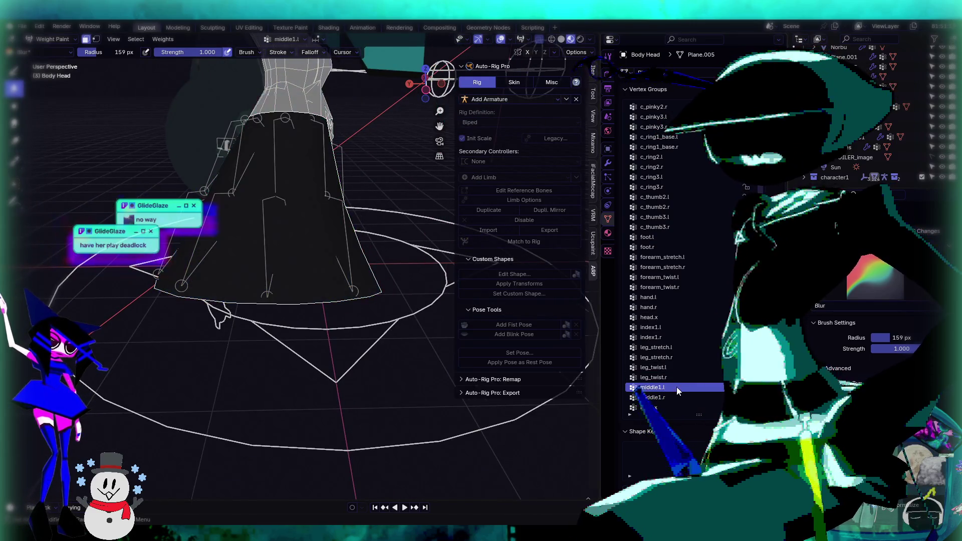
{"action": "scroll", "coordinate": [672, 382], "scroll_direction": "down", "scroll_amount": 20, "text": "ctrl"}
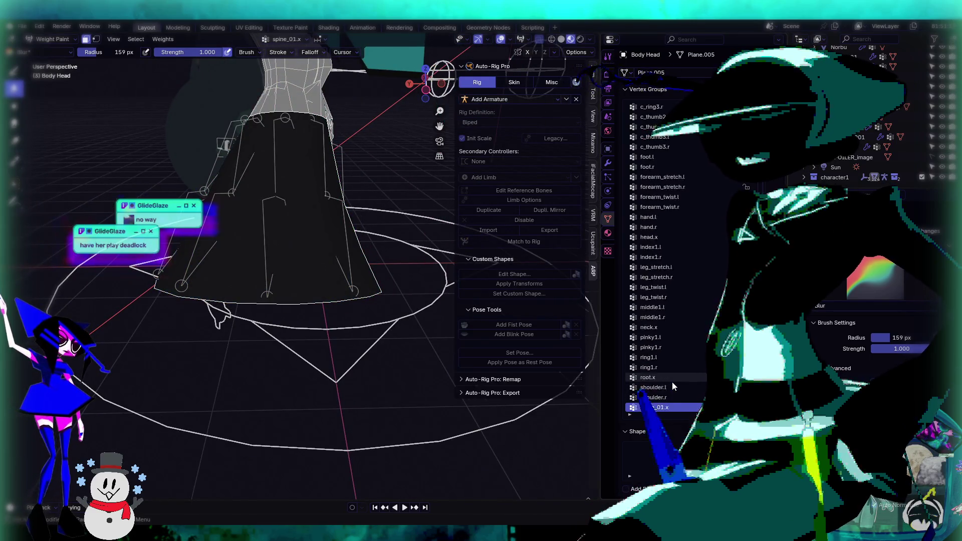
{"action": "scroll", "coordinate": [673, 387], "scroll_direction": "up", "scroll_amount": 1, "text": "ctrl"}
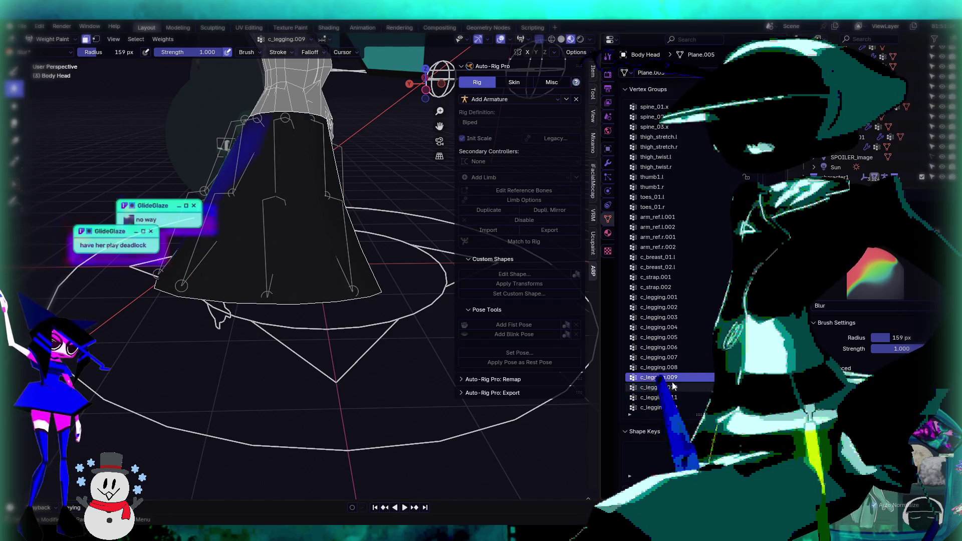
{"action": "scroll", "coordinate": [672, 383], "scroll_direction": "up", "scroll_amount": 20, "text": "ctrl"}
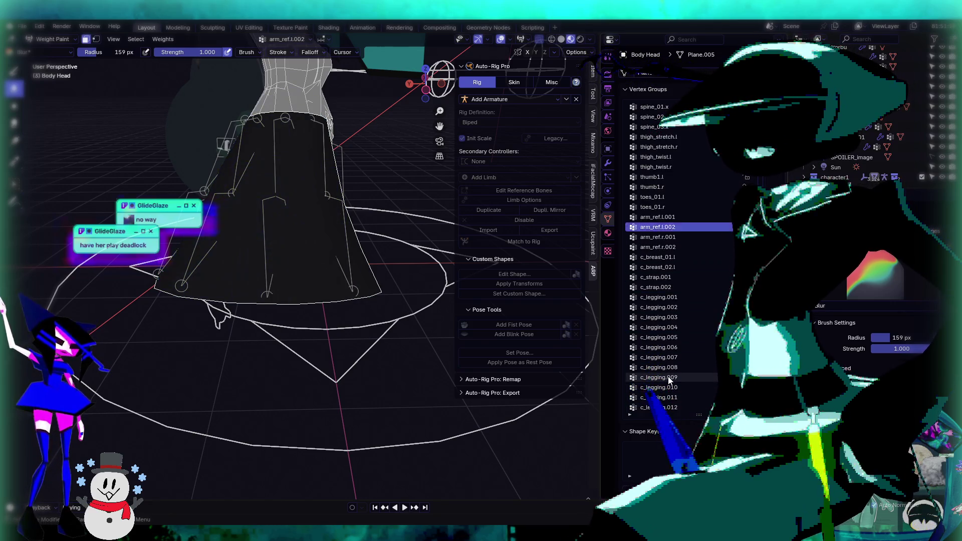
{"action": "scroll", "coordinate": [668, 377], "scroll_direction": "up", "scroll_amount": 20, "text": "ctrl"}
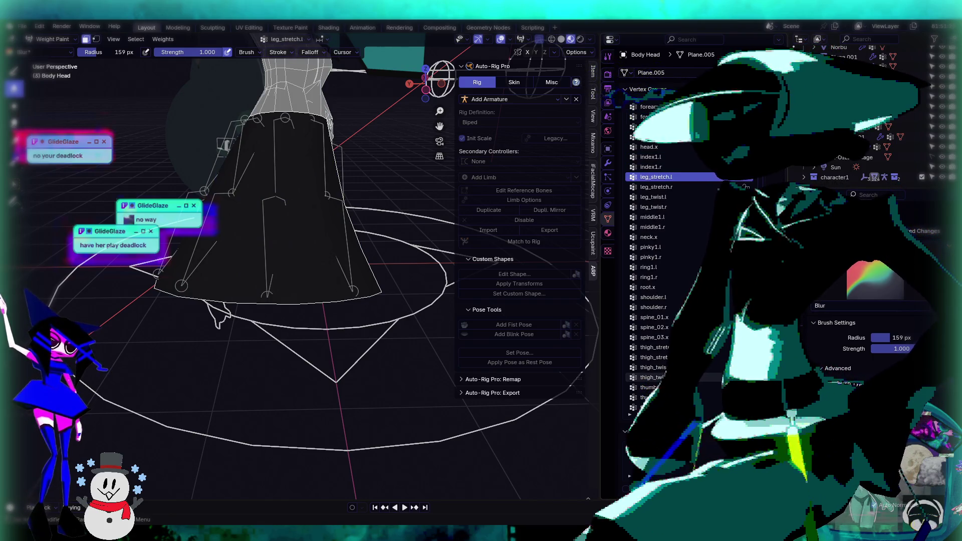
{"action": "scroll", "coordinate": [668, 377], "scroll_direction": "down", "scroll_amount": 6, "text": "ctrl"}
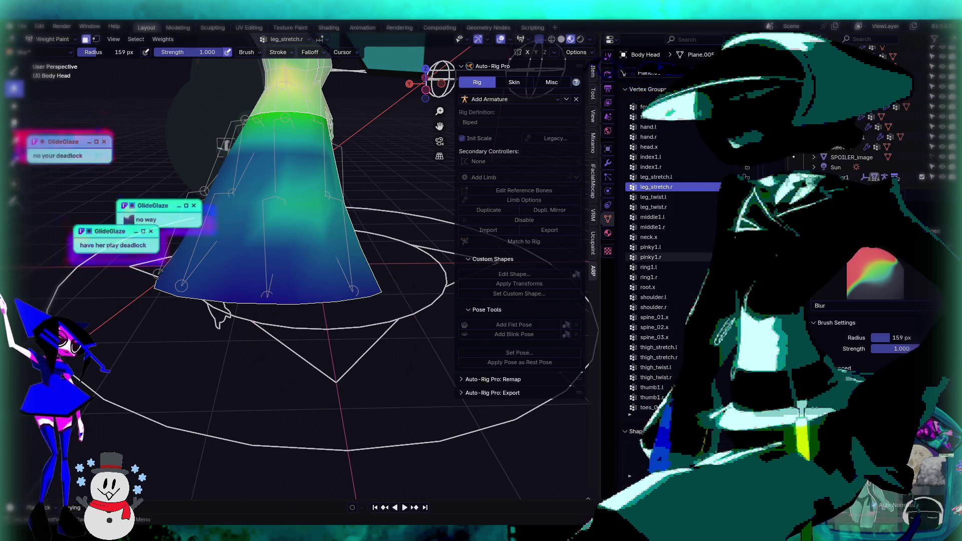
{"action": "middle_click_drag", "start_coordinate": [281, 250], "coordinate": [145, 52]}
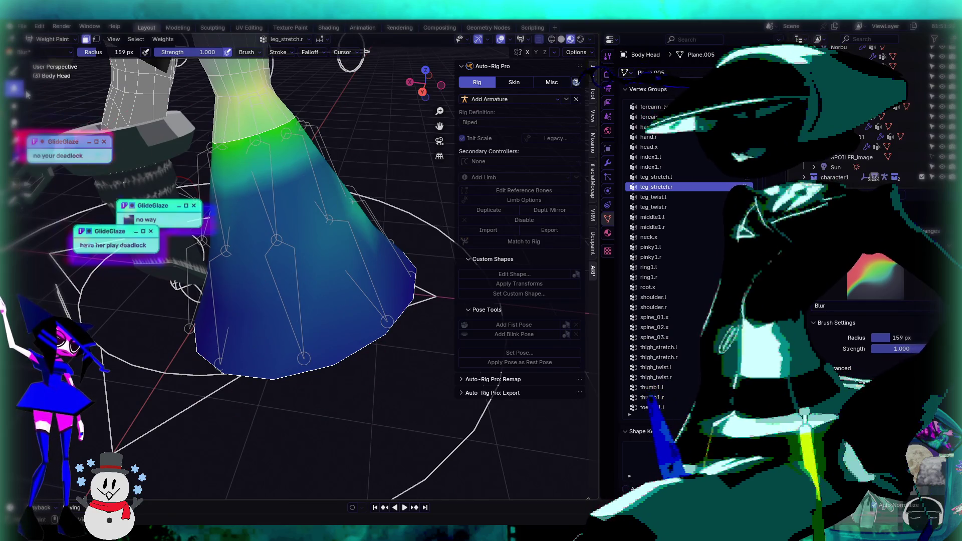
{"action": "key", "text": "e"}
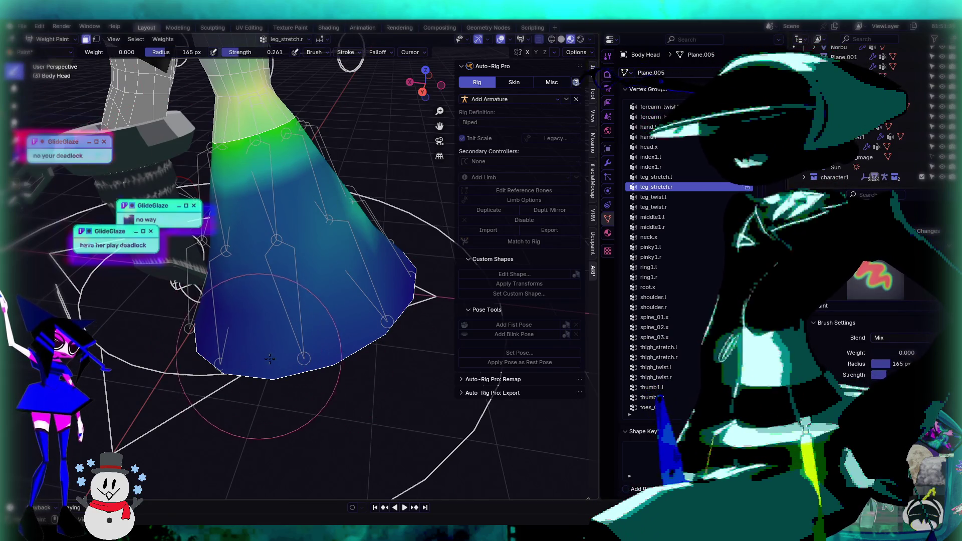
Step: Orbit around the skirt and bones, then show the leg_twist.r weights
{"action": "mouse_move", "coordinate": [354, 336]}
{"action": "middle_mouse_down"}
{"action": "mouse_move", "coordinate": [327, 322]}
{"action": "mouse_move", "coordinate": [271, 316]}
{"action": "middle_mouse_up"}
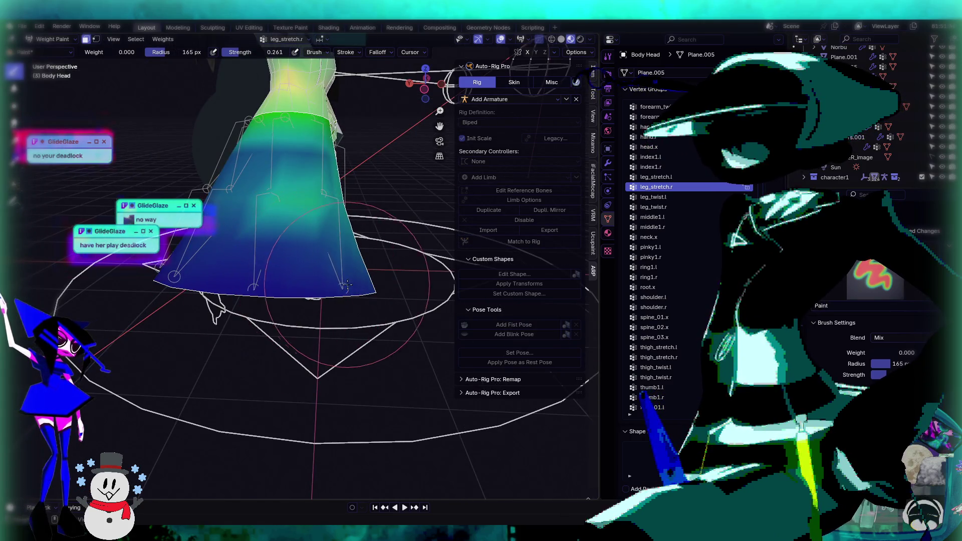
{"action": "middle_click_drag", "start_coordinate": [200, 273], "coordinate": [298, 275]}
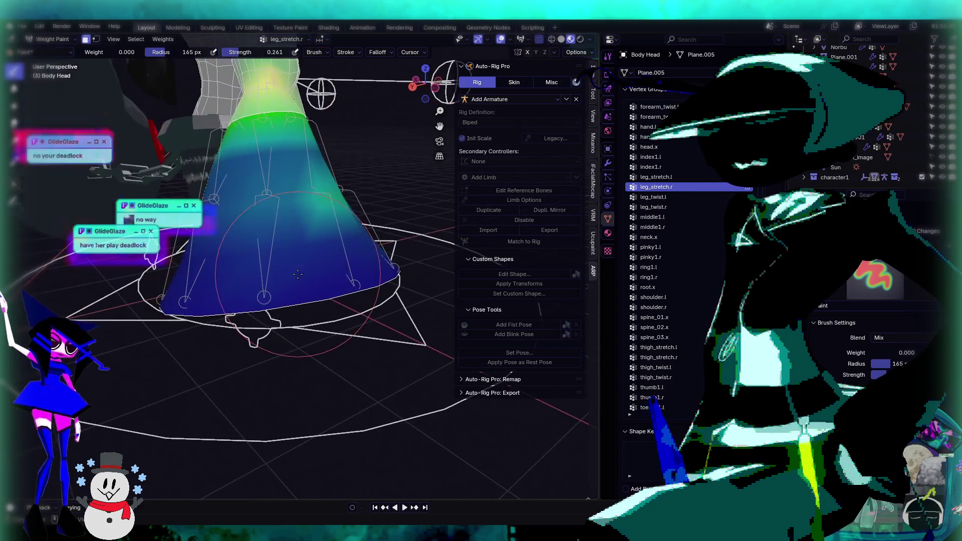
{"action": "middle_click_drag", "start_coordinate": [187, 291], "coordinate": [289, 290]}
{"action": "mouse_move", "coordinate": [380, 290]}
{"action": "middle_mouse_down"}
{"action": "mouse_move", "coordinate": [277, 248]}
{"action": "mouse_move", "coordinate": [391, 254]}
{"action": "middle_mouse_up"}
{"action": "middle_click_drag", "start_coordinate": [327, 258], "coordinate": [346, 251]}
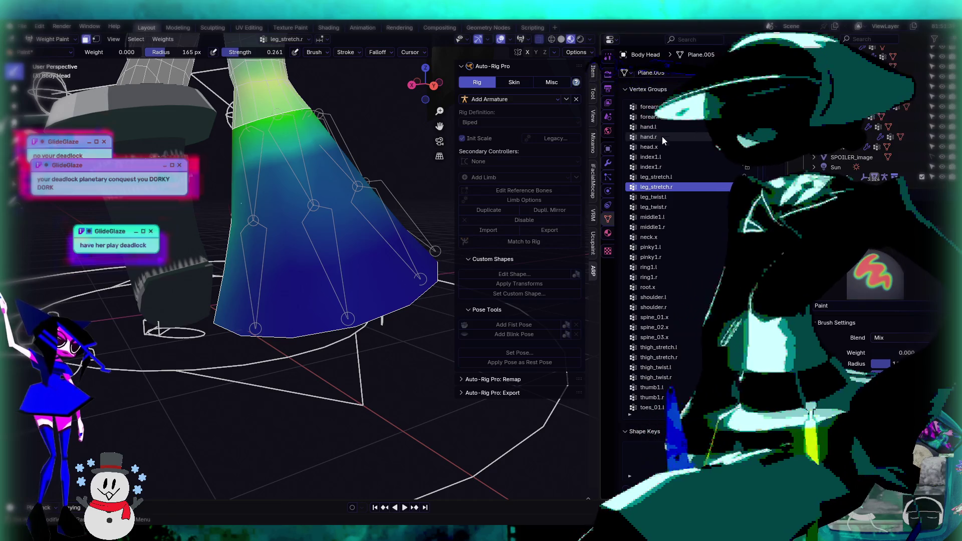
{"action": "left_click", "coordinate": [688, 218]}
{"action": "left_click", "coordinate": [661, 207]}
Step: Review the skirt weights from side and frontal angles, ending in front view
{"action": "middle_click_drag", "start_coordinate": [351, 260], "coordinate": [334, 266]}
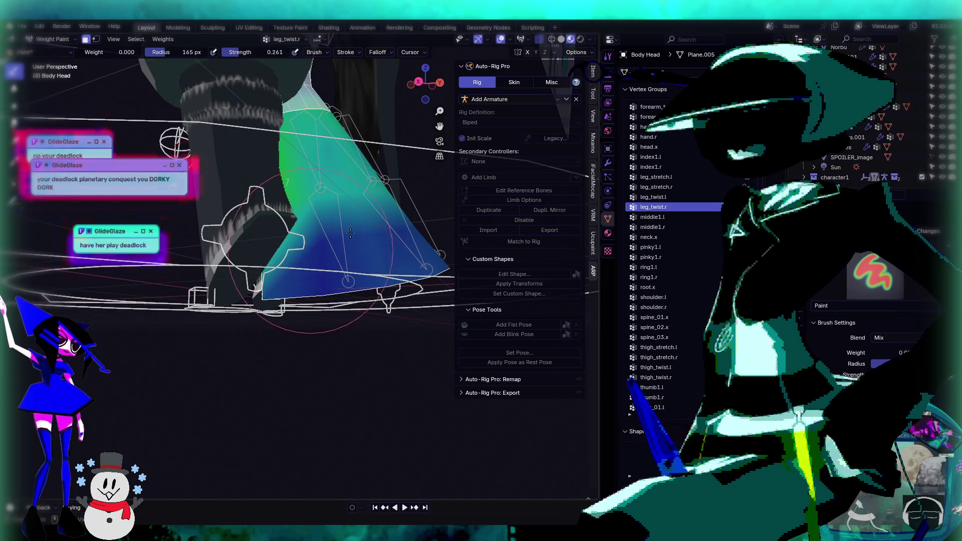
{"action": "middle_click_drag", "start_coordinate": [351, 233], "coordinate": [270, 255]}
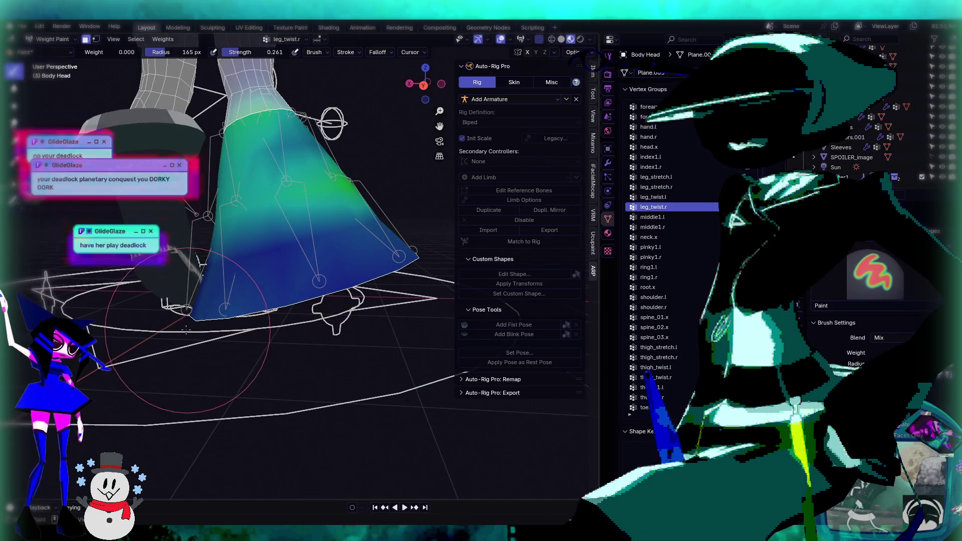
{"action": "middle_click_drag", "start_coordinate": [337, 269], "coordinate": [275, 274]}
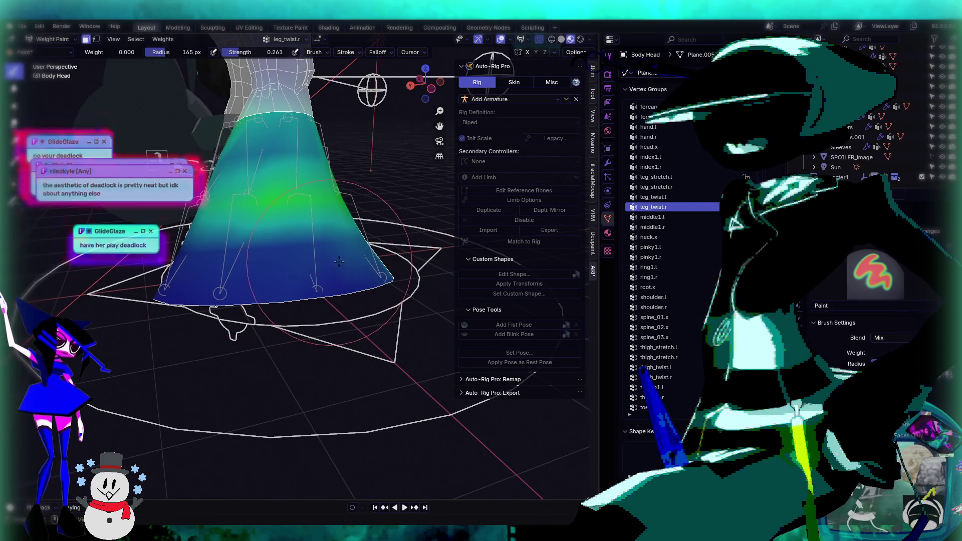
{"action": "scroll", "coordinate": [187, 293], "scroll_direction": "up", "scroll_amount": 5}
{"action": "mouse_move", "coordinate": [187, 293]}
{"action": "middle_mouse_down"}
{"action": "mouse_move", "coordinate": [311, 275]}
{"action": "mouse_move", "coordinate": [252, 300]}
{"action": "mouse_move", "coordinate": [301, 271]}
{"action": "mouse_move", "coordinate": [321, 276]}
{"action": "middle_mouse_up"}
{"action": "scroll", "coordinate": [251, 300], "scroll_direction": "up", "scroll_amount": 3}
{"action": "scroll", "coordinate": [672, 235], "scroll_direction": "up", "scroll_amount": 2, "text": "ctrl"}
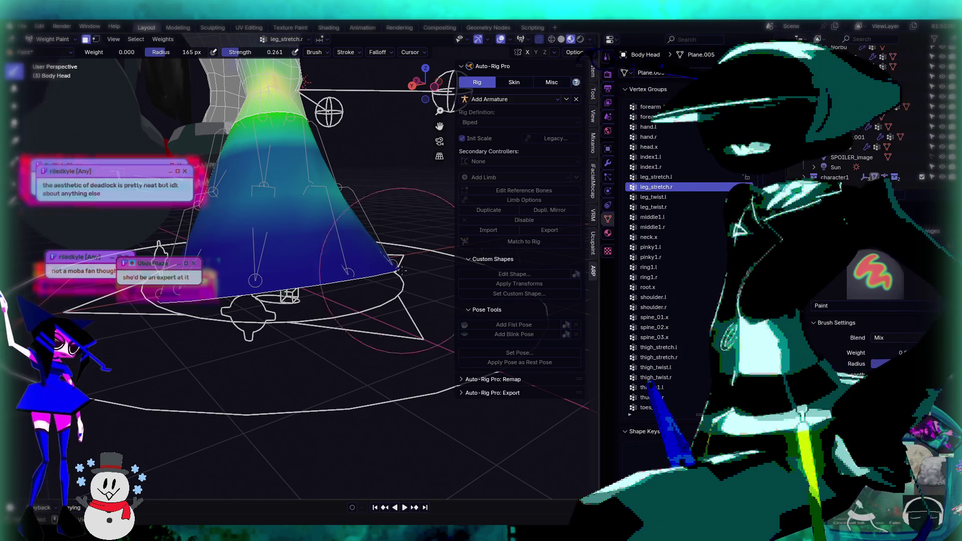
{"action": "key", "text": "KP_1"}
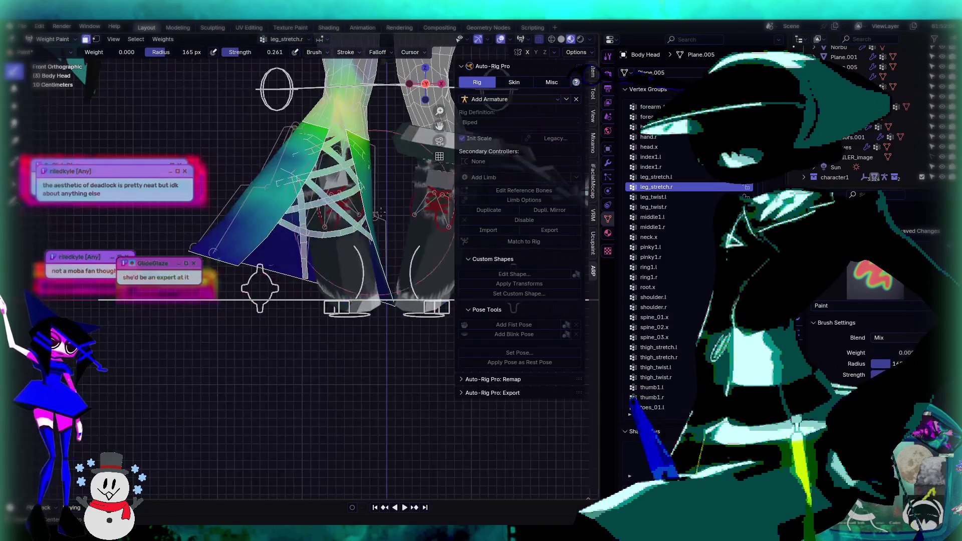
{"action": "scroll", "coordinate": [359, 193], "scroll_direction": "down", "scroll_amount": 8}
{"action": "scroll", "coordinate": [358, 193], "scroll_direction": "up", "scroll_amount": 5}
{"action": "scroll", "coordinate": [226, 307], "scroll_direction": "down", "scroll_amount": 5}
{"action": "scroll", "coordinate": [223, 339], "scroll_direction": "down", "scroll_amount": 3}
{"action": "scroll", "coordinate": [273, 328], "scroll_direction": "up", "scroll_amount": 5}
{"action": "scroll", "coordinate": [274, 328], "scroll_direction": "down", "scroll_amount": 3}
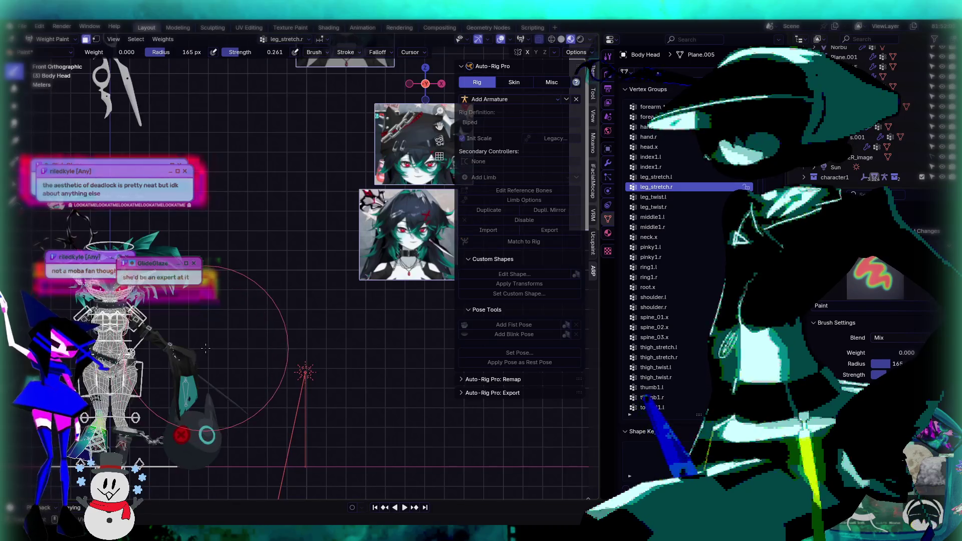
{"action": "scroll", "coordinate": [182, 311], "scroll_direction": "up", "scroll_amount": 2}
{"action": "scroll", "coordinate": [298, 298], "scroll_direction": "up", "scroll_amount": 4}
{"action": "scroll", "coordinate": [298, 297], "scroll_direction": "down", "scroll_amount": 4}
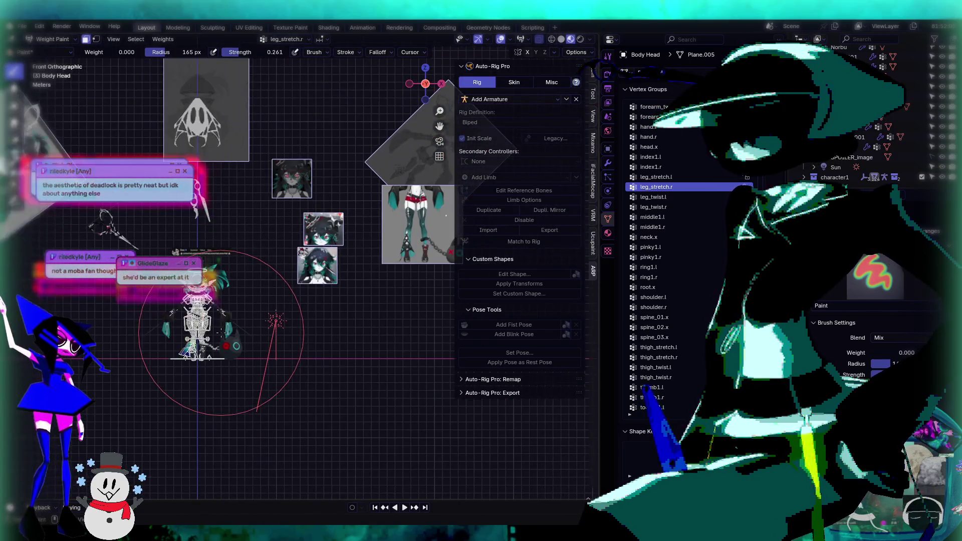
{"action": "scroll", "coordinate": [265, 320], "scroll_direction": "up", "scroll_amount": 7}
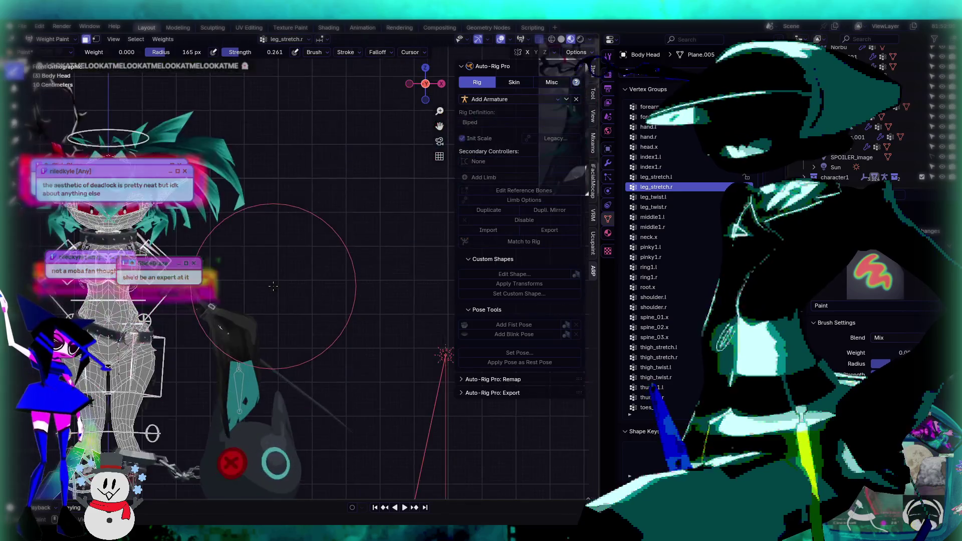
{"action": "scroll", "coordinate": [276, 292], "scroll_direction": "down", "scroll_amount": 7}
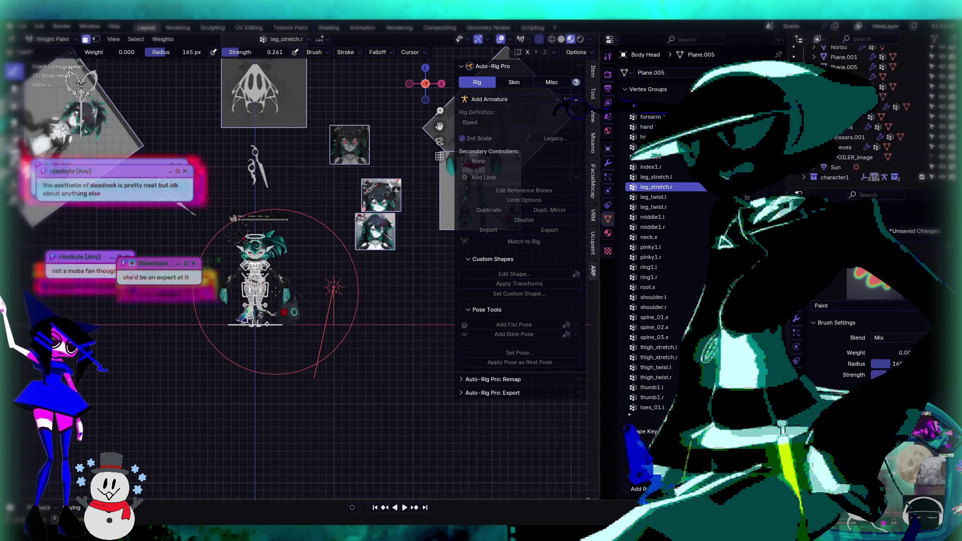
{"action": "scroll", "coordinate": [255, 344], "scroll_direction": "up", "scroll_amount": 3}
{"action": "scroll", "coordinate": [256, 345], "scroll_direction": "down", "scroll_amount": 3}
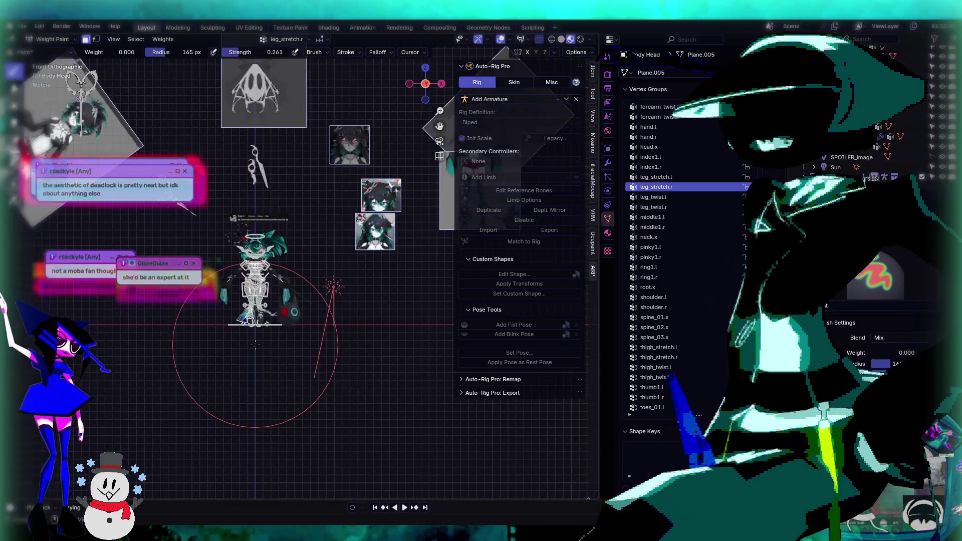
{"action": "scroll", "coordinate": [255, 345], "scroll_direction": "up", "scroll_amount": 3}
{"action": "scroll", "coordinate": [254, 333], "scroll_direction": "down", "scroll_amount": 3}
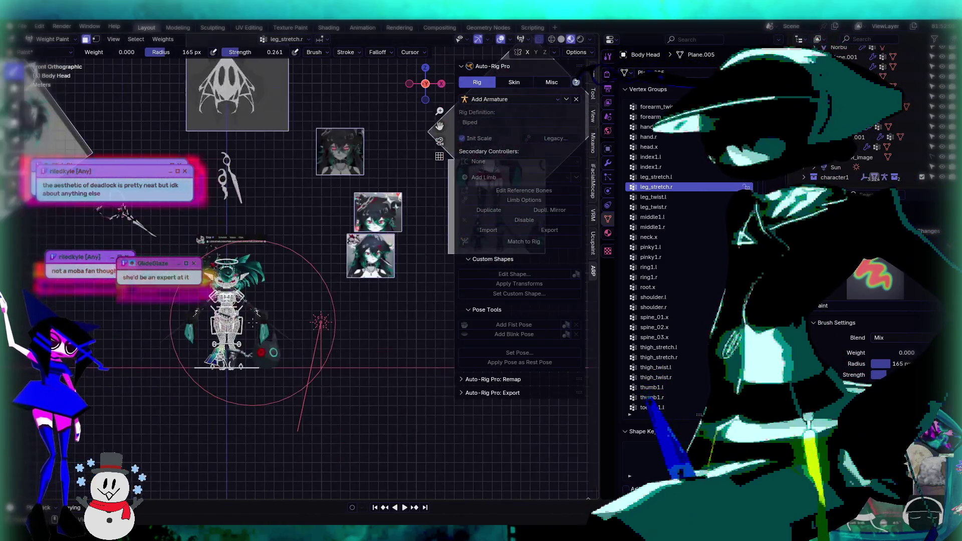
{"action": "scroll", "coordinate": [252, 324], "scroll_direction": "up", "scroll_amount": 3}
{"action": "scroll", "coordinate": [253, 324], "scroll_direction": "down", "scroll_amount": 3}
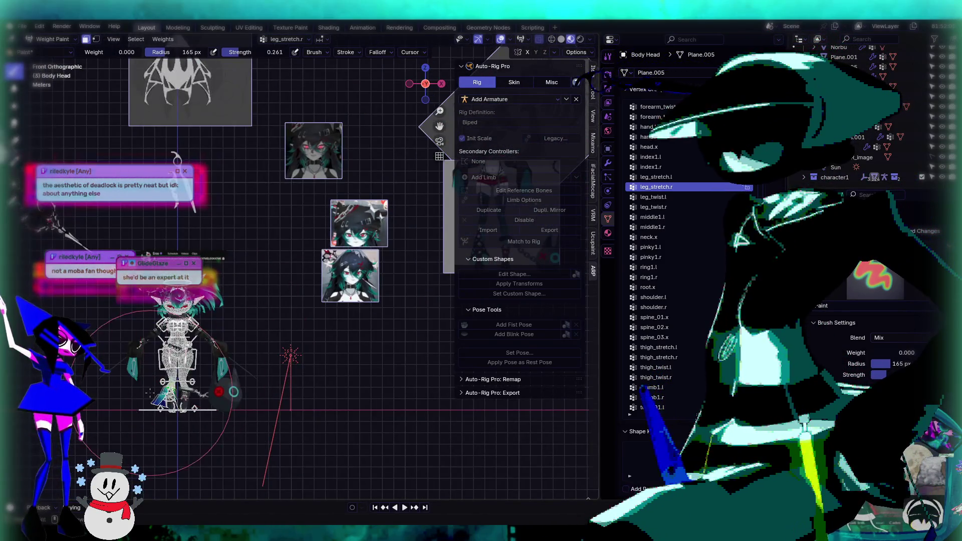
{"action": "scroll", "coordinate": [303, 226], "scroll_direction": "up", "scroll_amount": 5}
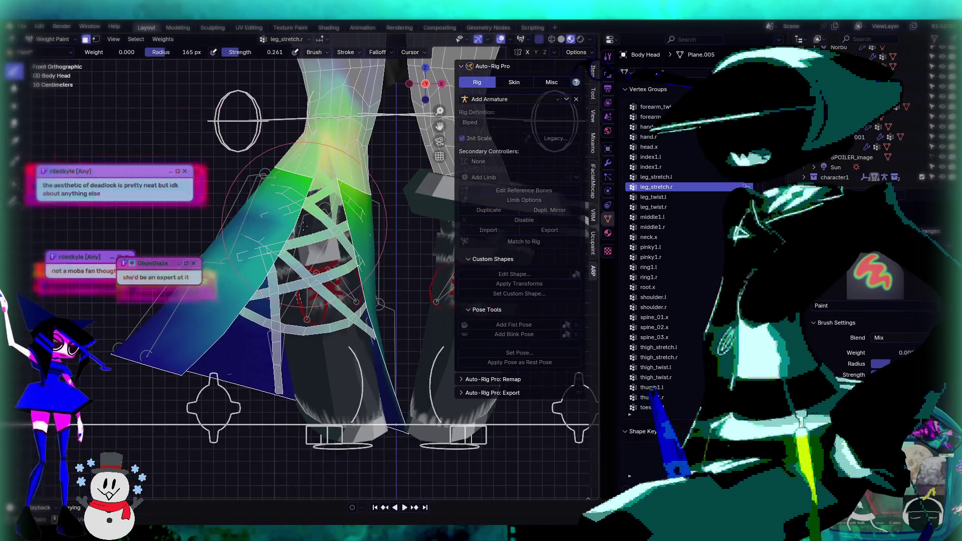
{"action": "scroll", "coordinate": [303, 226], "scroll_direction": "down", "scroll_amount": 5}
{"action": "mouse_move", "coordinate": [303, 226]}
{"action": "middle_mouse_down"}
{"action": "mouse_move", "coordinate": [299, 241]}
{"action": "mouse_move", "coordinate": [261, 253]}
{"action": "mouse_move", "coordinate": [152, 253]}
{"action": "middle_mouse_up"}
{"action": "scroll", "coordinate": [340, 253], "scroll_direction": "up", "scroll_amount": 4}
{"action": "key", "text": "ctrl+KP_3"}
{"action": "scroll", "coordinate": [319, 232], "scroll_direction": "down", "scroll_amount": 5}
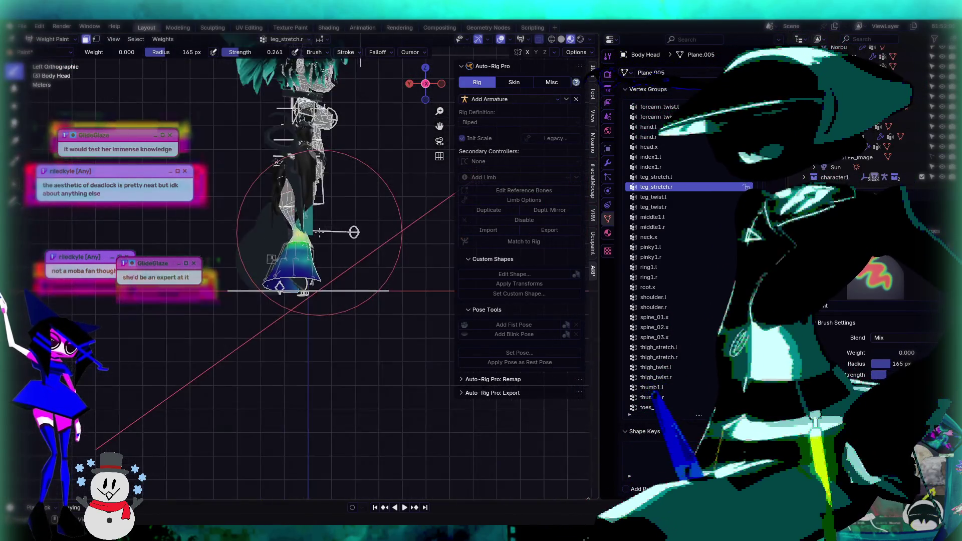
{"action": "scroll", "coordinate": [319, 232], "scroll_direction": "up", "scroll_amount": 5}
{"action": "scroll", "coordinate": [311, 332], "scroll_direction": "down", "scroll_amount": 5}
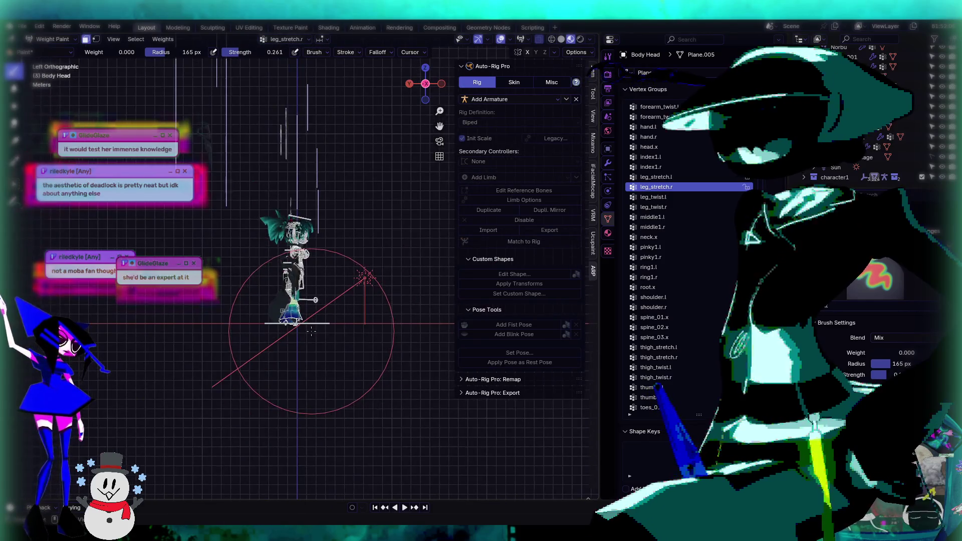
{"action": "key", "text": "KP_1"}
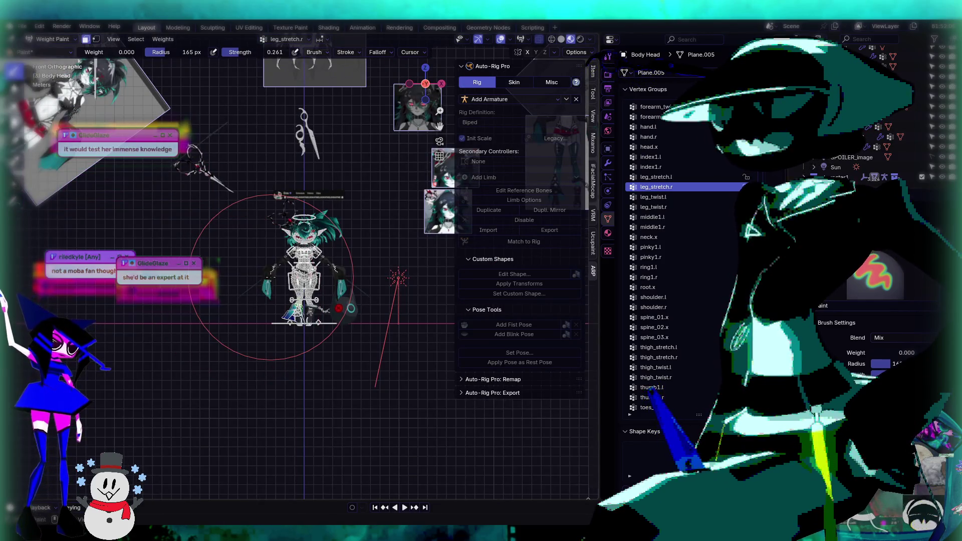
{"action": "scroll", "coordinate": [270, 276], "scroll_direction": "up", "scroll_amount": 6}
{"action": "scroll", "coordinate": [297, 240], "scroll_direction": "up", "scroll_amount": 5}
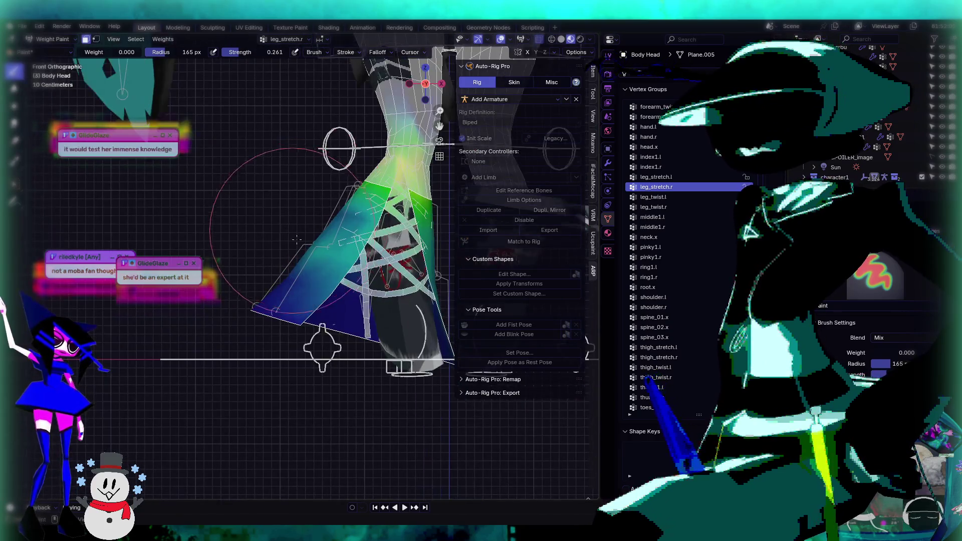
{"action": "scroll", "coordinate": [296, 240], "scroll_direction": "up", "scroll_amount": 4}
{"action": "key", "text": "ctrl+KP_3"}
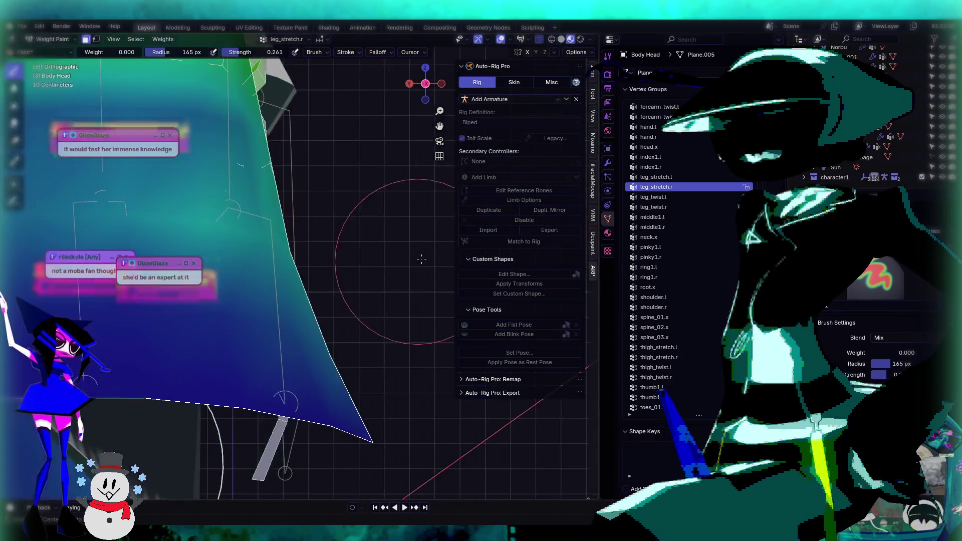
{"action": "key", "text": "ctrl+KP_1"}
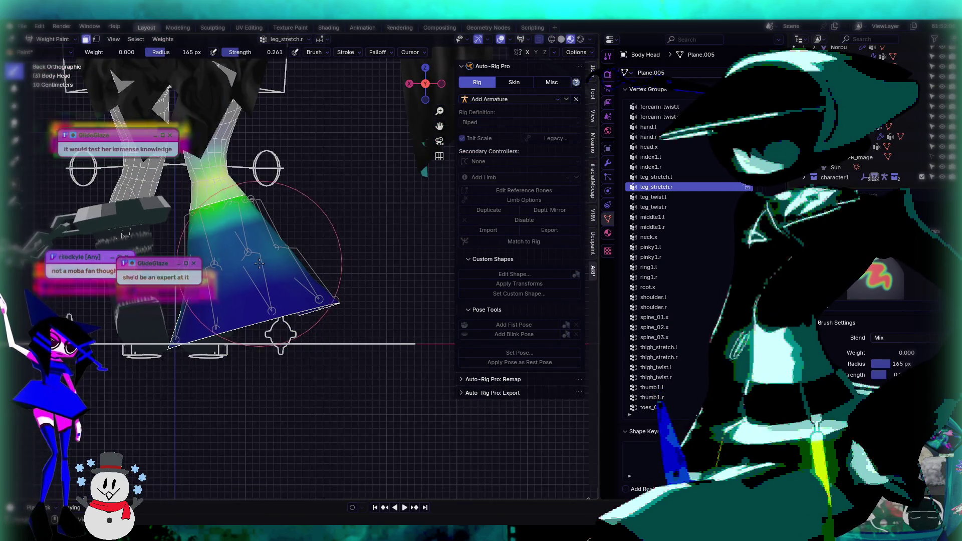
{"action": "key", "text": "KP_1"}
{"action": "scroll", "coordinate": [323, 257], "scroll_direction": "down", "scroll_amount": 3}
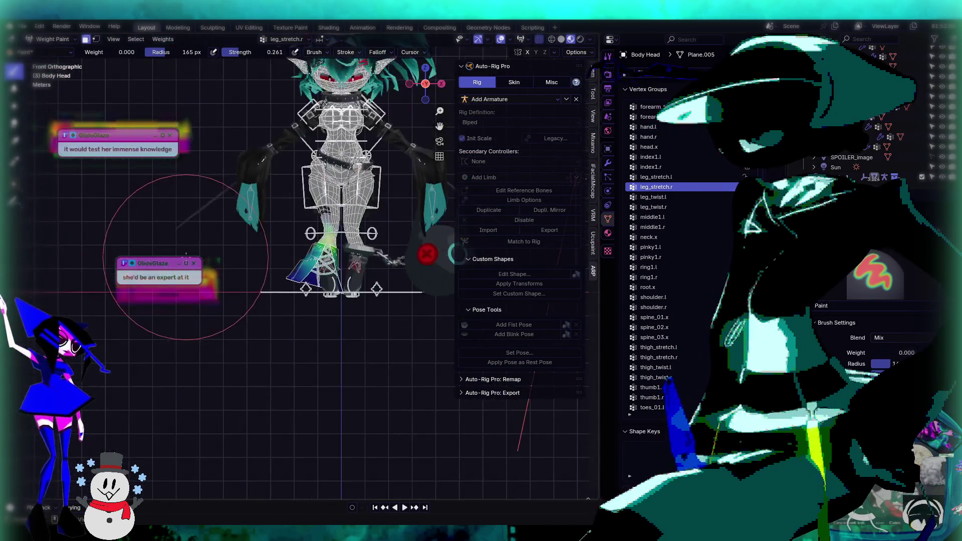
{"action": "scroll", "coordinate": [323, 257], "scroll_direction": "up", "scroll_amount": 3}
{"action": "middle_click_drag", "start_coordinate": [324, 257], "coordinate": [237, 290]}
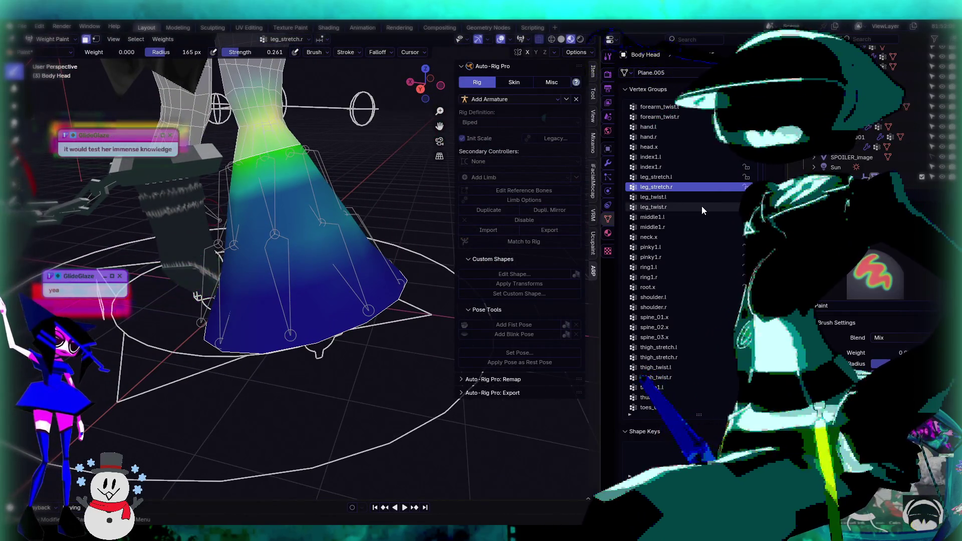
Step: Step through the Vertex Groups list with the arrow keys to make foot.r active
{"action": "key", "text": "Up"}
{"action": "key", "text": "Up"}
{"action": "key", "text": "Up"}
{"action": "key", "text": "Up"}
{"action": "key", "text": "Up"}
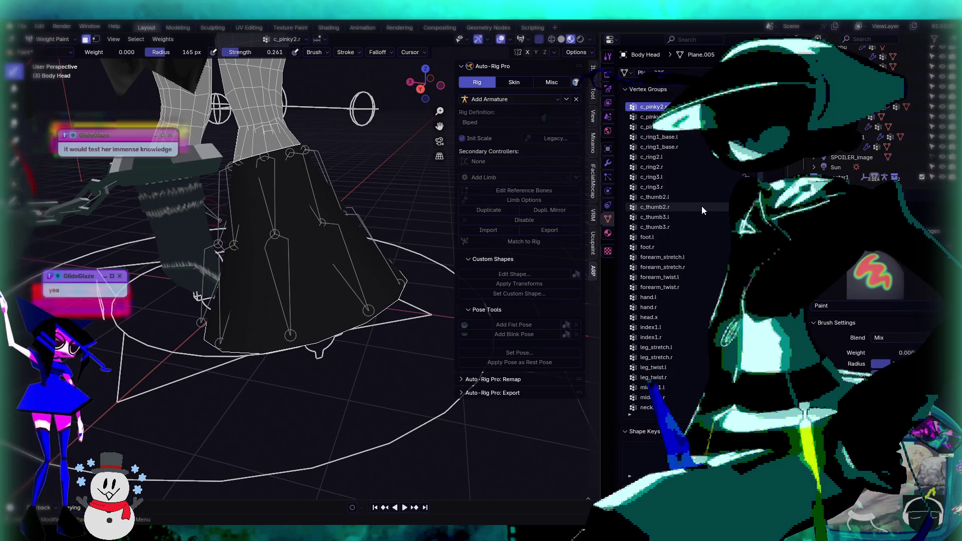
{"action": "key", "text": "Up"}
{"action": "key", "text": "Up"}
{"action": "key", "text": "Up"}
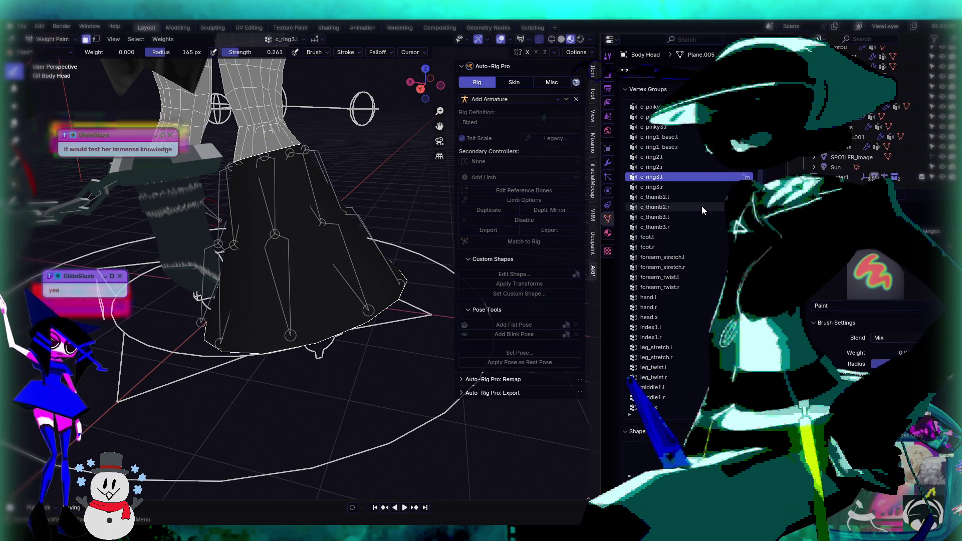
{"action": "key", "text": "Up"}
{"action": "key", "text": "Up"}
{"action": "key", "text": "Up"}
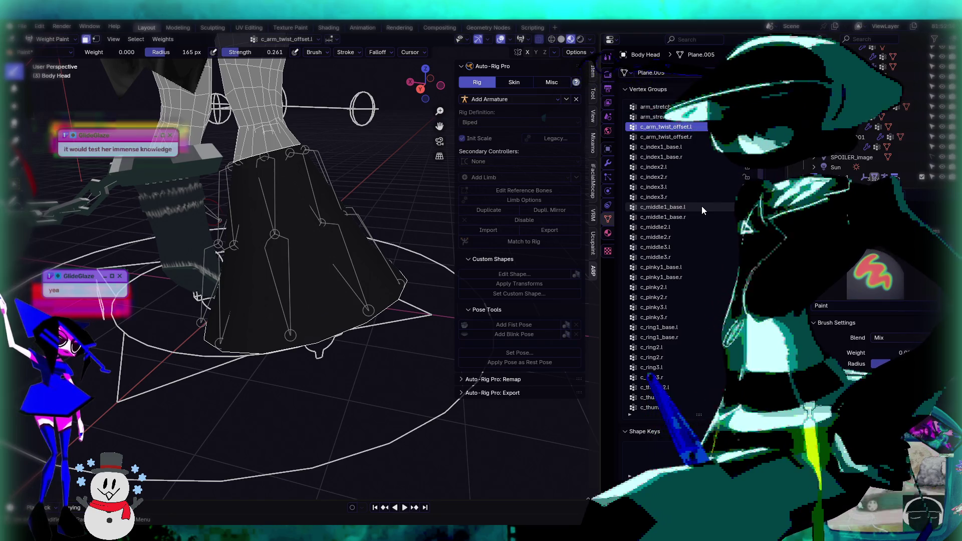
{"action": "key", "text": "Down"}
{"action": "key", "text": "Down"}
{"action": "key", "text": "Down"}
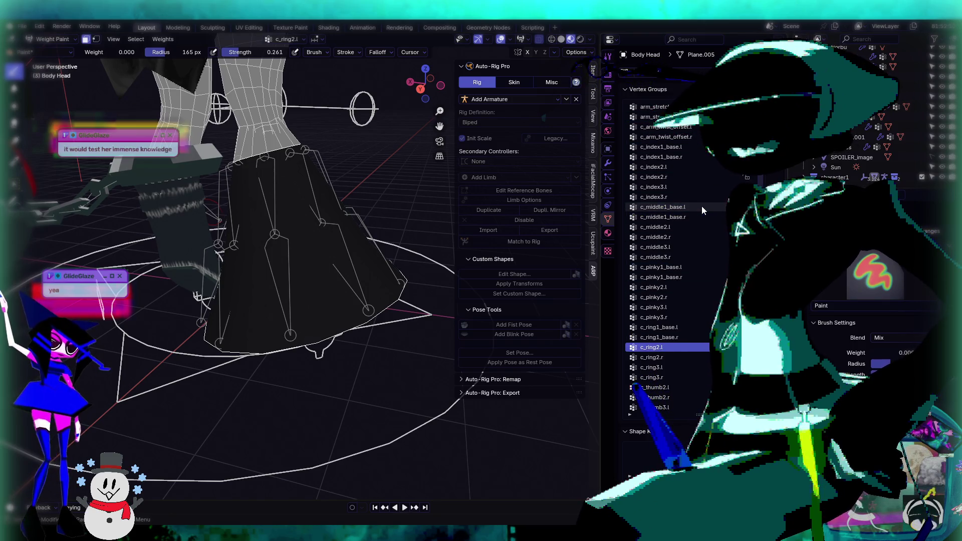
{"action": "key", "text": "Up"}
{"action": "key", "text": "Up"}
{"action": "key", "text": "Up"}
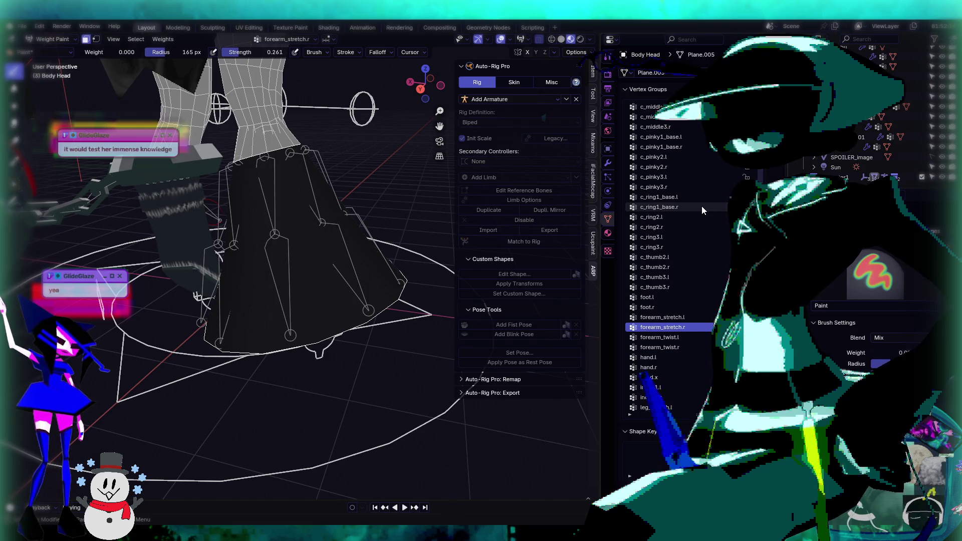
{"action": "key", "text": "Down"}
{"action": "key", "text": "Down"}
{"action": "key", "text": "Down"}
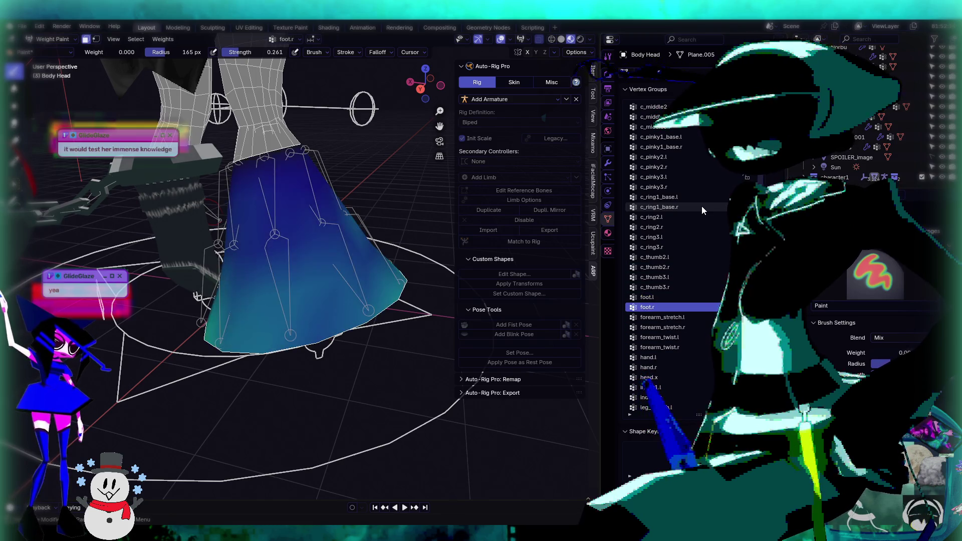
Step: Paint the skirt's foot.r weights to 0.000 until the skirt turns dark blue
{"action": "mouse_move", "coordinate": [281, 321]}
{"action": "middle_mouse_down"}
{"action": "mouse_move", "coordinate": [255, 338]}
{"action": "mouse_move", "coordinate": [215, 337]}
{"action": "middle_mouse_up"}
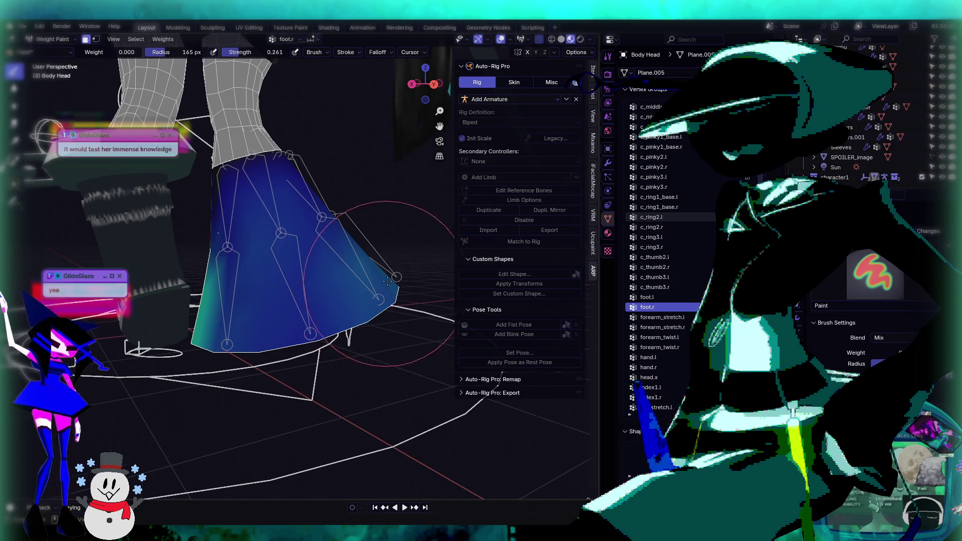
{"action": "middle_click_drag", "start_coordinate": [388, 282], "coordinate": [280, 296]}
{"action": "middle_click_drag", "start_coordinate": [361, 300], "coordinate": [321, 301]}
{"action": "mouse_move", "coordinate": [321, 301]}
{"action": "left_mouse_down"}
{"action": "mouse_move", "coordinate": [350, 308]}
{"action": "mouse_move", "coordinate": [304, 293]}
{"action": "mouse_move", "coordinate": [346, 311]}
{"action": "mouse_move", "coordinate": [280, 306]}
{"action": "left_mouse_up"}
{"action": "middle_click_drag", "start_coordinate": [280, 306], "coordinate": [249, 301]}
{"action": "middle_click_drag", "start_coordinate": [359, 278], "coordinate": [280, 285]}
Step: Leave Weight Paint for Object Mode, select the rig, and enter Pose Mode
{"action": "left_click", "coordinate": [50, 39]}
{"action": "left_click", "coordinate": [50, 51]}
{"action": "left_click", "coordinate": [328, 314]}
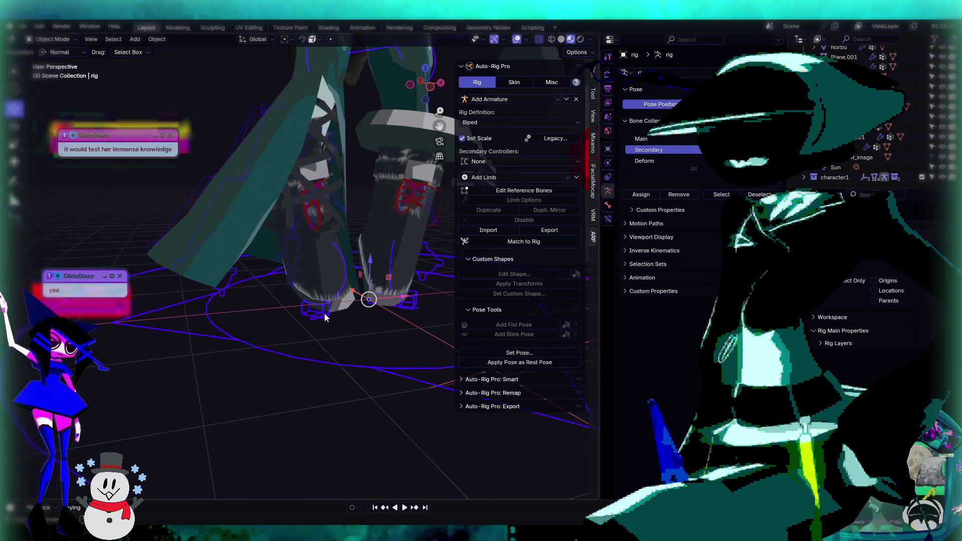
{"action": "left_click", "coordinate": [52, 73]}
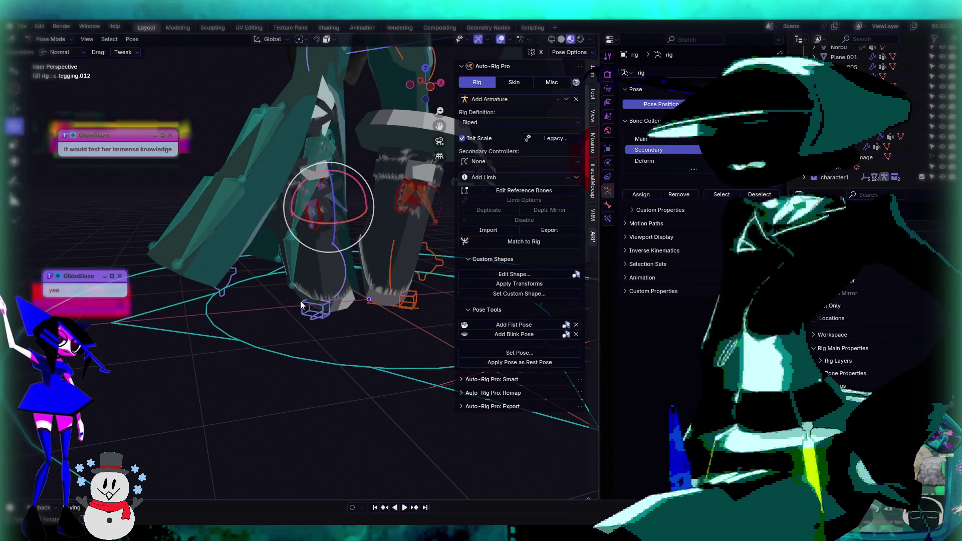
Step: Move the c_foot_ik.r control up and back down to test the skirt
{"action": "left_click", "coordinate": [324, 313]}
{"action": "left_click", "coordinate": [14, 108]}
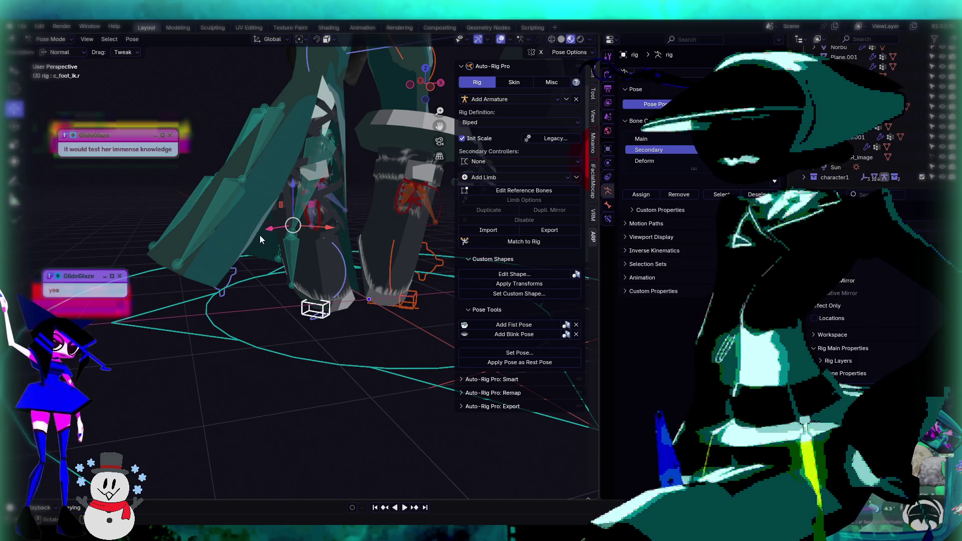
{"action": "mouse_move", "coordinate": [301, 226]}
{"action": "left_mouse_down"}
{"action": "mouse_move", "coordinate": [258, 176]}
{"action": "mouse_move", "coordinate": [262, 140]}
{"action": "mouse_move", "coordinate": [232, 97]}
{"action": "mouse_move", "coordinate": [179, 159]}
{"action": "mouse_move", "coordinate": [166, 251]}
{"action": "mouse_move", "coordinate": [217, 136]}
{"action": "left_mouse_up"}
{"action": "mouse_move", "coordinate": [249, 147]}
{"action": "middle_mouse_down"}
{"action": "mouse_move", "coordinate": [245, 278]}
{"action": "mouse_move", "coordinate": [368, 283]}
{"action": "mouse_move", "coordinate": [332, 249]}
{"action": "mouse_move", "coordinate": [282, 239]}
{"action": "middle_mouse_up"}
{"action": "mouse_move", "coordinate": [219, 242]}
{"action": "left_mouse_down"}
{"action": "mouse_move", "coordinate": [254, 336]}
{"action": "mouse_move", "coordinate": [230, 278]}
{"action": "left_mouse_up"}
Step: Rotate c_legging.002 and c_legging.006 (about 40°) to test the skirt deformation
{"action": "left_click", "coordinate": [199, 222]}
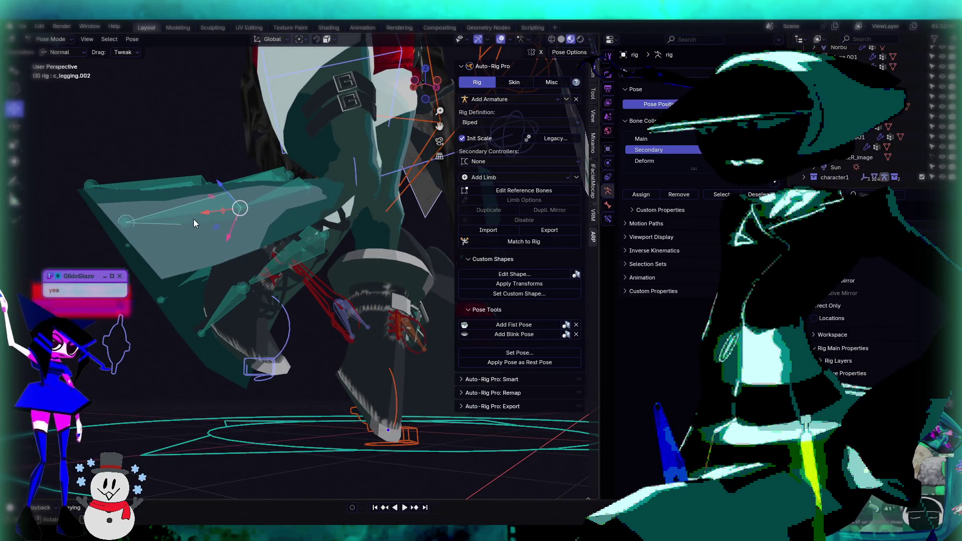
{"action": "key", "text": "r"}
{"action": "key", "text": "r"}
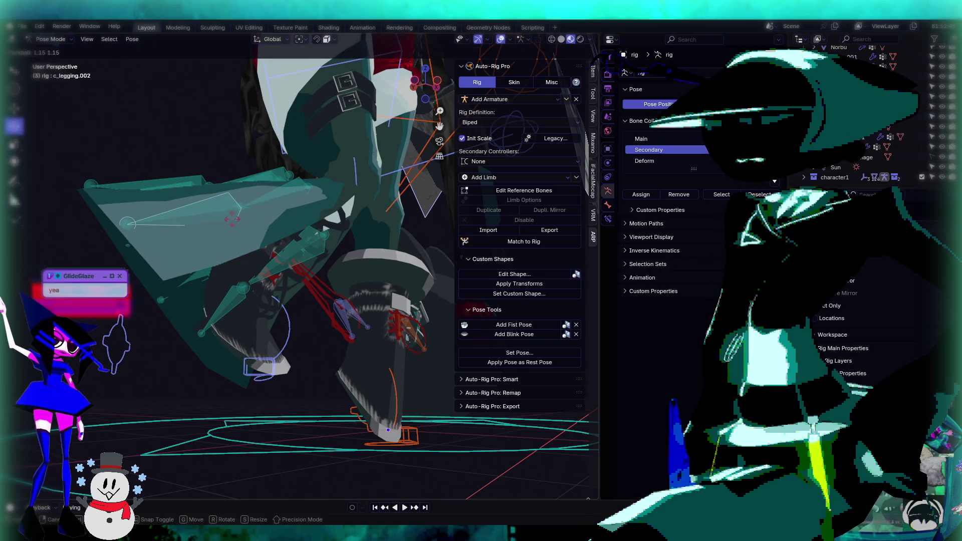
{"action": "left_click", "coordinate": [246, 233]}
{"action": "mouse_move", "coordinate": [245, 234]}
{"action": "middle_mouse_down"}
{"action": "mouse_move", "coordinate": [240, 269]}
{"action": "mouse_move", "coordinate": [282, 274]}
{"action": "middle_mouse_up"}
{"action": "left_click", "coordinate": [300, 253]}
{"action": "left_click_drag", "start_coordinate": [301, 252], "coordinate": [265, 280]}
{"action": "mouse_move", "coordinate": [266, 281]}
{"action": "middle_mouse_down"}
{"action": "mouse_move", "coordinate": [346, 281]}
{"action": "mouse_move", "coordinate": [294, 273]}
{"action": "middle_mouse_up"}
Step: Rotate c_legging.008 and another legging bone by 18.3°
{"action": "left_click", "coordinate": [354, 270]}
{"action": "middle_click_drag", "start_coordinate": [354, 269], "coordinate": [305, 245]}
{"action": "key", "text": "r"}
{"action": "key", "text": "r"}
{"action": "left_click", "coordinate": [334, 287]}
{"action": "mouse_move", "coordinate": [334, 286]}
{"action": "middle_mouse_down"}
{"action": "mouse_move", "coordinate": [385, 297]}
{"action": "mouse_move", "coordinate": [302, 328]}
{"action": "mouse_move", "coordinate": [283, 284]}
{"action": "mouse_move", "coordinate": [374, 269]}
{"action": "mouse_move", "coordinate": [324, 294]}
{"action": "mouse_move", "coordinate": [317, 260]}
{"action": "middle_mouse_up"}
{"action": "key", "text": "r"}
{"action": "key", "text": "r"}
{"action": "left_click", "coordinate": [264, 272]}
Step: Rotate c_legging.012, then reselect c_legging.002
{"action": "left_click", "coordinate": [294, 300]}
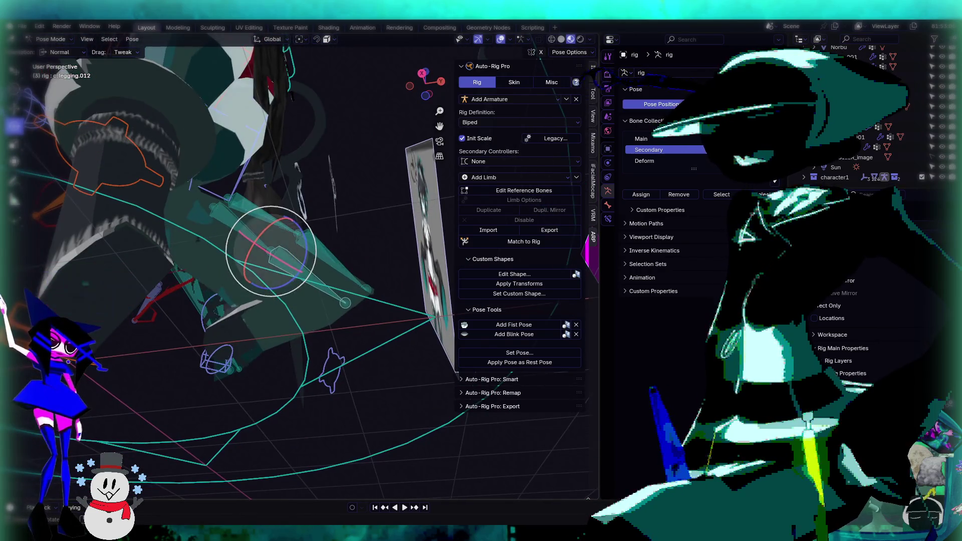
{"action": "key", "text": "r"}
{"action": "key", "text": "r"}
{"action": "left_click", "coordinate": [397, 279]}
{"action": "mouse_move", "coordinate": [398, 280]}
{"action": "middle_mouse_down"}
{"action": "mouse_move", "coordinate": [254, 279]}
{"action": "mouse_move", "coordinate": [318, 313]}
{"action": "mouse_move", "coordinate": [282, 318]}
{"action": "mouse_move", "coordinate": [346, 221]}
{"action": "mouse_move", "coordinate": [336, 254]}
{"action": "mouse_move", "coordinate": [281, 218]}
{"action": "mouse_move", "coordinate": [321, 213]}
{"action": "mouse_move", "coordinate": [245, 197]}
{"action": "mouse_move", "coordinate": [309, 231]}
{"action": "mouse_move", "coordinate": [246, 181]}
{"action": "mouse_move", "coordinate": [288, 239]}
{"action": "mouse_move", "coordinate": [236, 188]}
{"action": "mouse_move", "coordinate": [296, 137]}
{"action": "mouse_move", "coordinate": [347, 174]}
{"action": "mouse_move", "coordinate": [315, 251]}
{"action": "middle_mouse_up"}
{"action": "left_click", "coordinate": [327, 227]}
Step: Inspect the shorts and keychain, then select the c_root_master.x bone at the hips
{"action": "scroll", "coordinate": [244, 197], "scroll_direction": "up", "scroll_amount": 5}
{"action": "scroll", "coordinate": [280, 215], "scroll_direction": "down", "scroll_amount": 5}
{"action": "scroll", "coordinate": [254, 189], "scroll_direction": "up", "scroll_amount": 5}
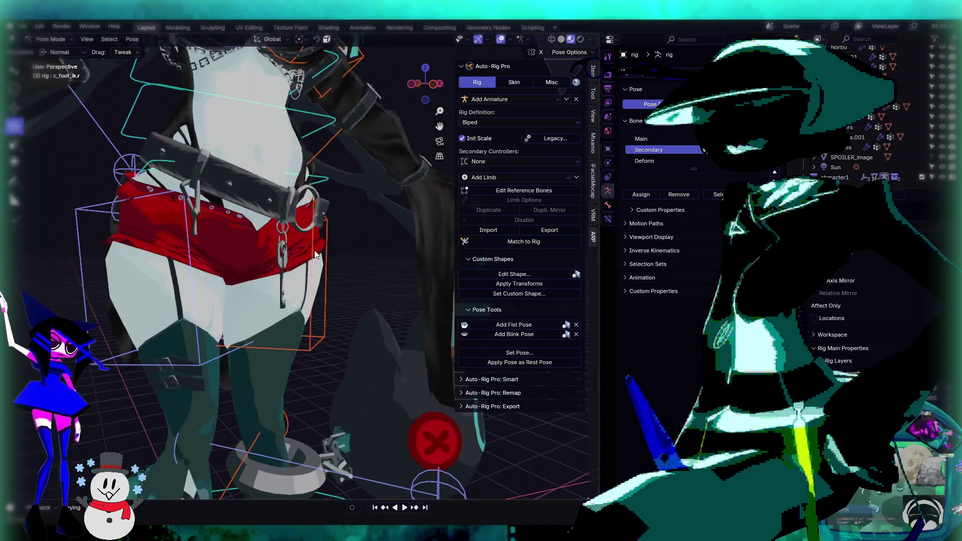
{"action": "scroll", "coordinate": [289, 228], "scroll_direction": "up", "scroll_amount": 3}
{"action": "left_click", "coordinate": [252, 152]}
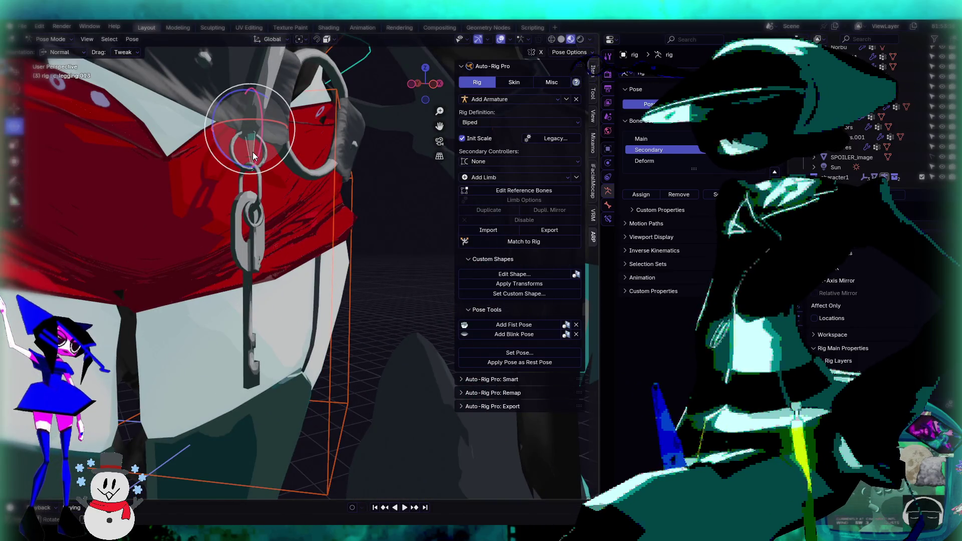
{"action": "mouse_move", "coordinate": [321, 253]}
{"action": "middle_mouse_down"}
{"action": "mouse_move", "coordinate": [227, 266]}
{"action": "mouse_move", "coordinate": [242, 283]}
{"action": "mouse_move", "coordinate": [301, 260]}
{"action": "middle_mouse_up"}
{"action": "scroll", "coordinate": [269, 273], "scroll_direction": "down", "scroll_amount": 5}
{"action": "scroll", "coordinate": [350, 241], "scroll_direction": "up", "scroll_amount": 4}
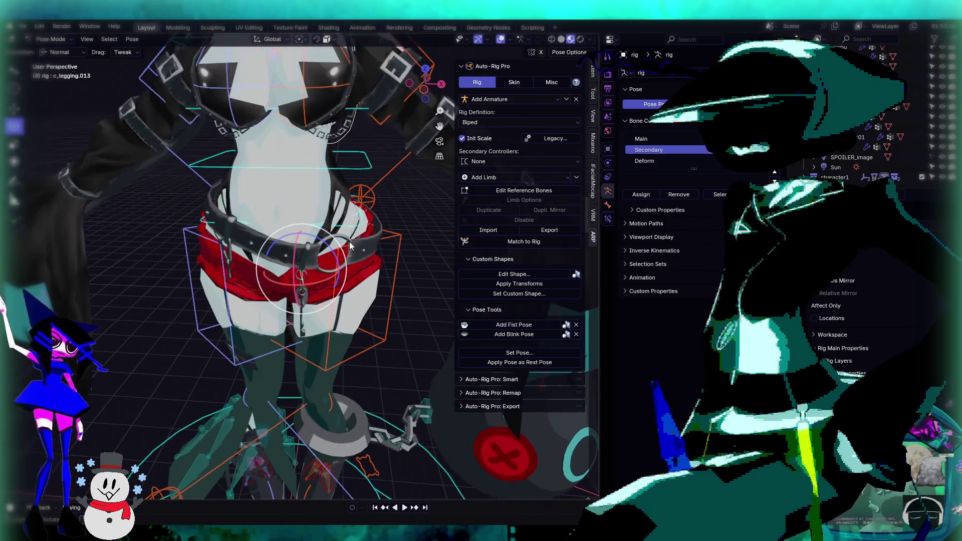
{"action": "left_click", "coordinate": [357, 225]}
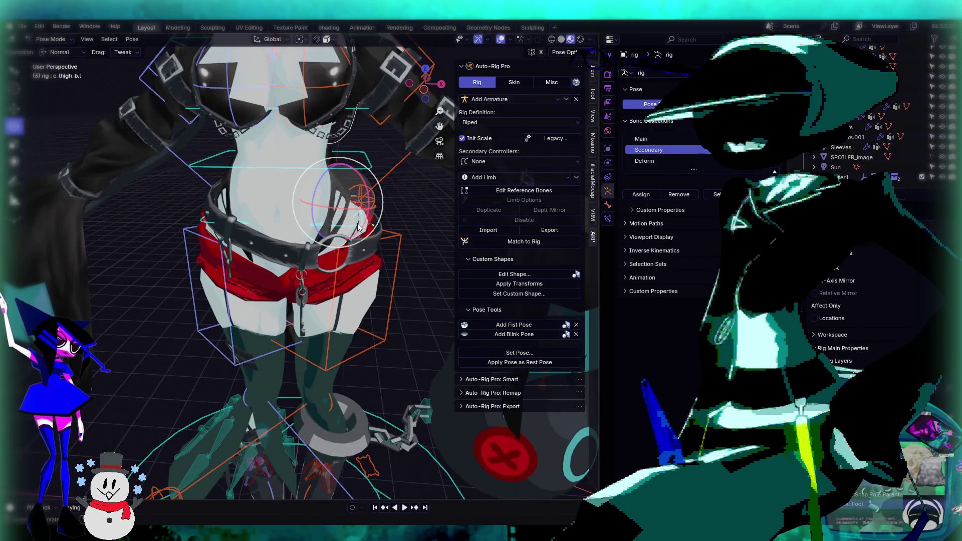
{"action": "left_click", "coordinate": [358, 227]}
Step: Free-rotate c_root_master.x to -47.6°, then again to -14.9°, tilting the whole character
{"action": "key", "text": "r"}
{"action": "key", "text": "r"}
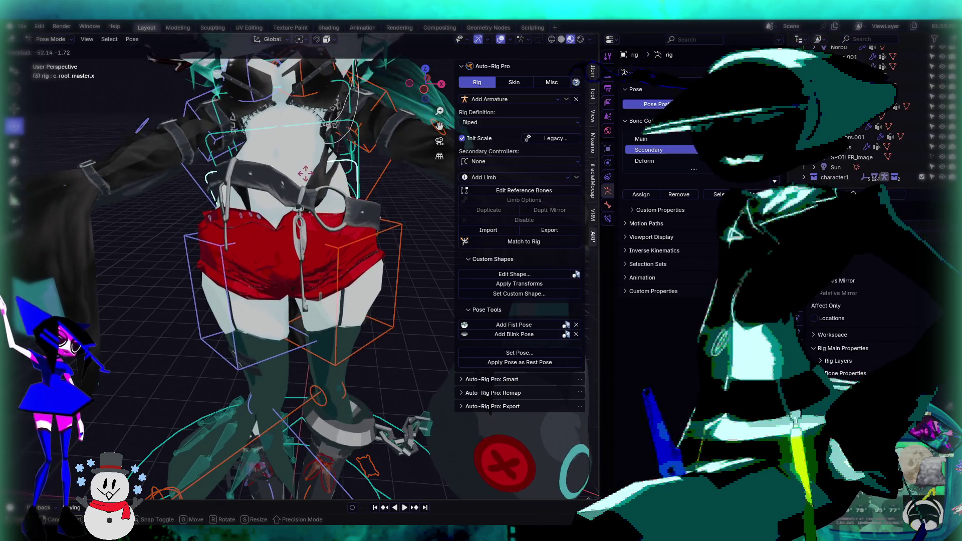
{"action": "left_click", "coordinate": [266, 256]}
{"action": "scroll", "coordinate": [266, 257], "scroll_direction": "up", "scroll_amount": 6}
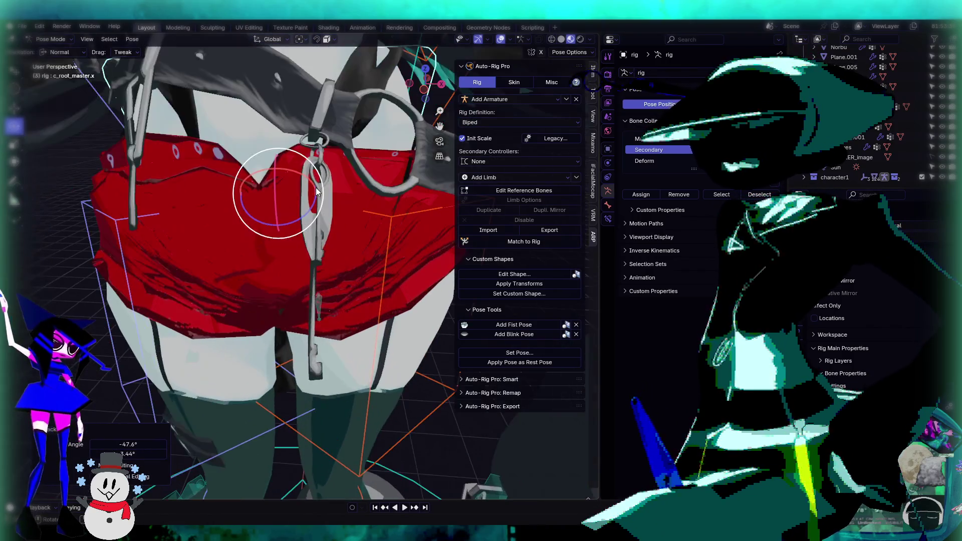
{"action": "mouse_move", "coordinate": [265, 257]}
{"action": "middle_mouse_down"}
{"action": "mouse_move", "coordinate": [137, 259]}
{"action": "mouse_move", "coordinate": [261, 224]}
{"action": "mouse_move", "coordinate": [342, 172]}
{"action": "mouse_move", "coordinate": [278, 227]}
{"action": "middle_mouse_up"}
{"action": "key", "text": "r"}
{"action": "key", "text": "r"}
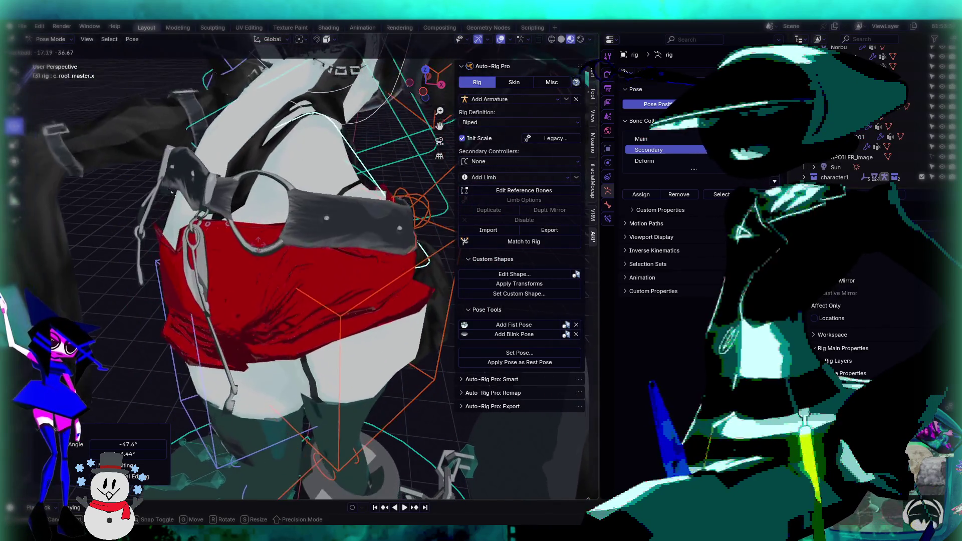
{"action": "left_click", "coordinate": [288, 248]}
Step: Orbit around the rotated character to check the belt and shorts follow the pose
{"action": "mouse_move", "coordinate": [310, 280]}
{"action": "middle_mouse_down"}
{"action": "mouse_move", "coordinate": [332, 205]}
{"action": "mouse_move", "coordinate": [203, 243]}
{"action": "mouse_move", "coordinate": [261, 255]}
{"action": "mouse_move", "coordinate": [363, 252]}
{"action": "mouse_move", "coordinate": [401, 268]}
{"action": "mouse_move", "coordinate": [229, 240]}
{"action": "mouse_move", "coordinate": [178, 268]}
{"action": "mouse_move", "coordinate": [217, 284]}
{"action": "mouse_move", "coordinate": [257, 266]}
{"action": "mouse_move", "coordinate": [248, 262]}
{"action": "middle_mouse_up"}
{"action": "scroll", "coordinate": [208, 259], "scroll_direction": "down", "scroll_amount": 3}
{"action": "scroll", "coordinate": [217, 284], "scroll_direction": "down", "scroll_amount": 5}
{"action": "scroll", "coordinate": [257, 266], "scroll_direction": "up", "scroll_amount": 5}
{"action": "scroll", "coordinate": [140, 270], "scroll_direction": "down", "scroll_amount": 3}
{"action": "middle_click_drag", "start_coordinate": [140, 270], "coordinate": [193, 267]}
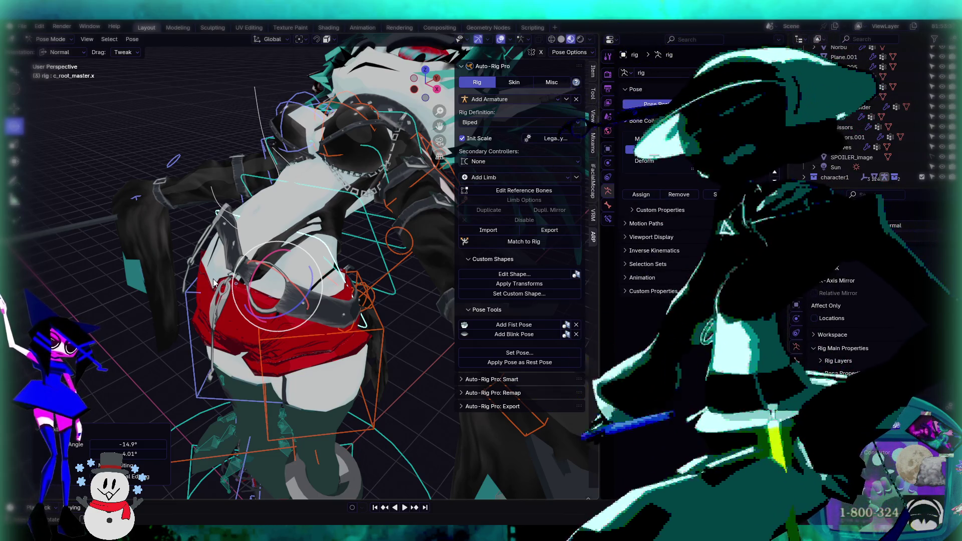
{"action": "middle_click_drag", "start_coordinate": [214, 282], "coordinate": [351, 230]}
{"action": "middle_click_drag", "start_coordinate": [323, 227], "coordinate": [237, 202]}
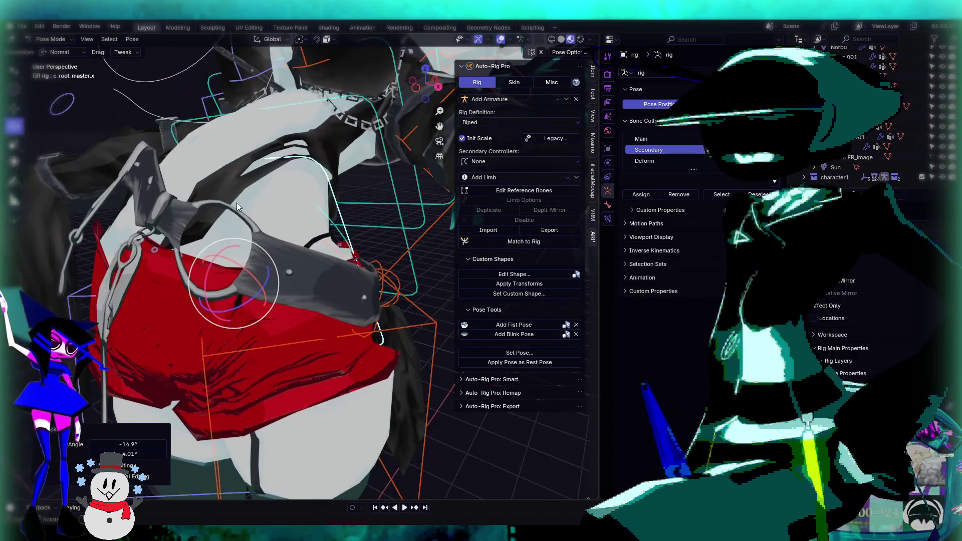
Step: Undo the root rotations with five Ctrl+Z steps
{"action": "key", "text": "ctrl+z"}
{"action": "key", "text": "ctrl+z"}
{"action": "key", "text": "ctrl+z"}
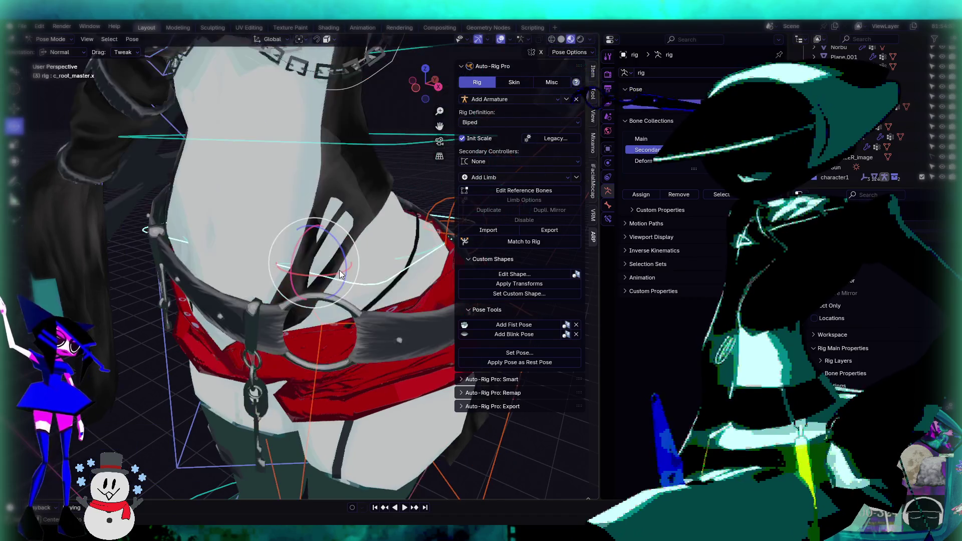
{"action": "key", "text": "ctrl+z"}
{"action": "key", "text": "ctrl+z"}
{"action": "key", "text": "ctrl+z"}
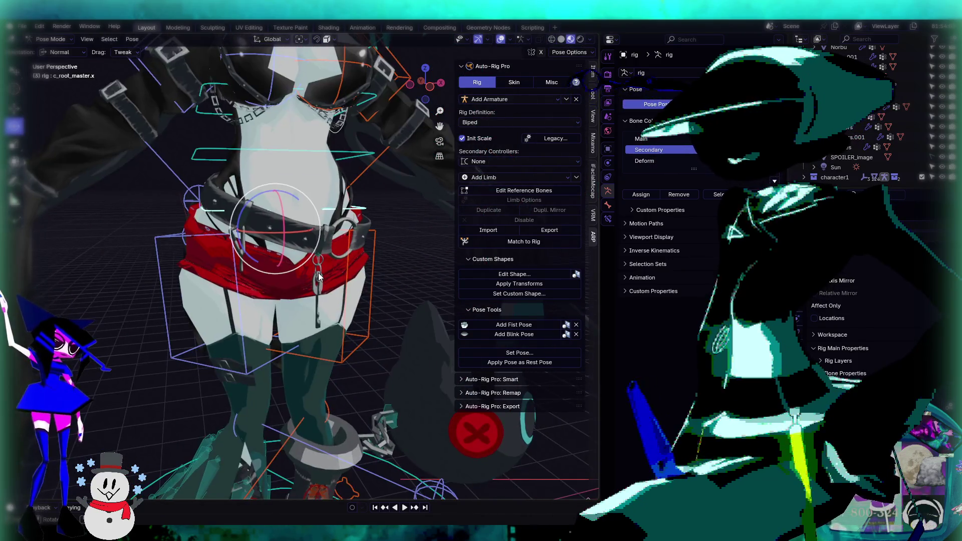
{"action": "key", "text": "ctrl+z"}
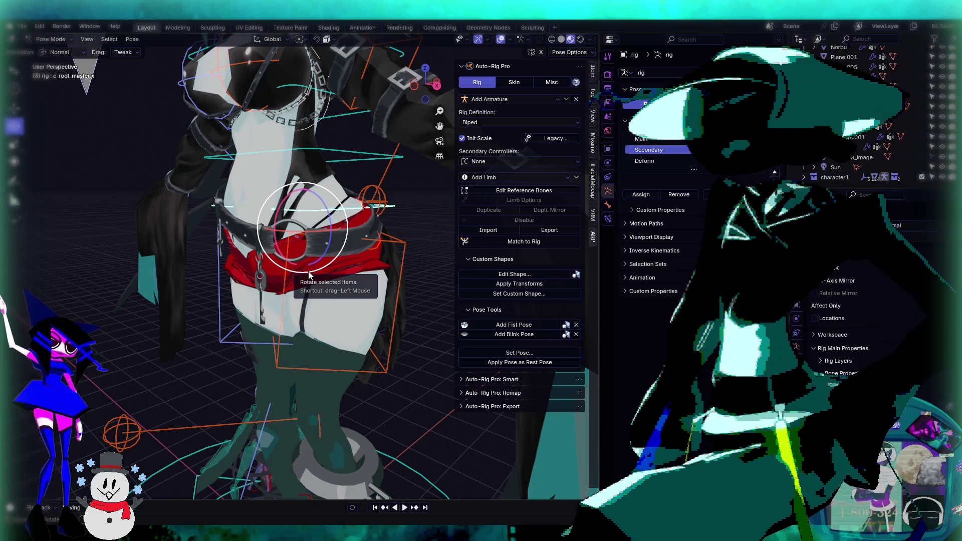
{"action": "key", "text": "ctrl+z"}
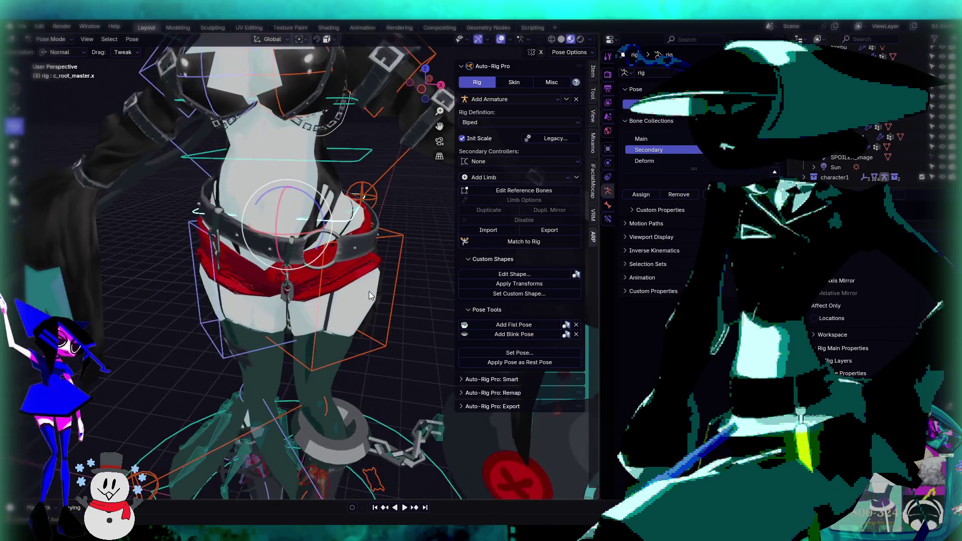
{"action": "key", "text": "ctrl+z"}
{"action": "key", "text": "ctrl+z"}
{"action": "key", "text": "ctrl+z"}
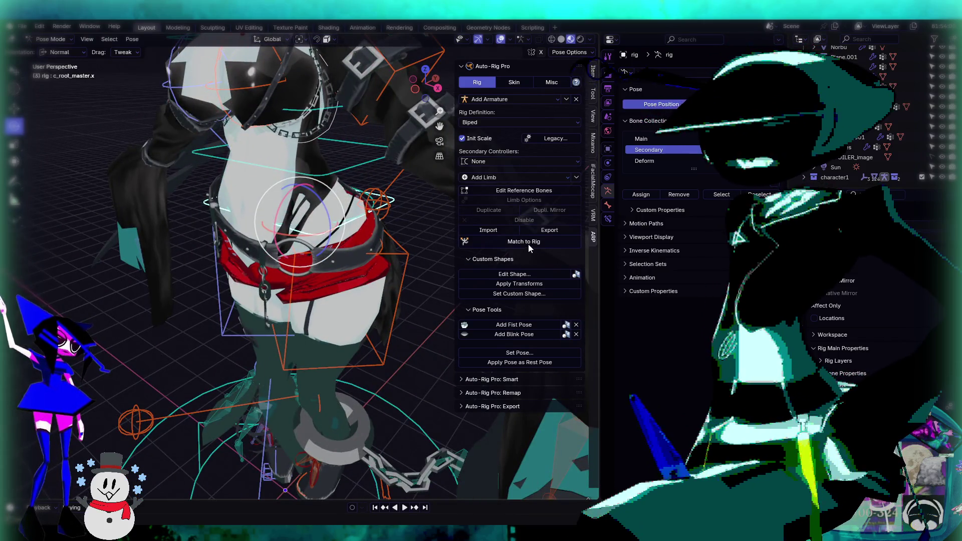
Step: Enter Edit Reference Bones, select root_ref.x at the hips and show its Bone properties
{"action": "left_click", "coordinate": [527, 195]}
{"action": "middle_click_drag", "start_coordinate": [304, 258], "coordinate": [303, 256]}
{"action": "scroll", "coordinate": [304, 256], "scroll_direction": "up", "scroll_amount": 4}
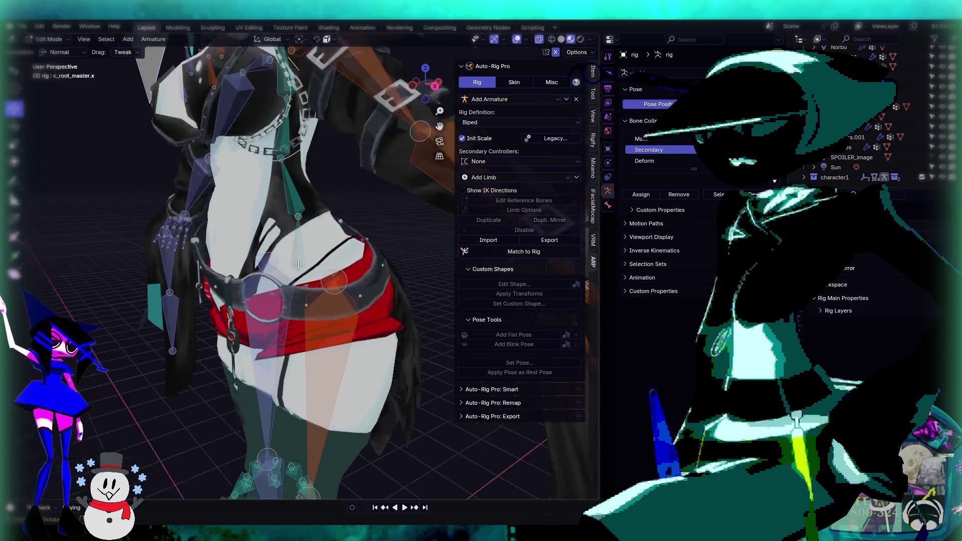
{"action": "left_click", "coordinate": [301, 280]}
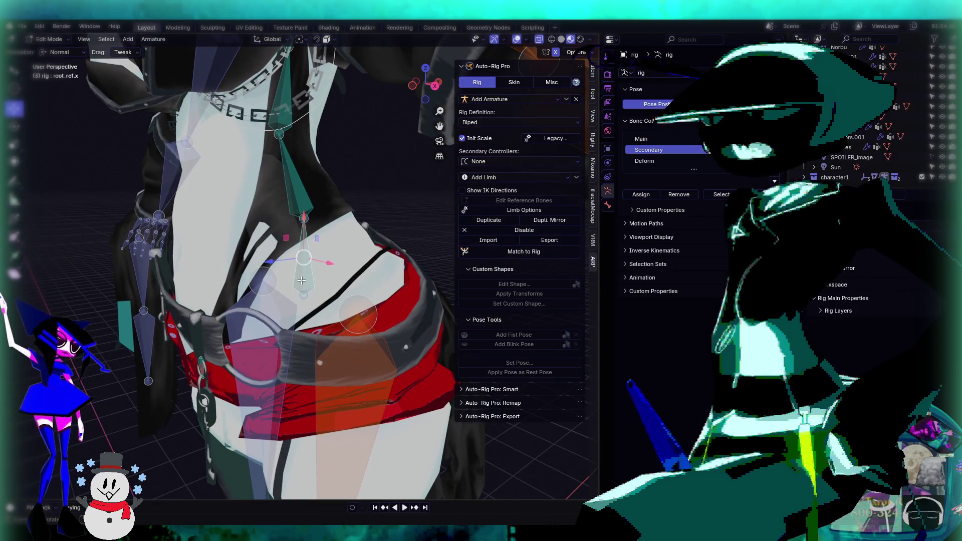
{"action": "left_click", "coordinate": [608, 205]}
{"action": "middle_click_drag", "start_coordinate": [230, 272], "coordinate": [239, 248]}
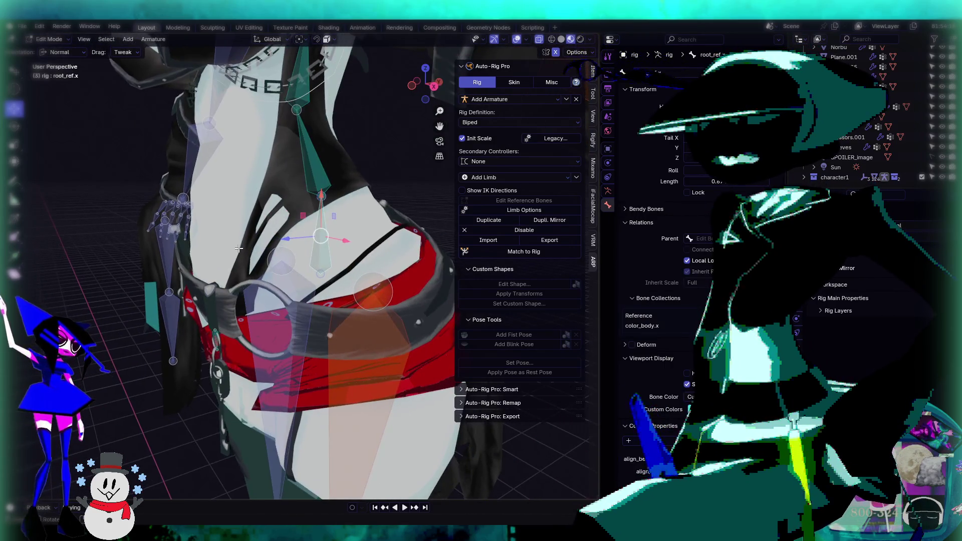
{"action": "mouse_move", "coordinate": [346, 211]}
{"action": "middle_mouse_down"}
{"action": "mouse_move", "coordinate": [375, 258]}
{"action": "mouse_move", "coordinate": [293, 252]}
{"action": "middle_mouse_up"}
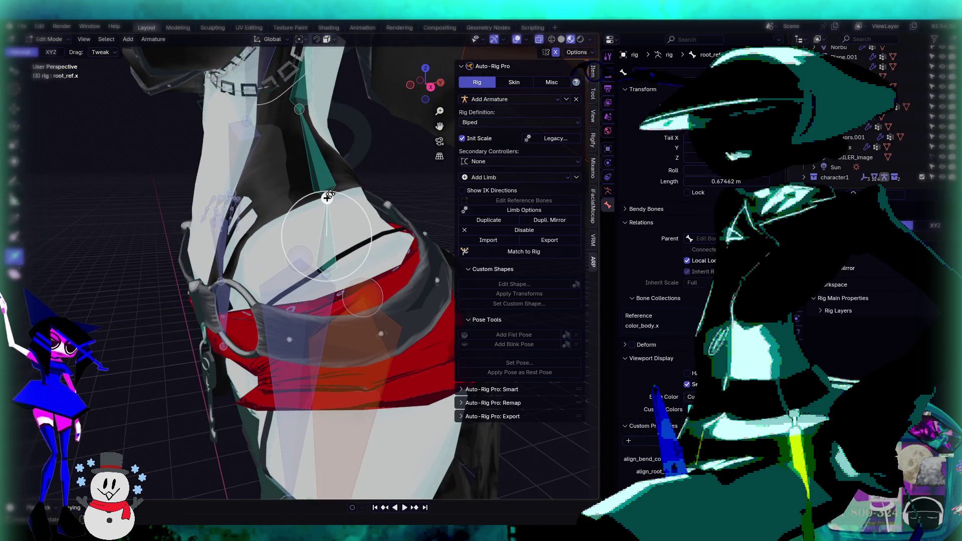
Step: Extrude the new bone root_ref.x.001 upward from root_ref.x and select it
{"action": "key", "text": "e"}
{"action": "left_click", "coordinate": [319, 125]}
{"action": "key", "text": "c"}
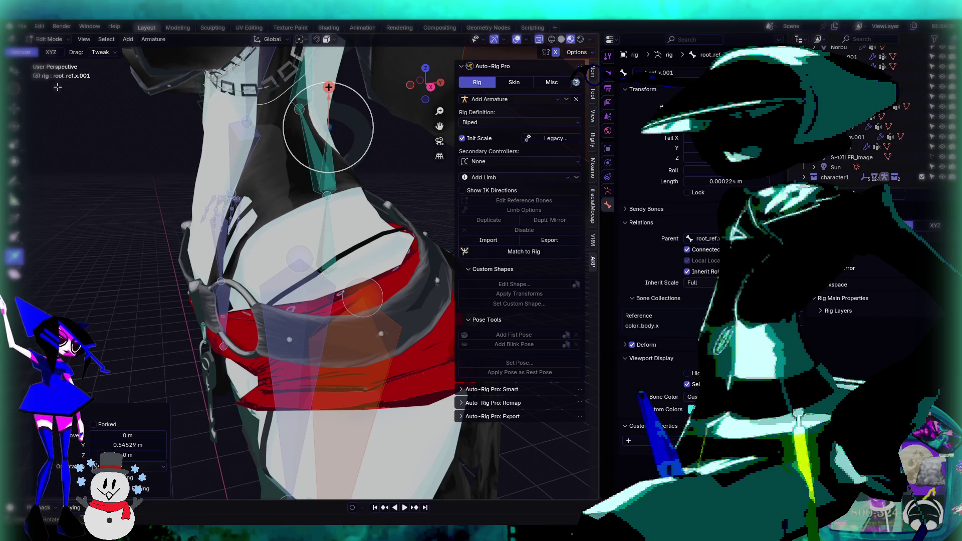
{"action": "key", "text": "Escape"}
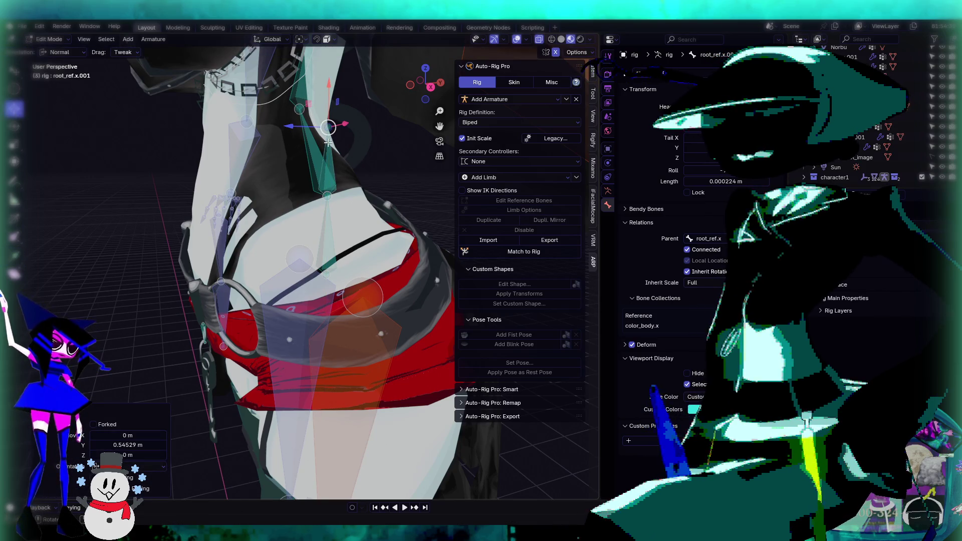
{"action": "left_click", "coordinate": [329, 172]}
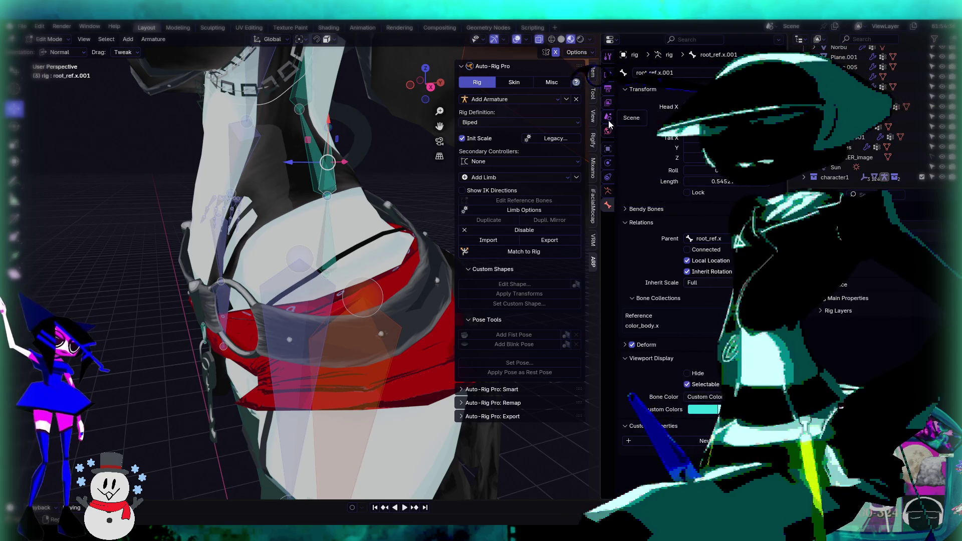
Step: Orbit around the character to inspect the new bone, then show the armature's bone collections
{"action": "mouse_move", "coordinate": [323, 224]}
{"action": "middle_mouse_down"}
{"action": "mouse_move", "coordinate": [405, 194]}
{"action": "mouse_move", "coordinate": [357, 251]}
{"action": "mouse_move", "coordinate": [389, 245]}
{"action": "mouse_move", "coordinate": [321, 265]}
{"action": "mouse_move", "coordinate": [190, 269]}
{"action": "mouse_move", "coordinate": [216, 270]}
{"action": "mouse_move", "coordinate": [207, 281]}
{"action": "mouse_move", "coordinate": [424, 264]}
{"action": "middle_mouse_up"}
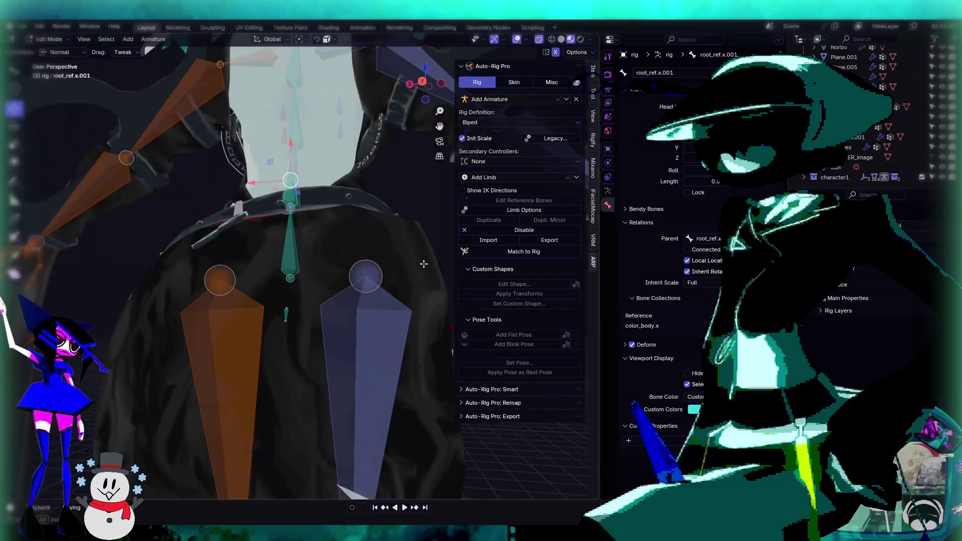
{"action": "mouse_move", "coordinate": [326, 203]}
{"action": "middle_mouse_down"}
{"action": "mouse_move", "coordinate": [310, 294]}
{"action": "mouse_move", "coordinate": [283, 245]}
{"action": "middle_mouse_up"}
{"action": "scroll", "coordinate": [321, 231], "scroll_direction": "down", "scroll_amount": 5}
{"action": "scroll", "coordinate": [310, 293], "scroll_direction": "up", "scroll_amount": 5}
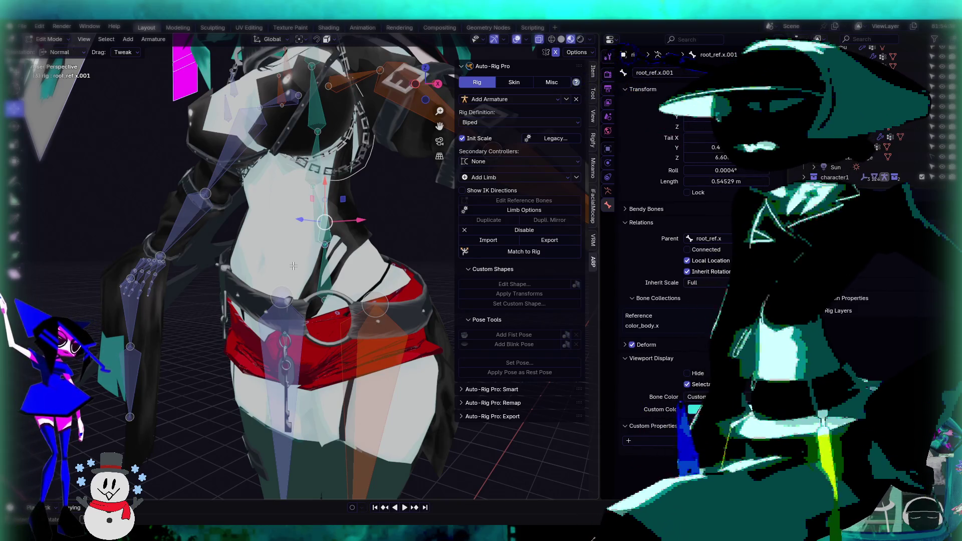
{"action": "mouse_move", "coordinate": [282, 296]}
{"action": "middle_mouse_down"}
{"action": "mouse_move", "coordinate": [361, 280]}
{"action": "mouse_move", "coordinate": [321, 281]}
{"action": "middle_mouse_up"}
{"action": "middle_click_drag", "start_coordinate": [311, 225], "coordinate": [264, 219]}
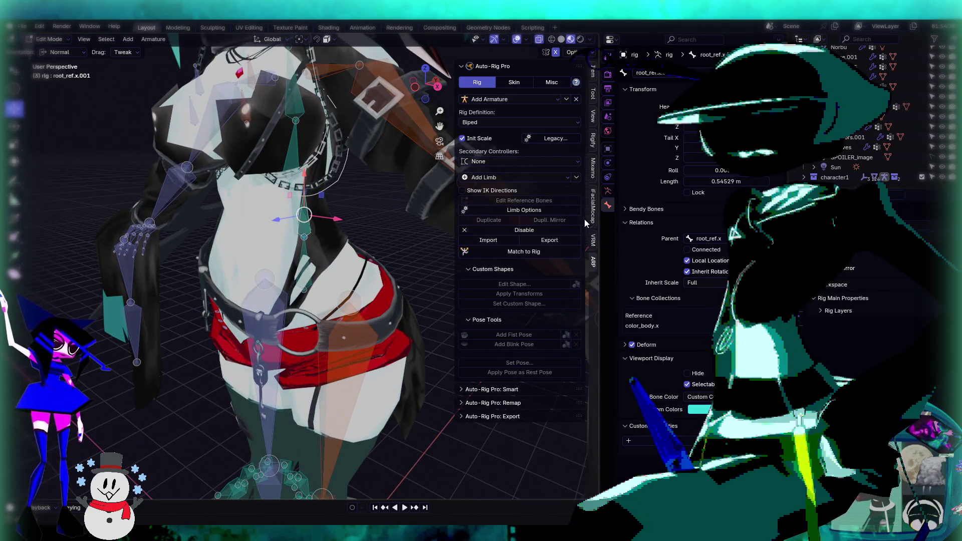
{"action": "left_click", "coordinate": [609, 188]}
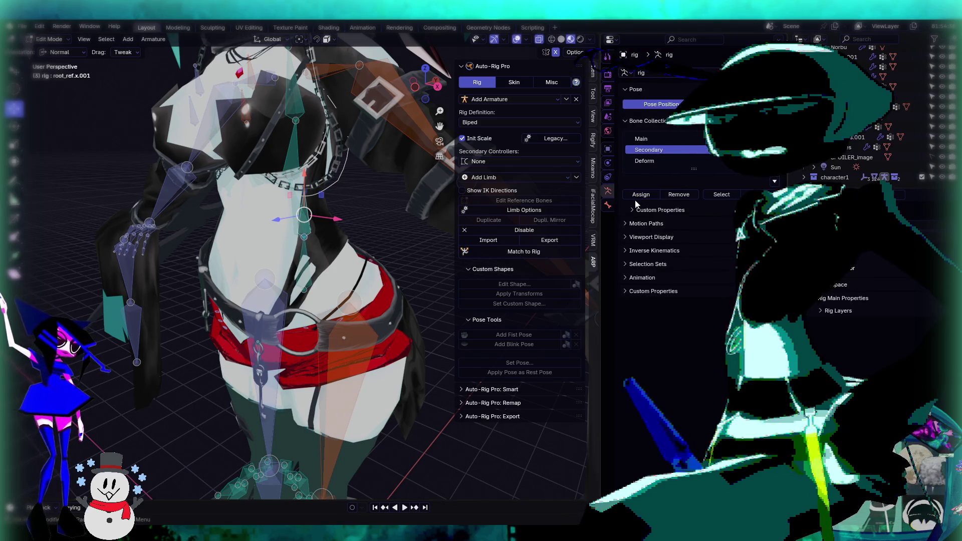
Step: Move the new bone down to sit at the front of the belt
{"action": "middle_click_drag", "start_coordinate": [221, 190], "coordinate": [196, 186]}
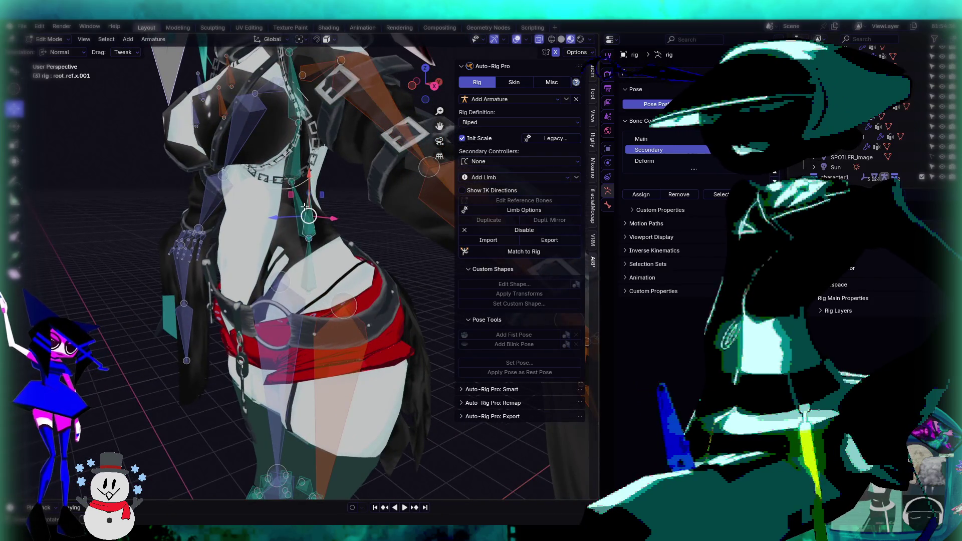
{"action": "middle_click_drag", "start_coordinate": [309, 214], "coordinate": [301, 221]}
{"action": "left_click_drag", "start_coordinate": [300, 221], "coordinate": [297, 269]}
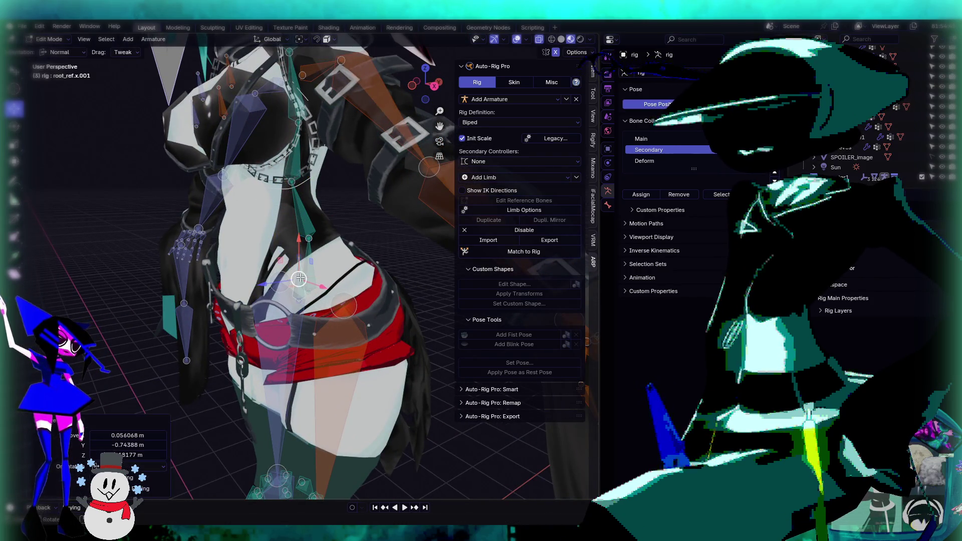
{"action": "scroll", "coordinate": [298, 269], "scroll_direction": "up", "scroll_amount": 5}
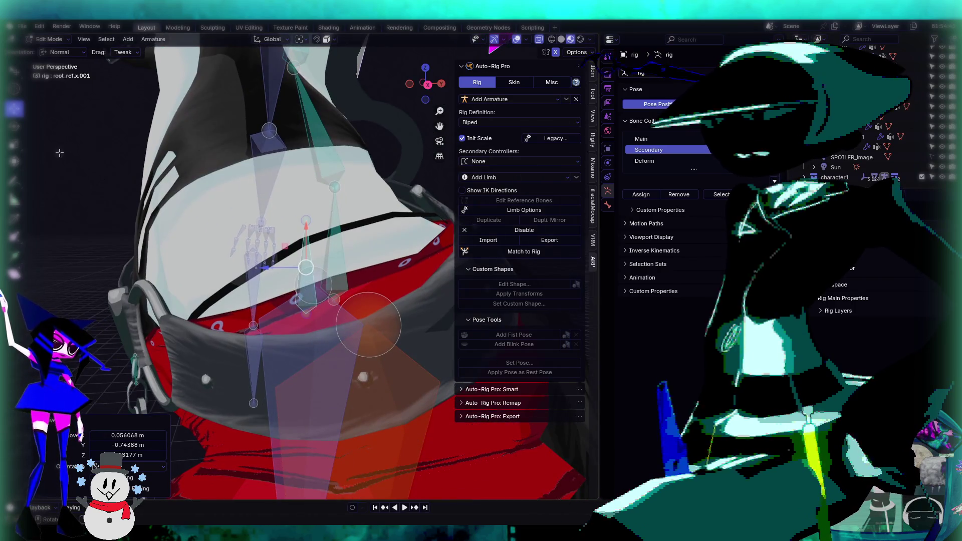
{"action": "left_click_drag", "start_coordinate": [311, 268], "coordinate": [307, 281]}
{"action": "key", "text": "KP_1"}
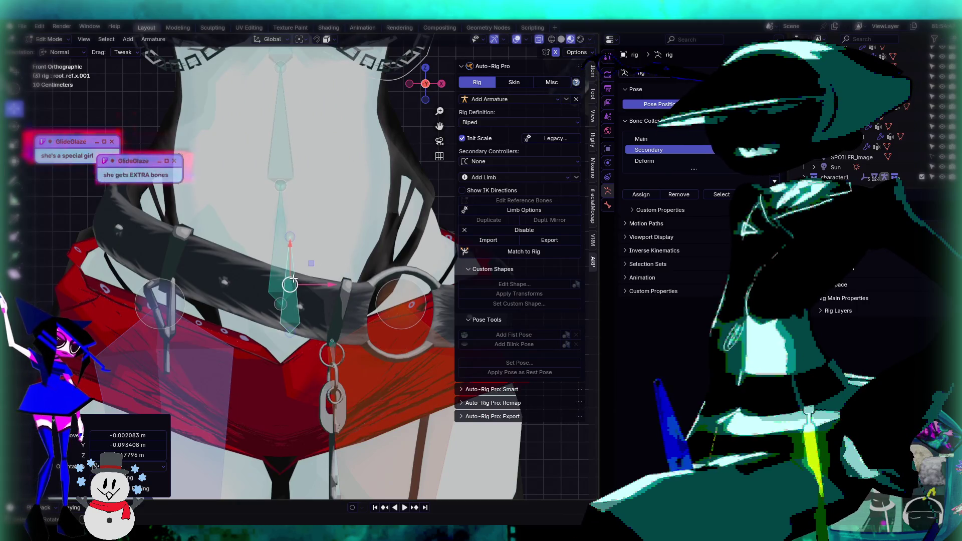
{"action": "key", "text": "g"}
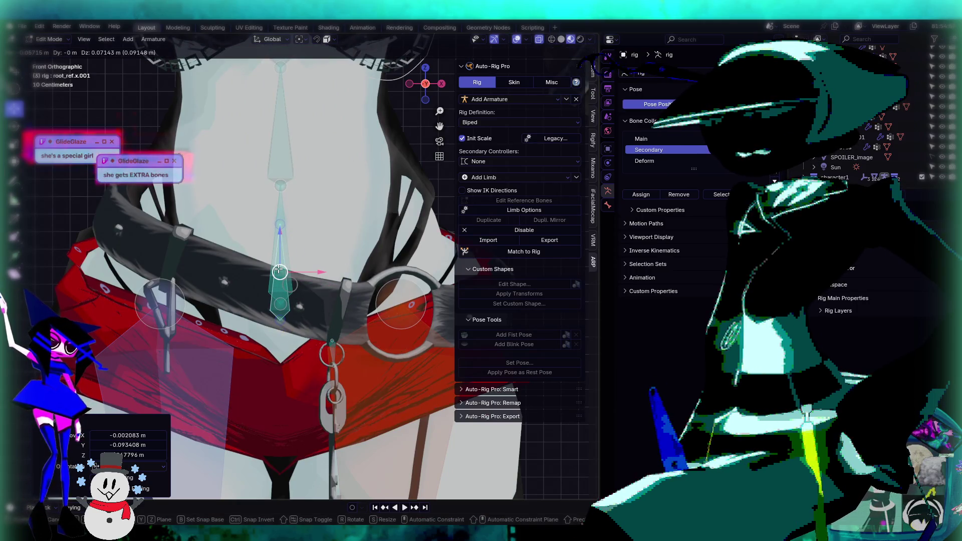
{"action": "right_click", "coordinate": [279, 271]}
{"action": "key", "text": "ctrl+z"}
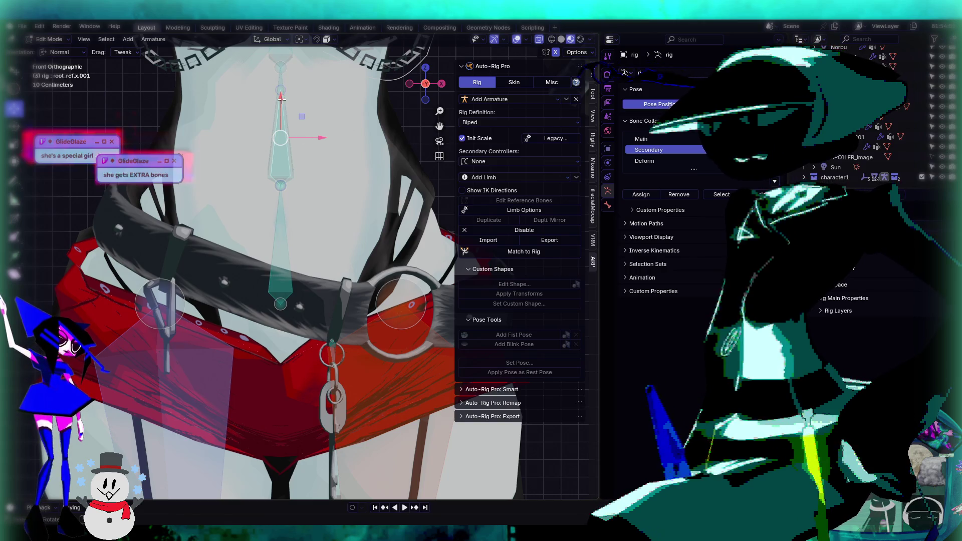
Step: Extrude a chain of three bones down from the belt bone for the keys, checking front and side views
{"action": "key", "text": "e"}
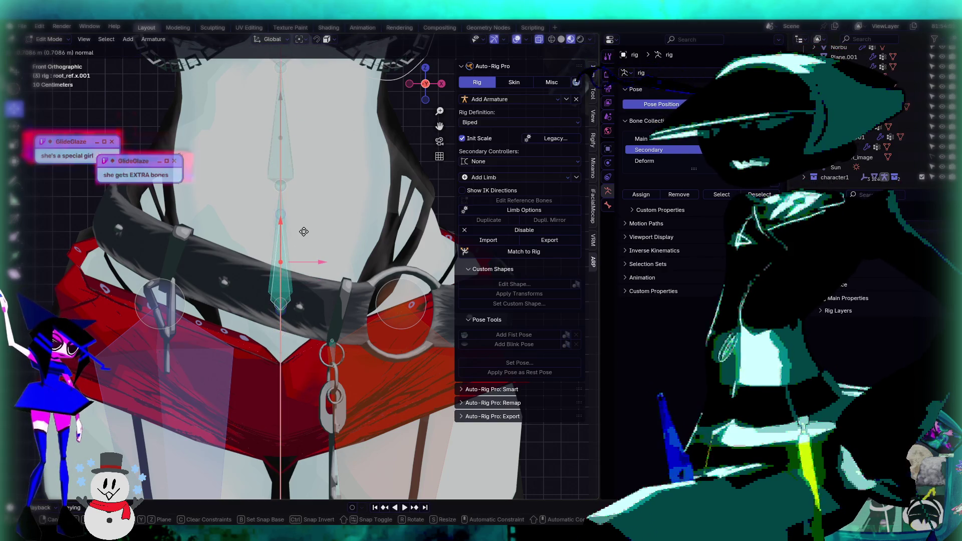
{"action": "left_click", "coordinate": [304, 232]}
{"action": "key", "text": "KP_3"}
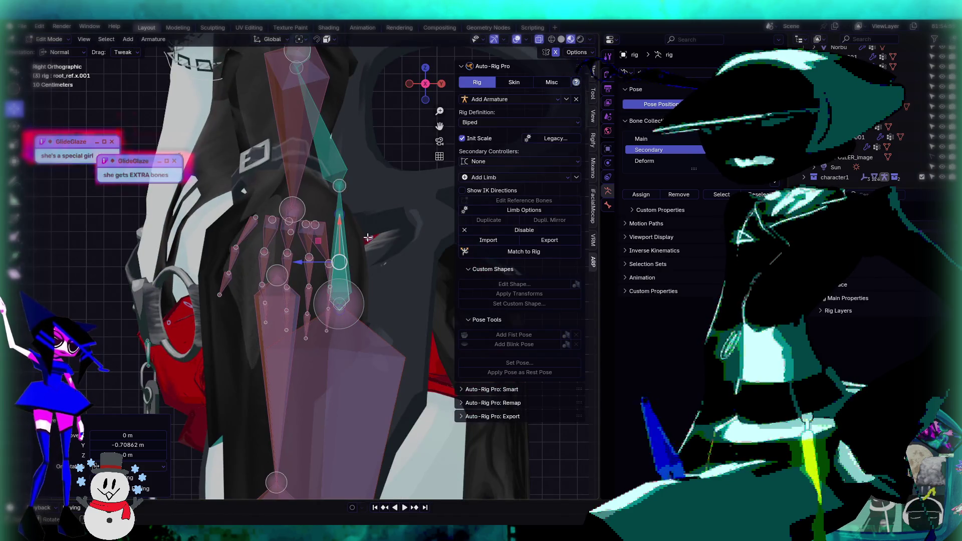
{"action": "middle_click_drag", "start_coordinate": [368, 238], "coordinate": [342, 233], "text": "shift"}
{"action": "key", "text": "e"}
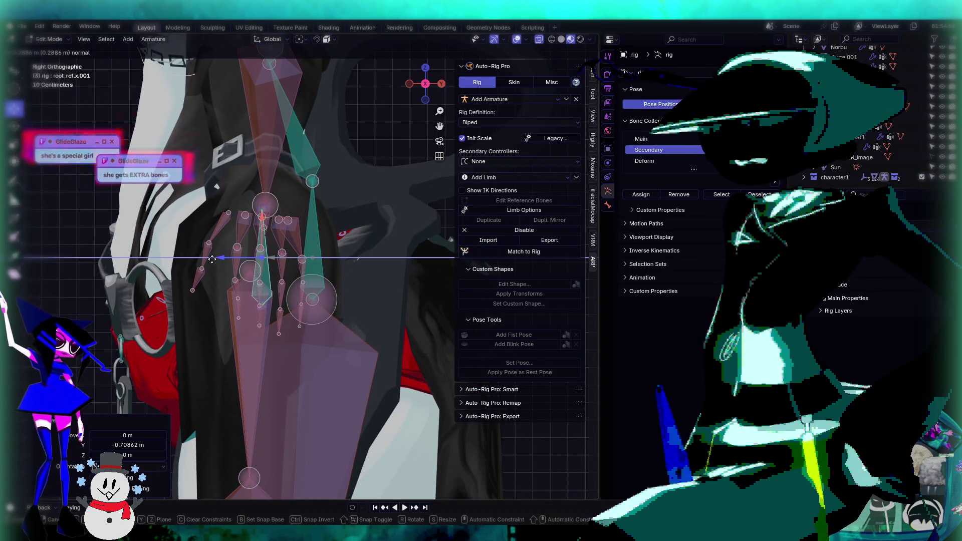
{"action": "left_click", "coordinate": [212, 258]}
{"action": "scroll", "coordinate": [220, 261], "scroll_direction": "down", "scroll_amount": 2}
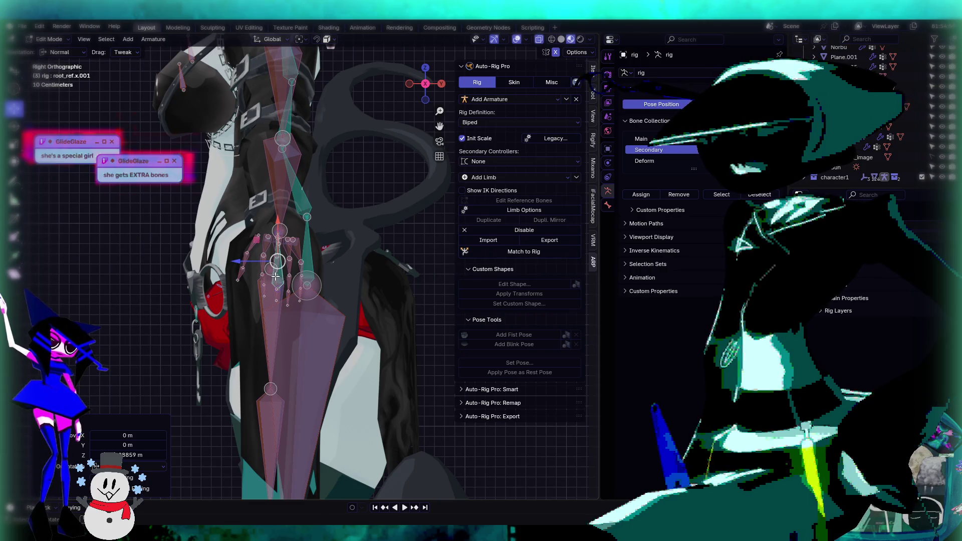
{"action": "key", "text": "e"}
{"action": "left_click", "coordinate": [232, 267]}
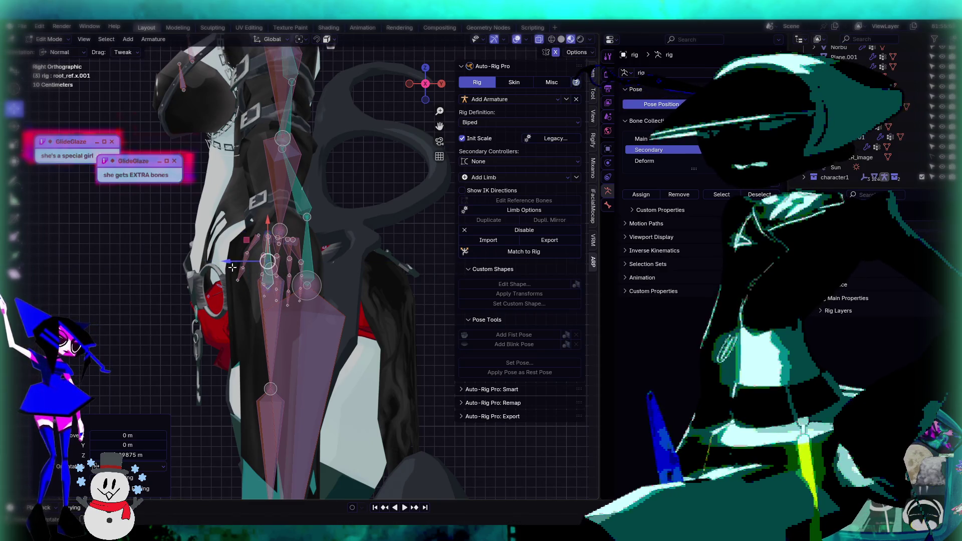
{"action": "key", "text": "KP_1"}
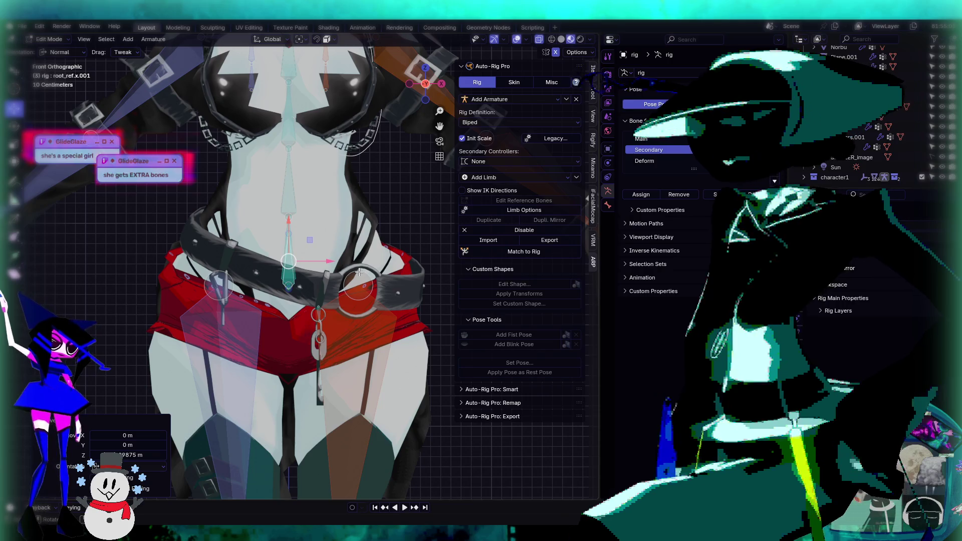
{"action": "mouse_move", "coordinate": [342, 272]}
{"action": "middle_mouse_down", "text": "shift"}
{"action": "mouse_move", "coordinate": [342, 236]}
{"action": "mouse_move", "coordinate": [316, 254]}
{"action": "mouse_move", "coordinate": [310, 311]}
{"action": "mouse_move", "coordinate": [333, 265]}
{"action": "mouse_move", "coordinate": [305, 242]}
{"action": "middle_mouse_up", "text": "shift"}
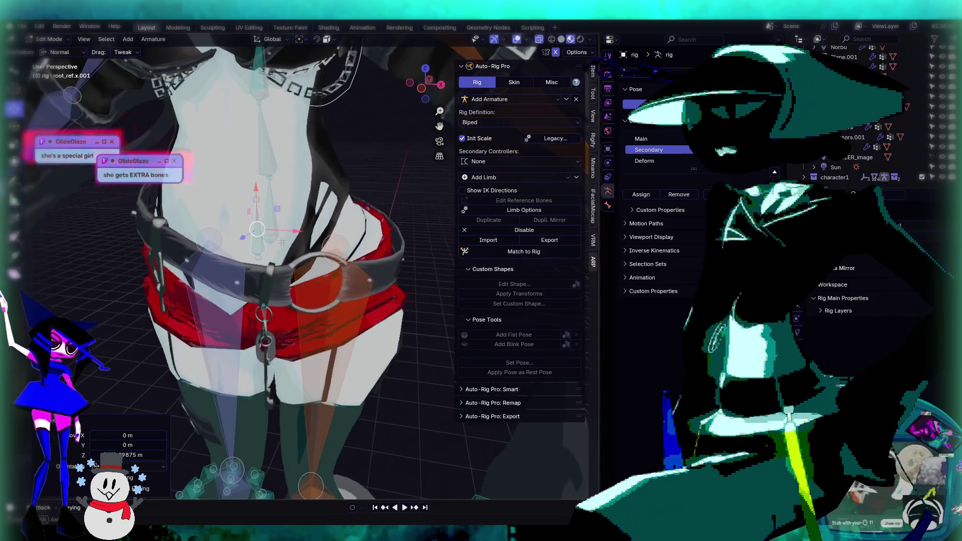
Step: Switch from bone editing to Object Mode and select the Belt Keys mesh
{"action": "scroll", "coordinate": [305, 241], "scroll_direction": "up", "scroll_amount": 3}
{"action": "scroll", "coordinate": [296, 241], "scroll_direction": "down", "scroll_amount": 5}
{"action": "scroll", "coordinate": [285, 239], "scroll_direction": "up", "scroll_amount": 5}
{"action": "scroll", "coordinate": [284, 238], "scroll_direction": "down", "scroll_amount": 5}
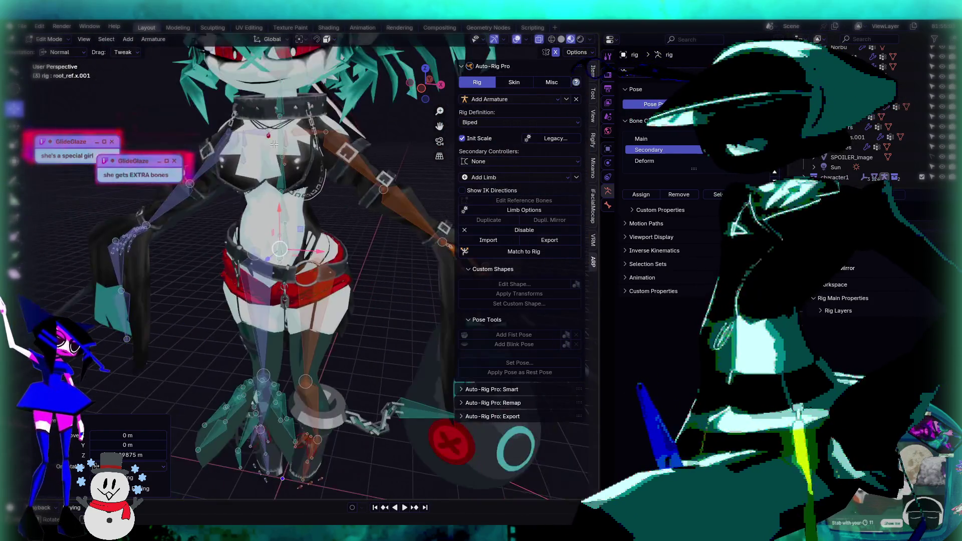
{"action": "scroll", "coordinate": [255, 247], "scroll_direction": "up", "scroll_amount": 5}
{"action": "scroll", "coordinate": [301, 255], "scroll_direction": "down", "scroll_amount": 5}
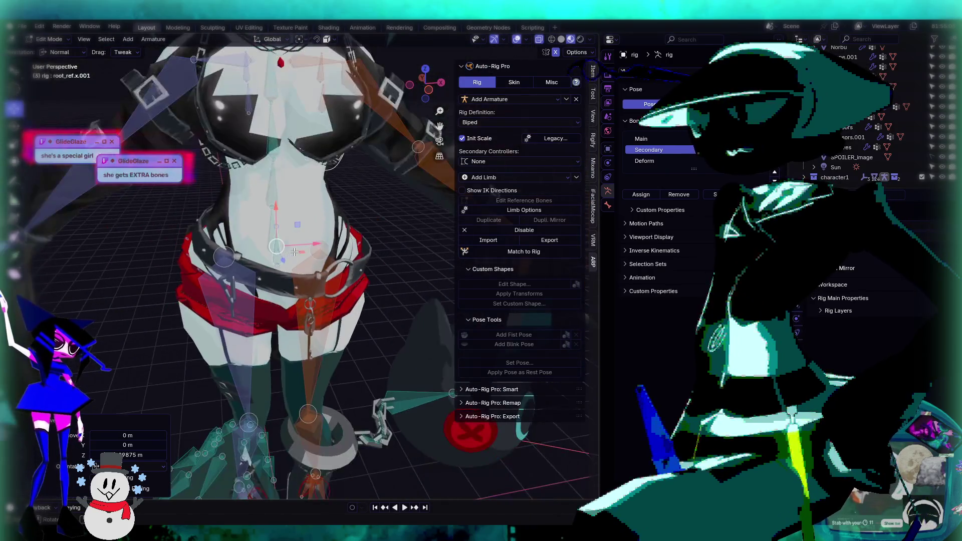
{"action": "scroll", "coordinate": [301, 255], "scroll_direction": "up", "scroll_amount": 5}
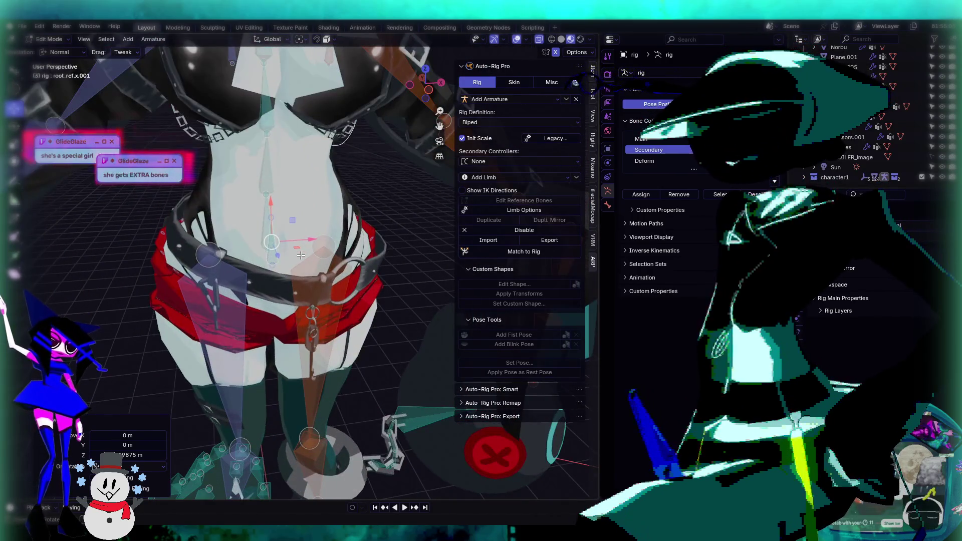
{"action": "scroll", "coordinate": [300, 256], "scroll_direction": "down", "scroll_amount": 5}
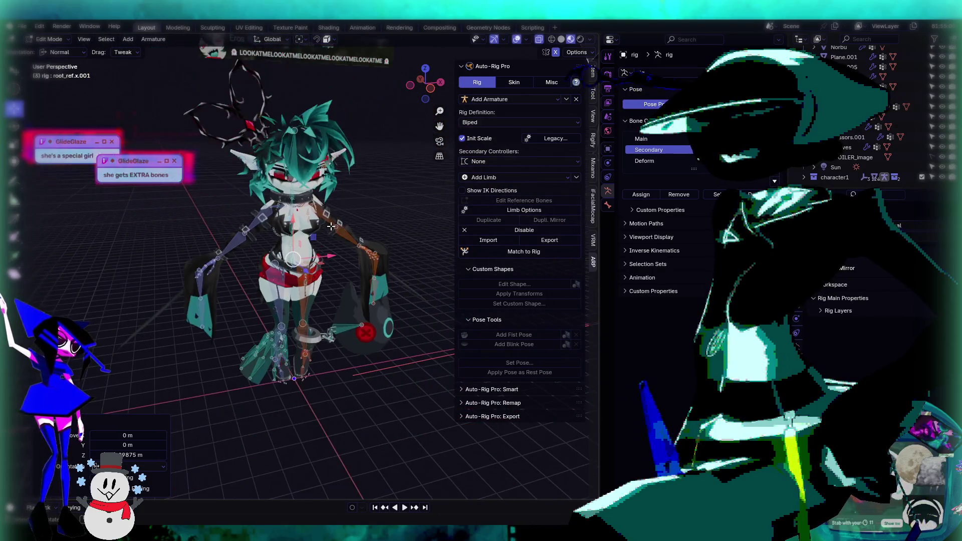
{"action": "scroll", "coordinate": [353, 235], "scroll_direction": "up", "scroll_amount": 5}
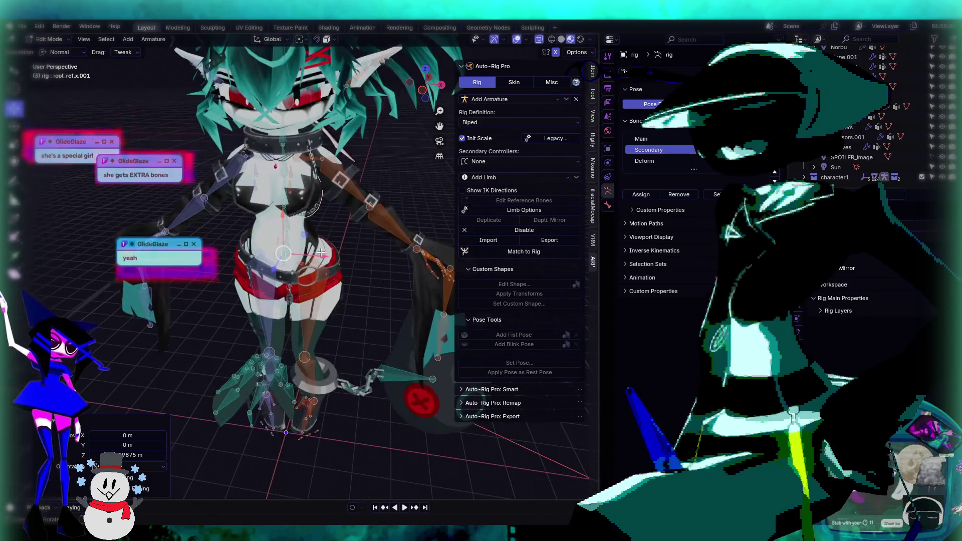
{"action": "scroll", "coordinate": [322, 265], "scroll_direction": "down", "scroll_amount": 5}
{"action": "scroll", "coordinate": [322, 265], "scroll_direction": "up", "scroll_amount": 3}
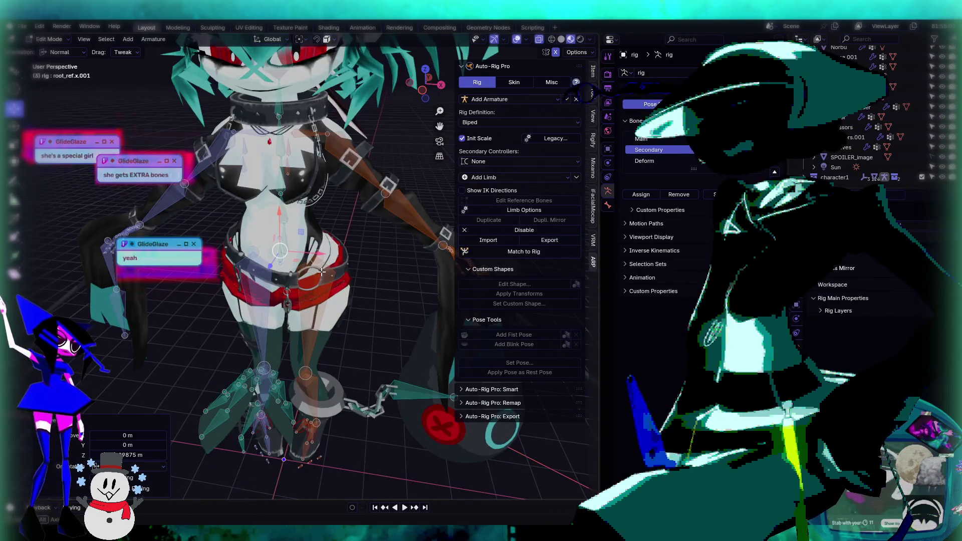
{"action": "scroll", "coordinate": [325, 258], "scroll_direction": "down", "scroll_amount": 1}
{"action": "scroll", "coordinate": [327, 249], "scroll_direction": "up", "scroll_amount": 2}
{"action": "scroll", "coordinate": [327, 249], "scroll_direction": "down", "scroll_amount": 3}
{"action": "scroll", "coordinate": [272, 223], "scroll_direction": "up", "scroll_amount": 3}
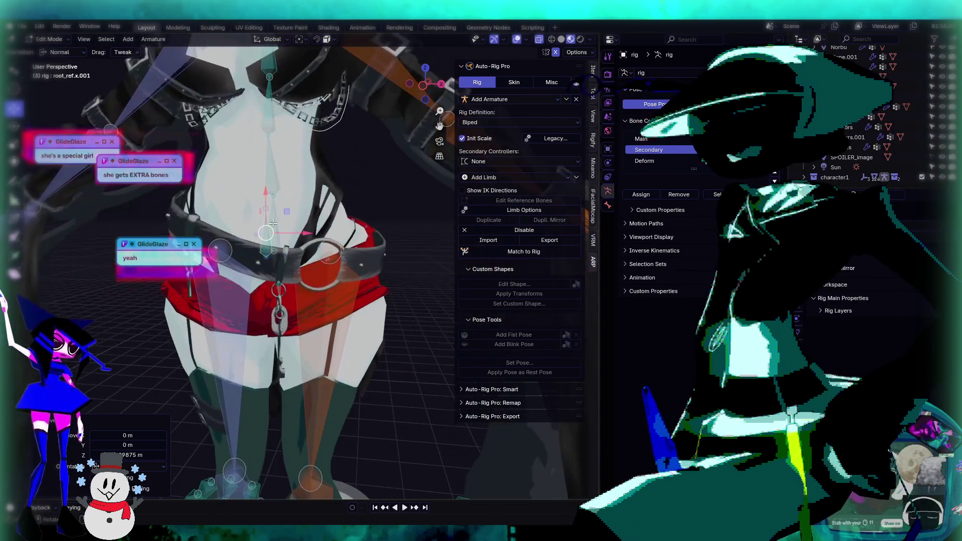
{"action": "left_click", "coordinate": [57, 42]}
{"action": "left_click", "coordinate": [62, 51]}
{"action": "left_click", "coordinate": [378, 271]}
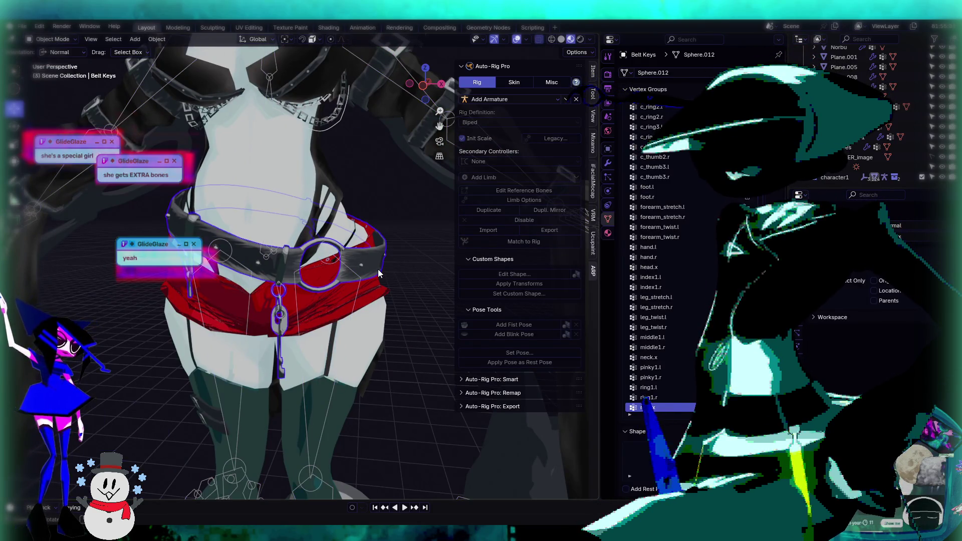
Step: Toggle Edit Mode on the Belt Keys mesh to look at the belt from the left
{"action": "key", "text": "Tab"}
{"action": "middle_click_drag", "start_coordinate": [414, 242], "coordinate": [434, 248]}
{"action": "key", "text": "Tab"}
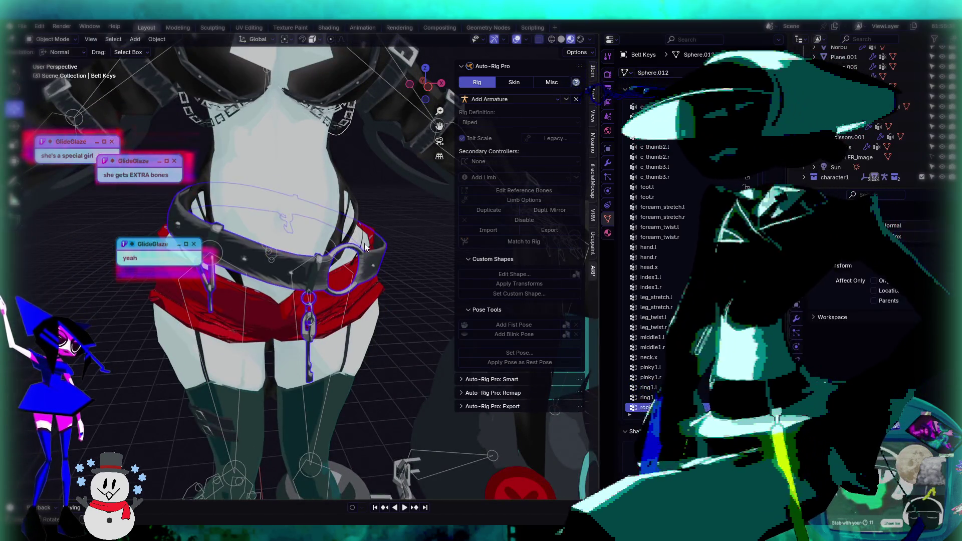
{"action": "scroll", "coordinate": [381, 224], "scroll_direction": "up", "scroll_amount": 5}
{"action": "scroll", "coordinate": [369, 207], "scroll_direction": "down", "scroll_amount": 5}
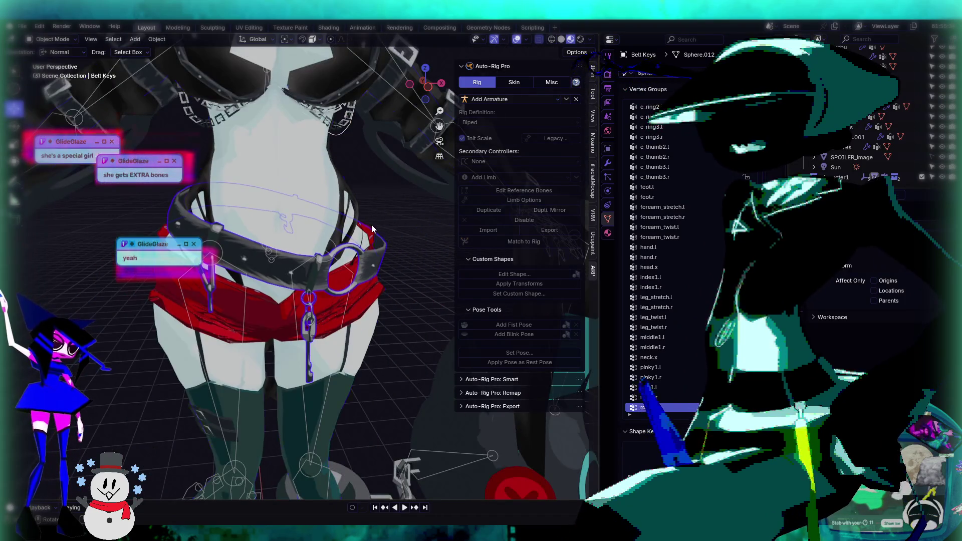
Step: Select Body Head, then the rig, and try Pose Mode; after the Python error, undo back
{"action": "left_click", "coordinate": [372, 225]}
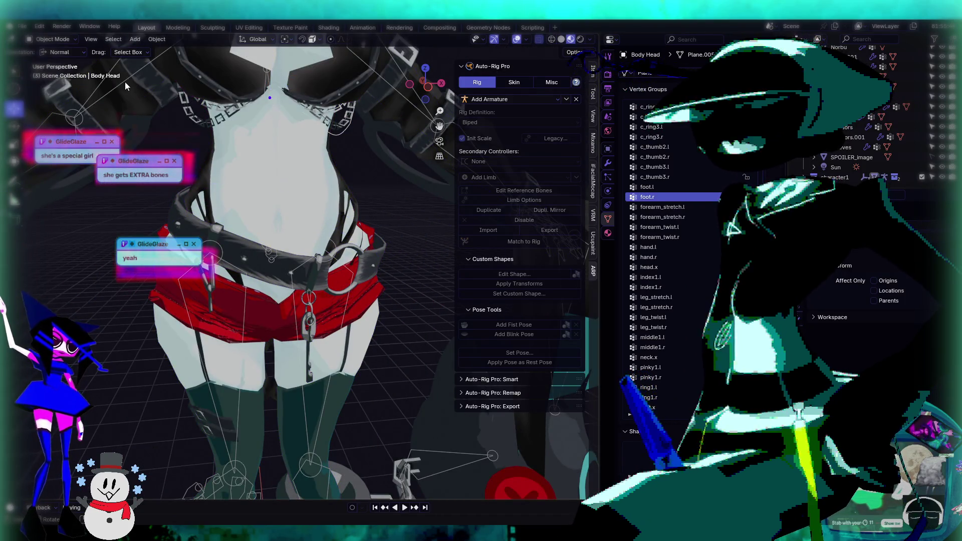
{"action": "left_click", "coordinate": [78, 115]}
{"action": "left_click", "coordinate": [43, 39]}
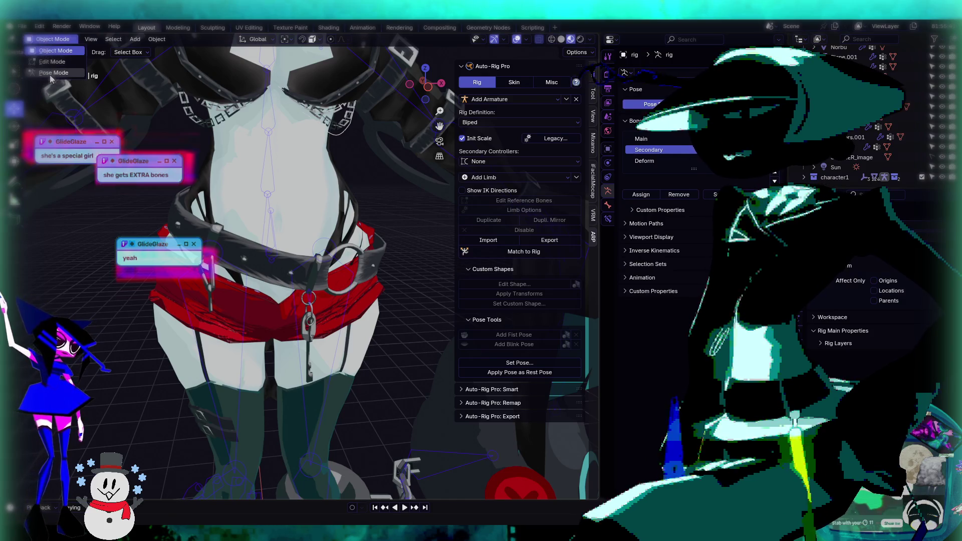
{"action": "left_click", "coordinate": [54, 72]}
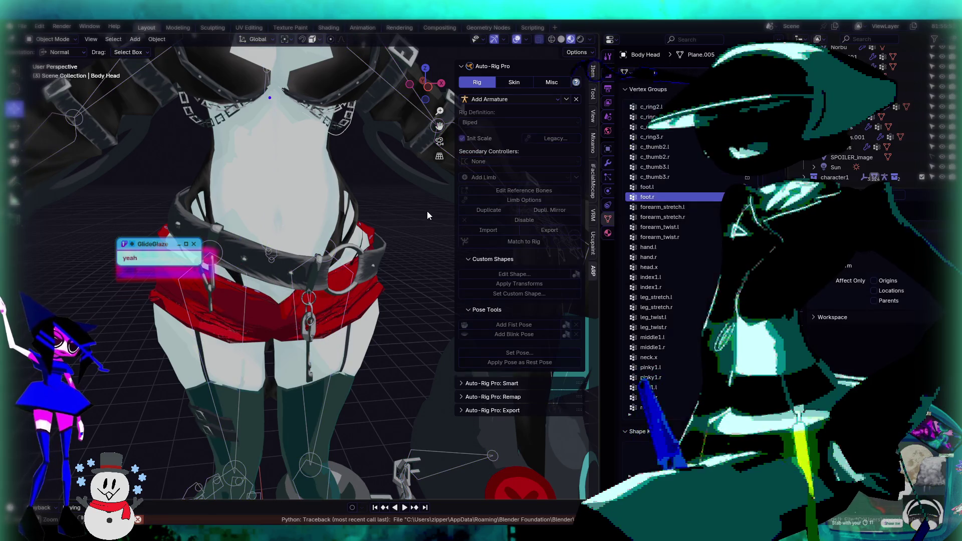
{"action": "key", "text": "ctrl+z"}
{"action": "middle_click_drag", "start_coordinate": [426, 213], "coordinate": [386, 224]}
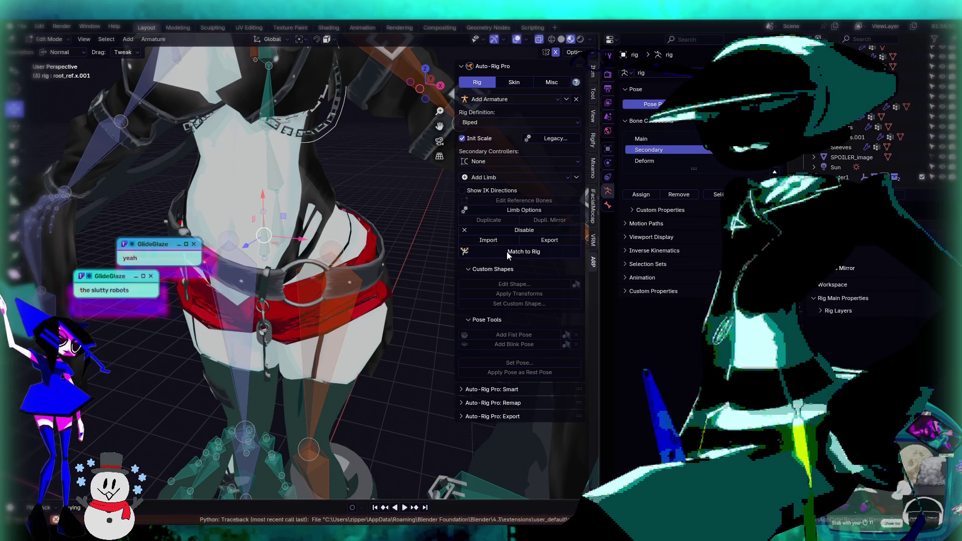
Step: Run Match to Rig (it fails with a TypeError), select root_ref.x, and switch the rig to Pose Mode
{"action": "left_click", "coordinate": [480, 250]}
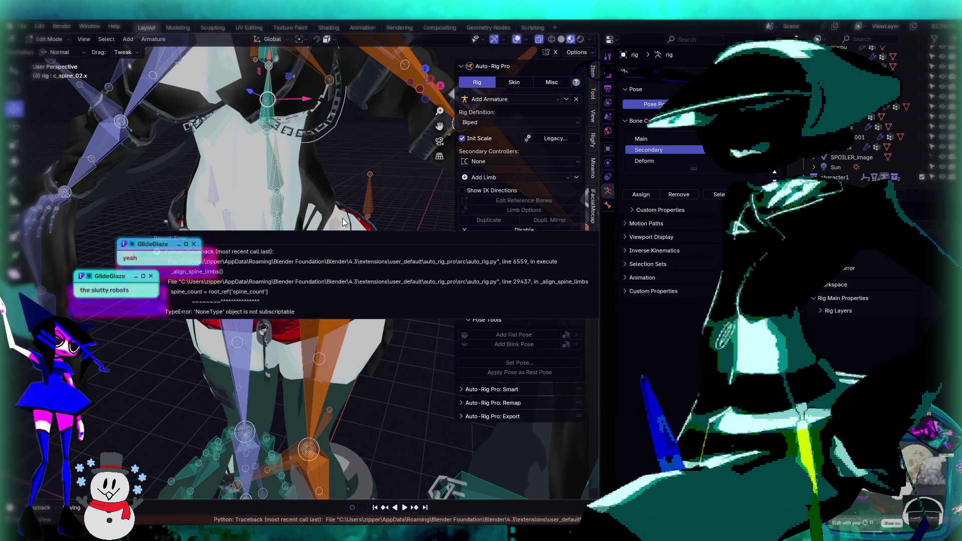
{"action": "scroll", "coordinate": [359, 190], "scroll_direction": "up", "scroll_amount": 3}
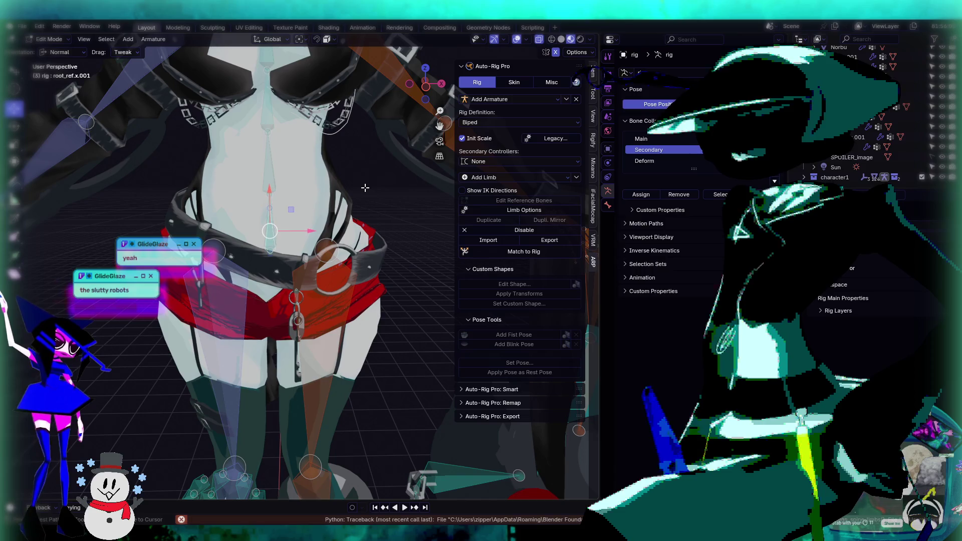
{"action": "left_click", "coordinate": [293, 218]}
{"action": "middle_click_drag", "start_coordinate": [294, 218], "coordinate": [306, 192]}
{"action": "left_click", "coordinate": [526, 251]}
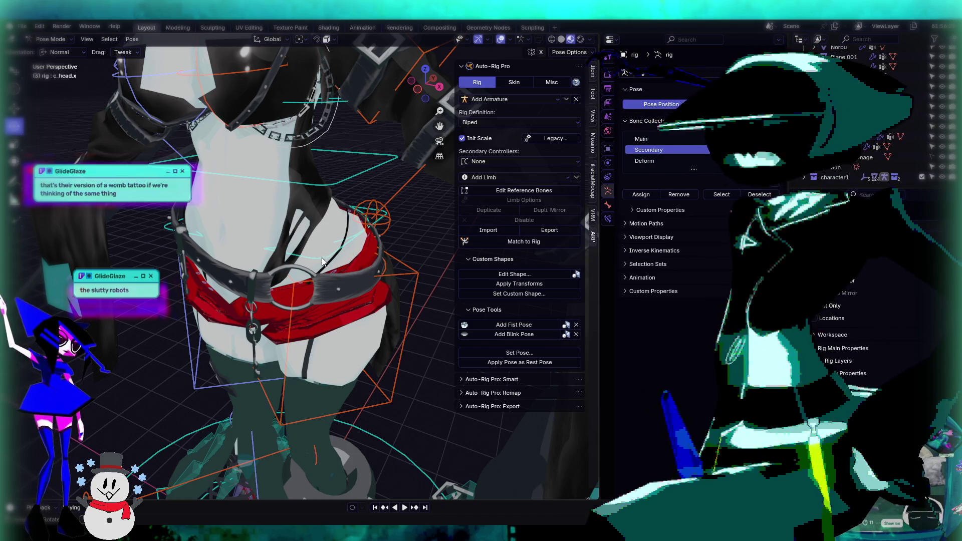
Step: Enter reference-bone editing and duplicate c_strap.001 into a new bone, c_strap.003
{"action": "left_click", "coordinate": [525, 193]}
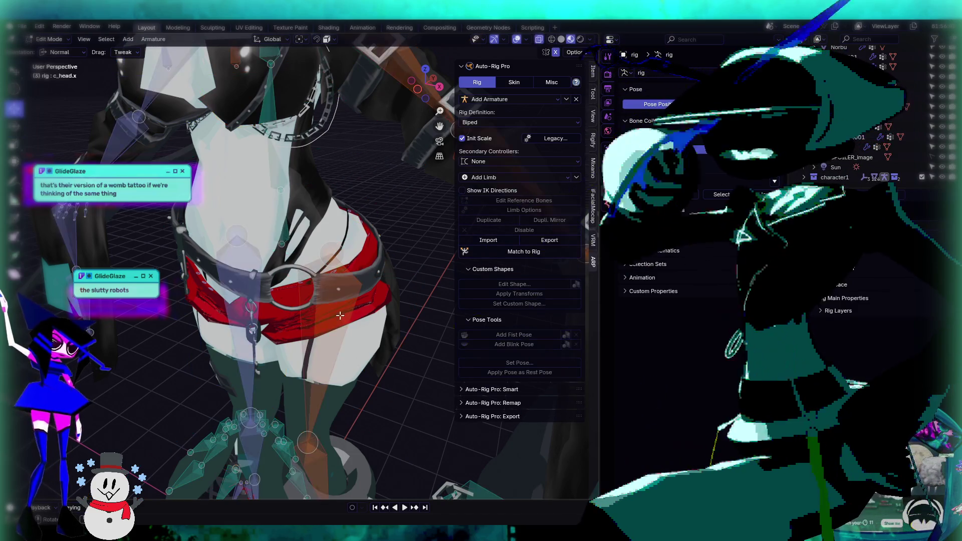
{"action": "scroll", "coordinate": [305, 356], "scroll_direction": "down", "scroll_amount": 5}
{"action": "scroll", "coordinate": [306, 356], "scroll_direction": "up", "scroll_amount": 6}
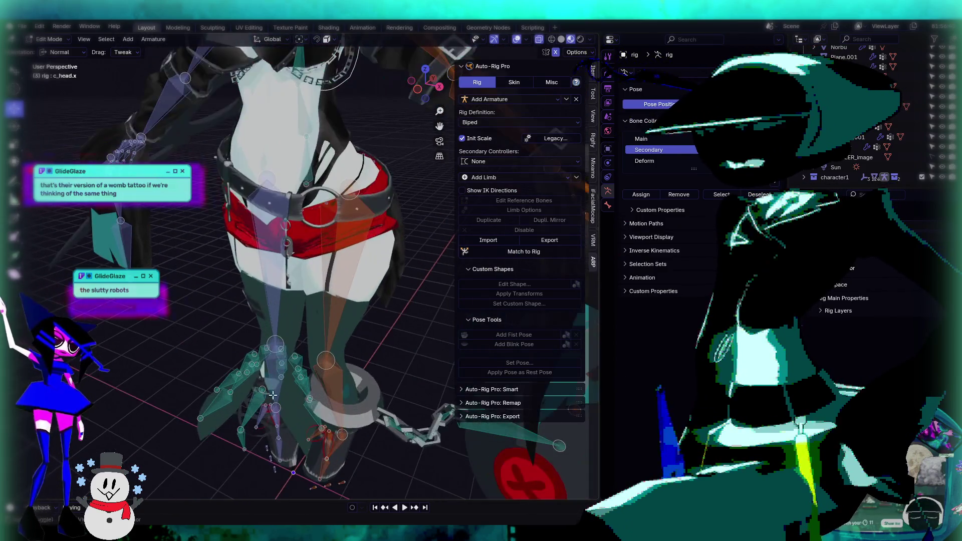
{"action": "left_click", "coordinate": [242, 357]}
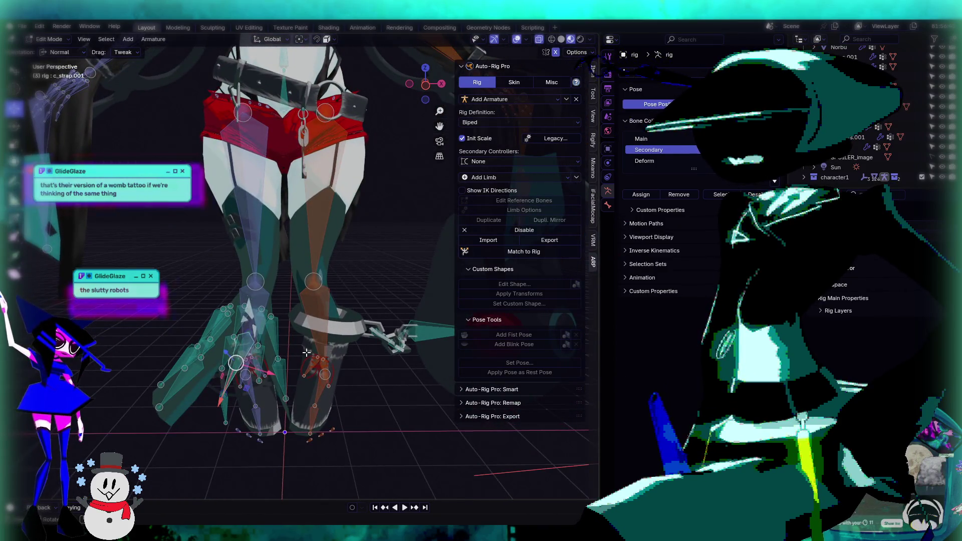
{"action": "scroll", "coordinate": [242, 357], "scroll_direction": "down", "scroll_amount": 5}
{"action": "key", "text": "shift+d"}
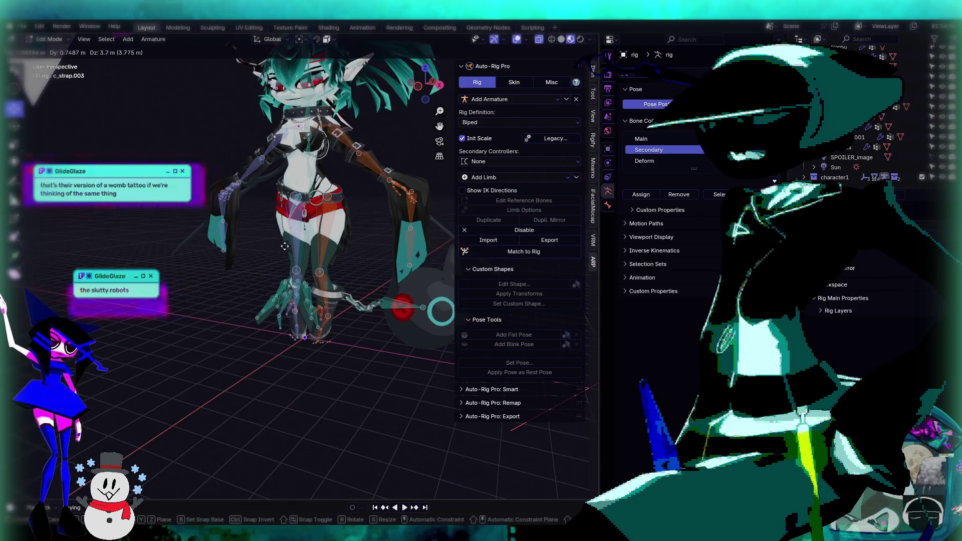
{"action": "left_click", "coordinate": [338, 310]}
Step: Set the new strap bone's roll to 0° in its Bone properties
{"action": "scroll", "coordinate": [339, 310], "scroll_direction": "up", "scroll_amount": 3}
{"action": "scroll", "coordinate": [339, 309], "scroll_direction": "up", "scroll_amount": 4}
{"action": "left_click", "coordinate": [608, 205]}
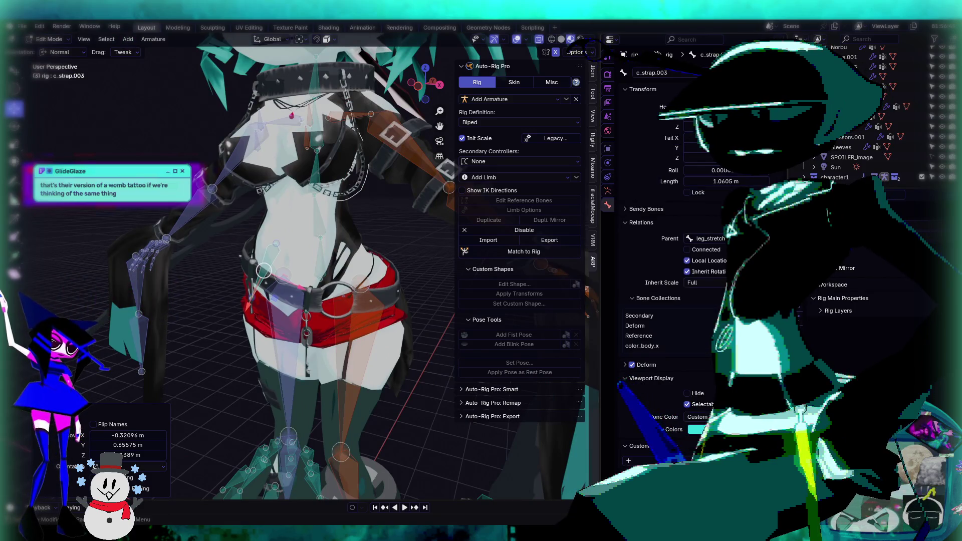
{"action": "mouse_move", "coordinate": [271, 306]}
{"action": "middle_mouse_down"}
{"action": "mouse_move", "coordinate": [282, 328]}
{"action": "mouse_move", "coordinate": [235, 253]}
{"action": "middle_mouse_up"}
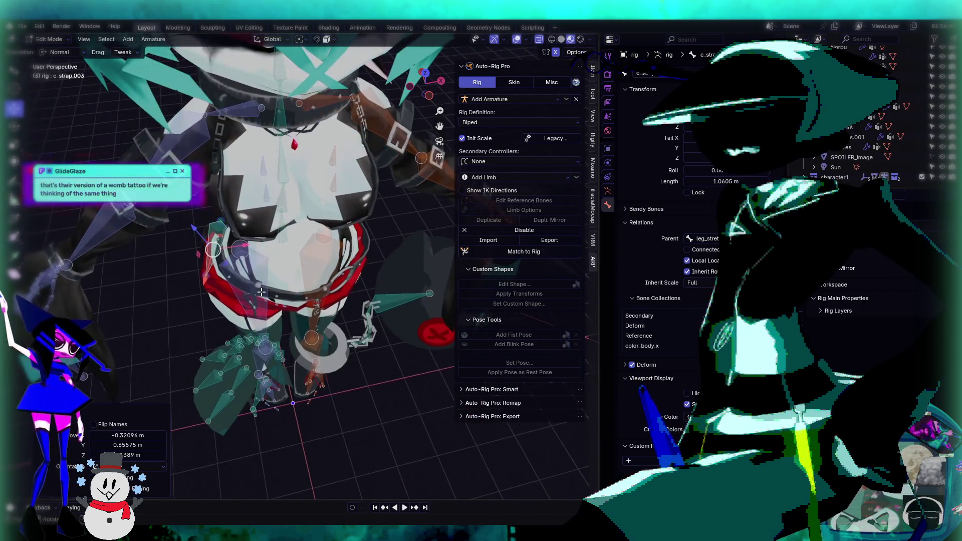
{"action": "left_click_drag", "start_coordinate": [235, 253], "coordinate": [295, 276]}
{"action": "middle_click_drag", "start_coordinate": [296, 276], "coordinate": [307, 215]}
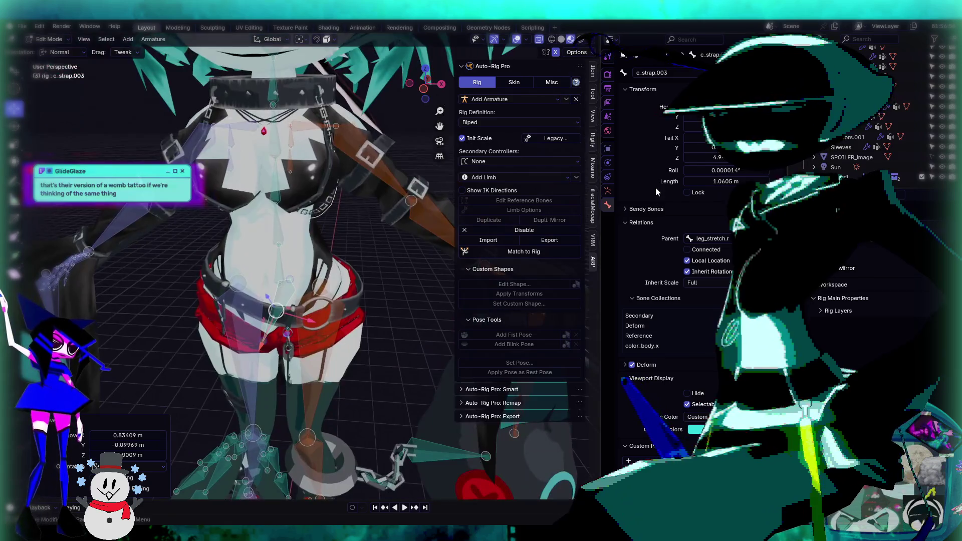
{"action": "left_click", "coordinate": [727, 170]}
{"action": "type", "text": "0"}
{"action": "key", "text": "Return"}
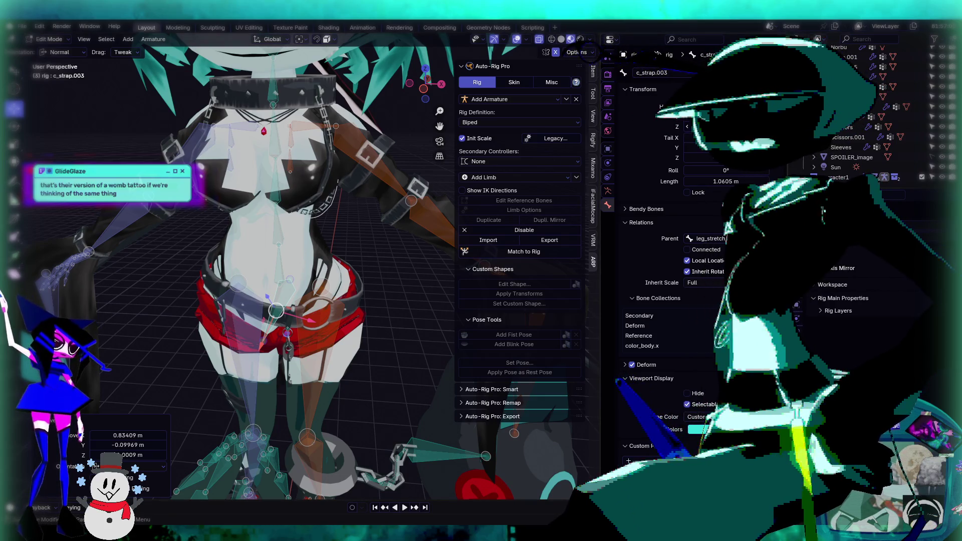
Step: Revert a tail position edit to keep the bone at the waist, then view it in front orthographic
{"action": "left_click", "coordinate": [704, 137]}
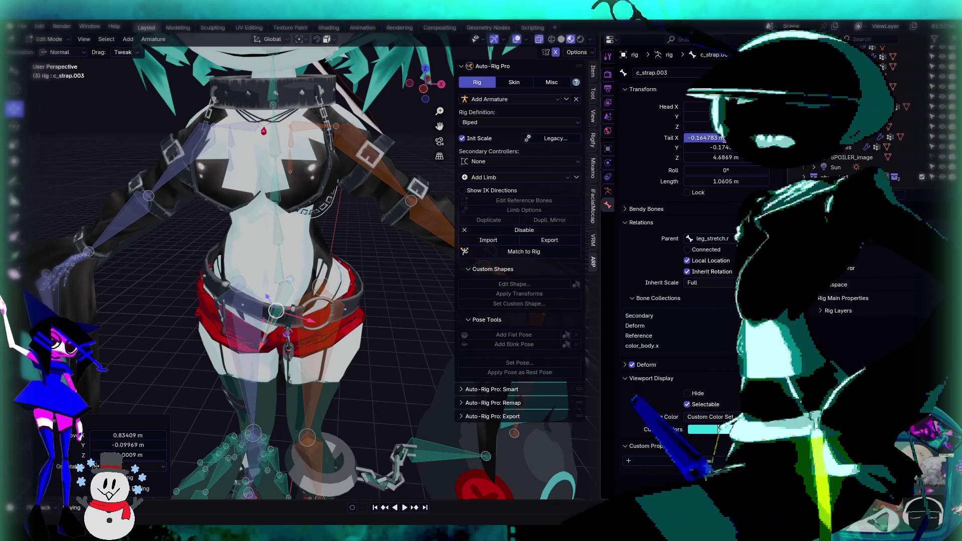
{"action": "key", "text": "Tab"}
{"action": "key", "text": "Tab"}
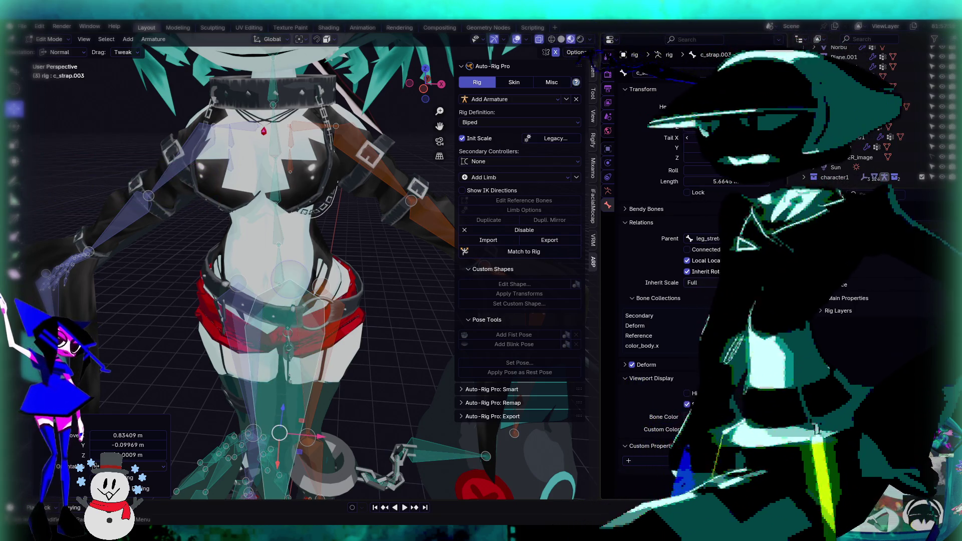
{"action": "key", "text": "ctrl+z"}
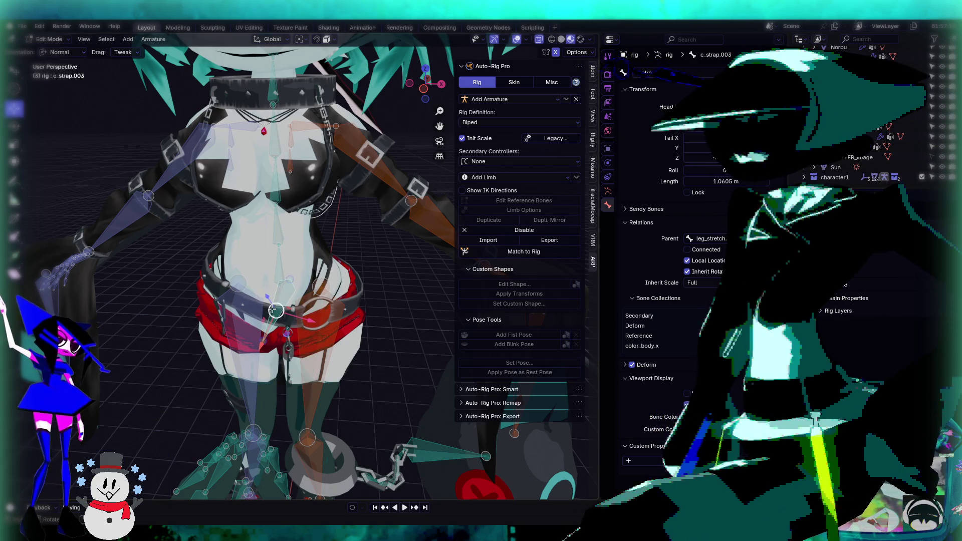
{"action": "key", "text": "KP_3"}
{"action": "key", "text": "KP_1"}
{"action": "scroll", "coordinate": [291, 311], "scroll_direction": "up", "scroll_amount": 5}
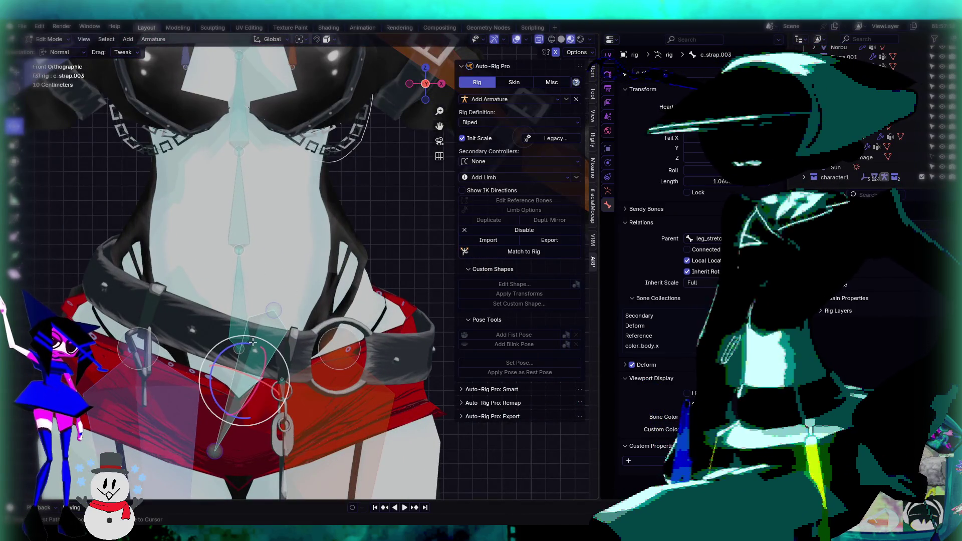
Step: Rotate c_strap.003 by 155°, raise it vertically, and scale it to 1.258
{"action": "key", "text": "r"}
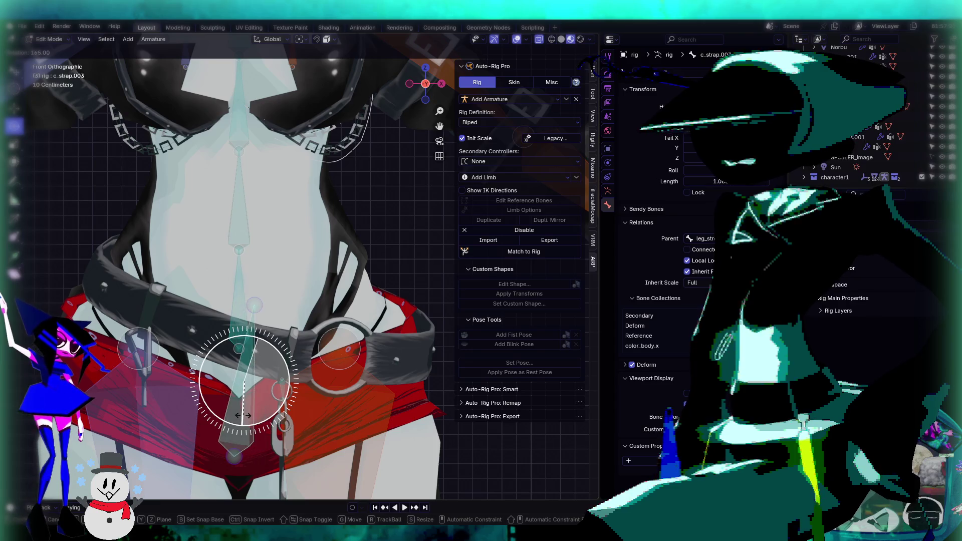
{"action": "left_click", "coordinate": [249, 416]}
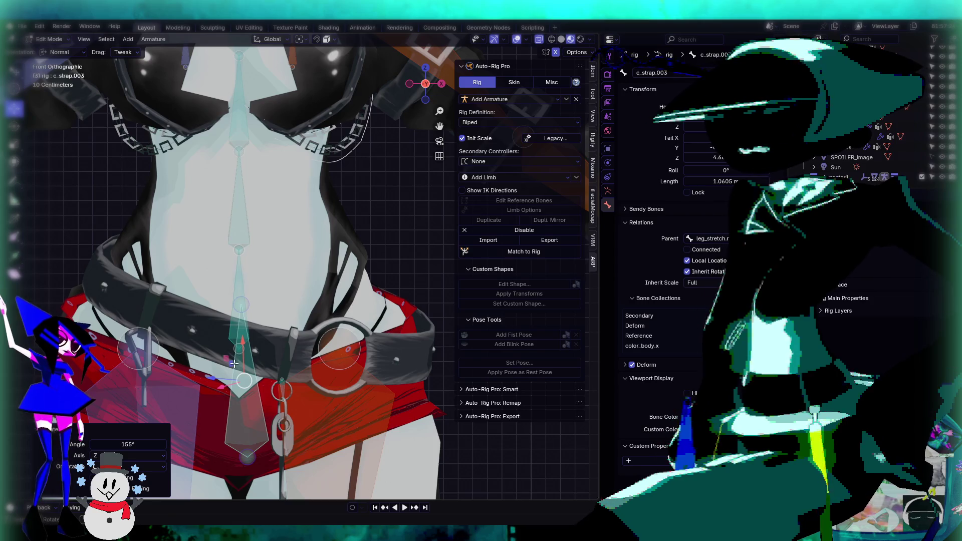
{"action": "key", "text": "g"}
{"action": "key", "text": "x"}
{"action": "key", "text": "x"}
{"action": "left_click", "coordinate": [255, 277]}
{"action": "key", "text": "s"}
{"action": "left_click", "coordinate": [256, 295]}
{"action": "key", "text": "s"}
{"action": "left_click", "coordinate": [265, 286]}
Step: Shift the strap bone left and up onto the front of the belt
{"action": "scroll", "coordinate": [265, 297], "scroll_direction": "up", "scroll_amount": 5}
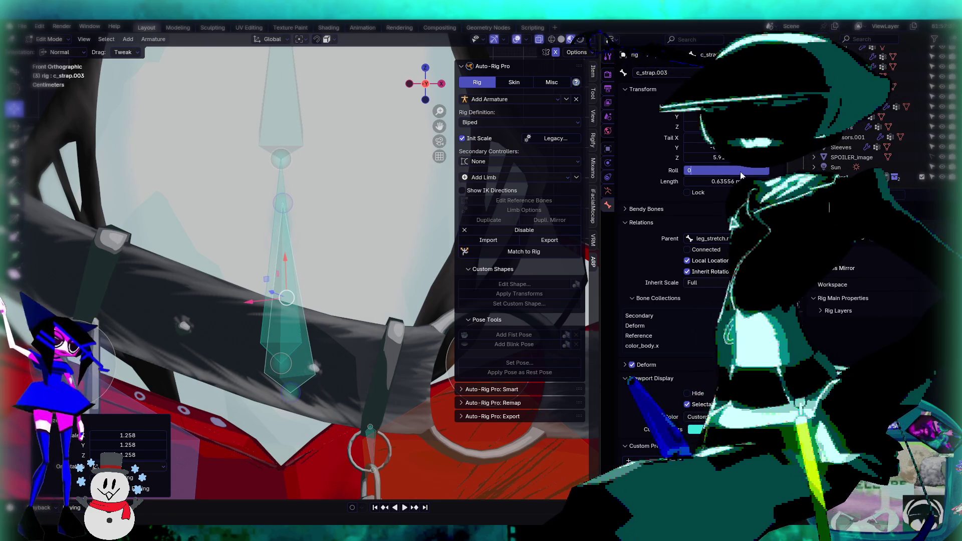
{"action": "left_click_drag", "start_coordinate": [324, 296], "coordinate": [312, 298]}
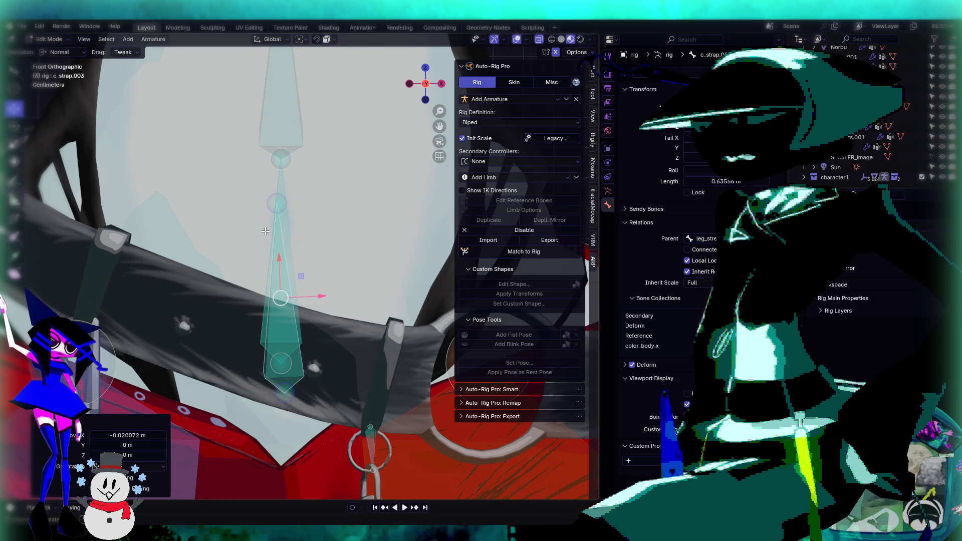
{"action": "scroll", "coordinate": [317, 239], "scroll_direction": "down", "scroll_amount": 5}
{"action": "left_click_drag", "start_coordinate": [291, 242], "coordinate": [296, 217]}
Step: In the right orthographic view, move the bone in depth onto the belt, then return to front view
{"action": "middle_click_drag", "start_coordinate": [307, 244], "coordinate": [257, 237]}
{"action": "key", "text": "KP_3"}
{"action": "key", "text": "KP_1"}
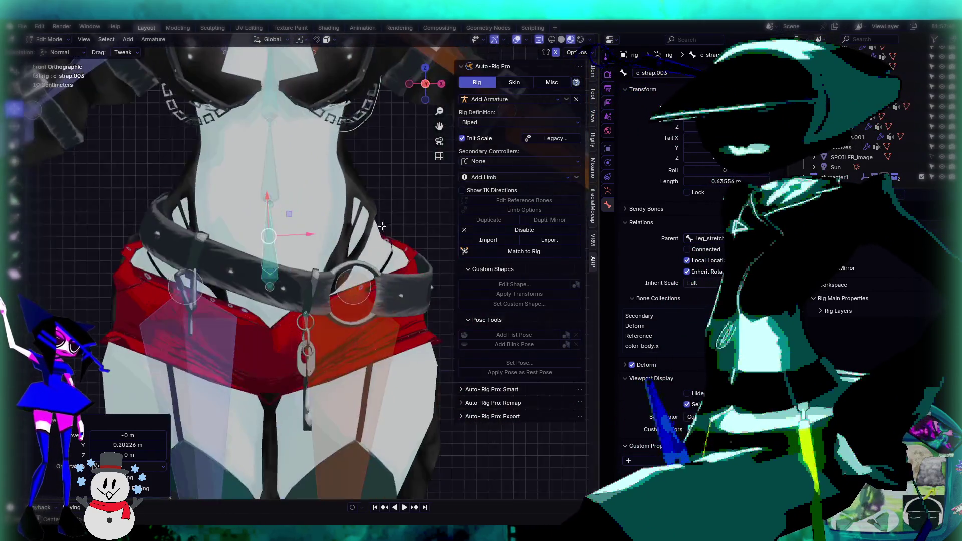
{"action": "key", "text": "KP_3"}
{"action": "scroll", "coordinate": [397, 234], "scroll_direction": "down", "scroll_amount": 3}
{"action": "middle_click_drag", "start_coordinate": [397, 234], "coordinate": [256, 222], "text": "shift"}
{"action": "key", "text": "g"}
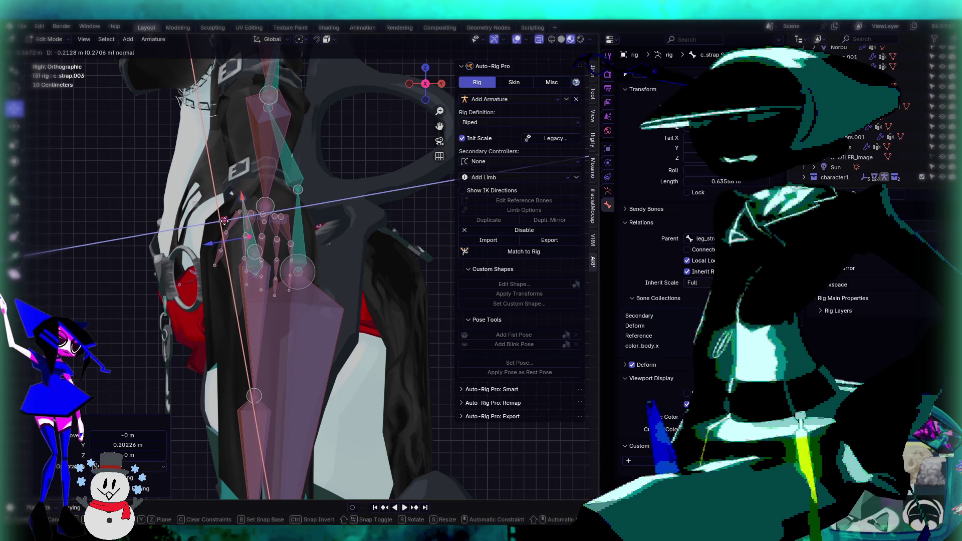
{"action": "left_click", "coordinate": [224, 220]}
{"action": "key", "text": "KP_1"}
Step: Inspect the rig's torso controllers in Pose Mode, then return to editing the reference bones
{"action": "middle_click_drag", "start_coordinate": [335, 264], "coordinate": [400, 270]}
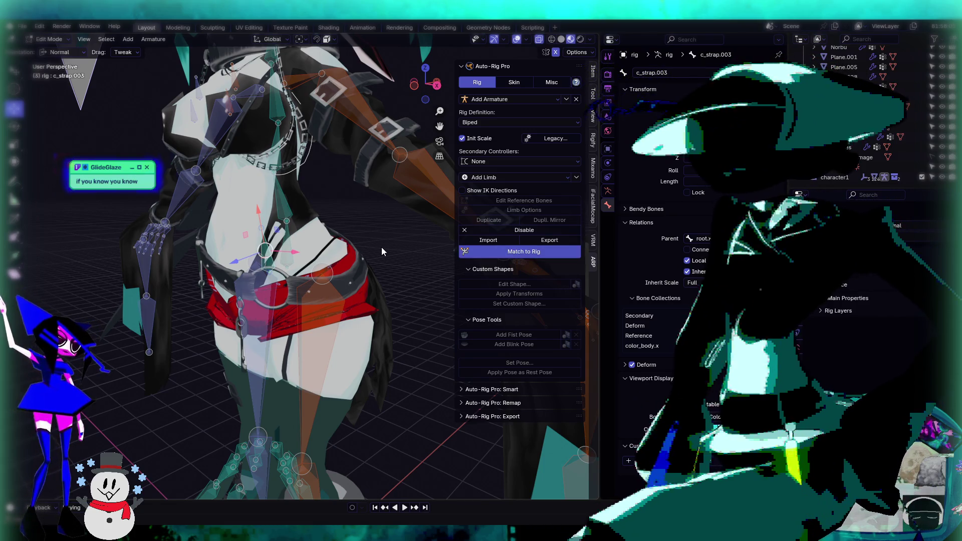
{"action": "key", "text": "ctrl+Tab"}
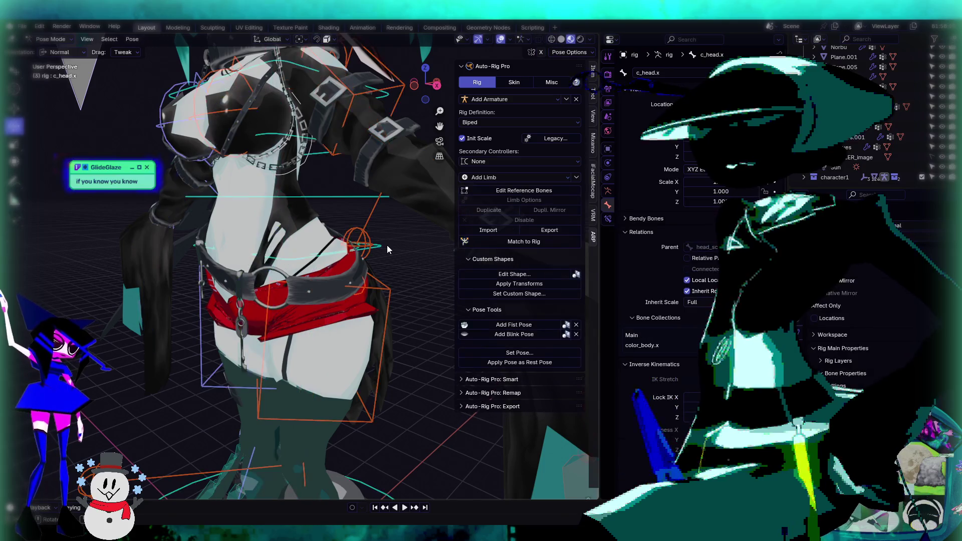
{"action": "middle_click_drag", "start_coordinate": [320, 250], "coordinate": [357, 269]}
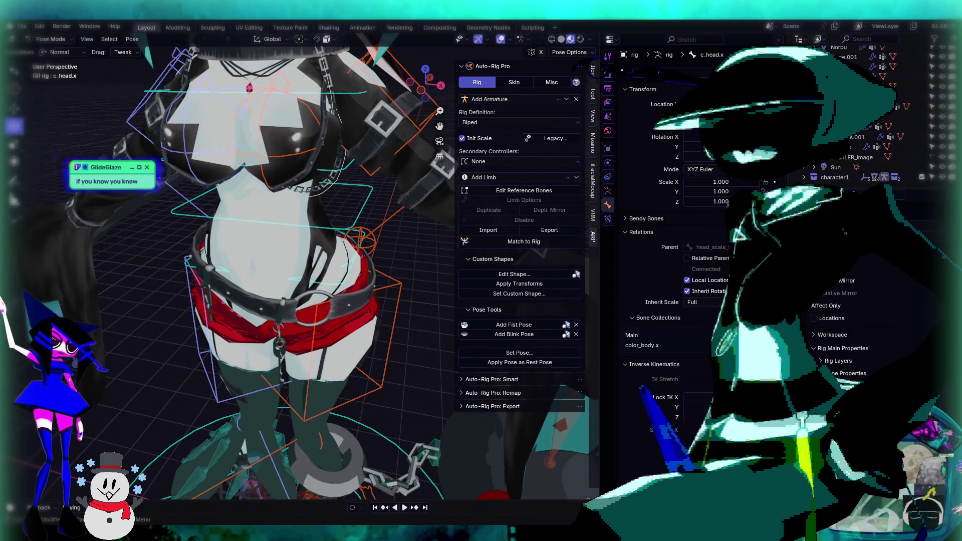
{"action": "key", "text": "Tab"}
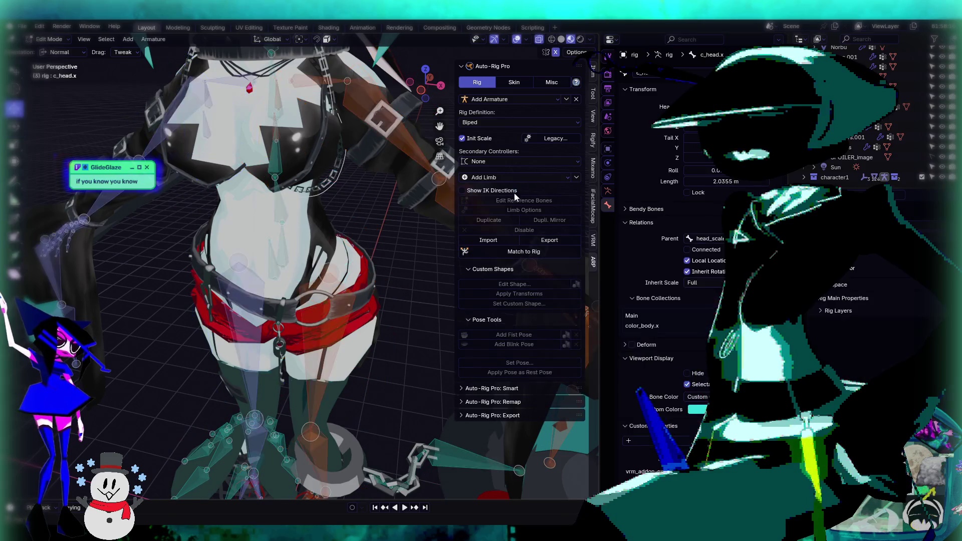
{"action": "mouse_move", "coordinate": [353, 209]}
{"action": "middle_mouse_down"}
{"action": "mouse_move", "coordinate": [262, 265]}
{"action": "mouse_move", "coordinate": [292, 259]}
{"action": "middle_mouse_up"}
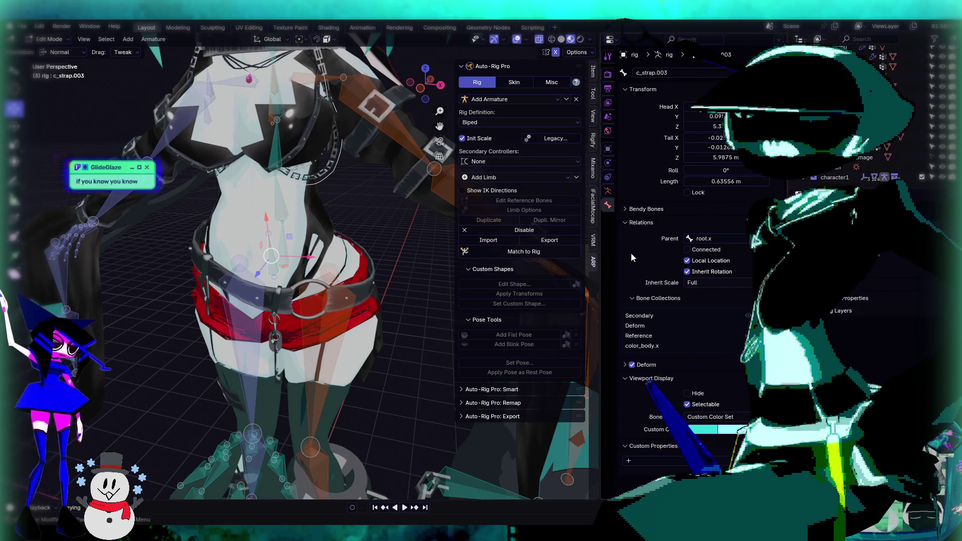
{"action": "scroll", "coordinate": [270, 265], "scroll_direction": "up", "scroll_amount": 6}
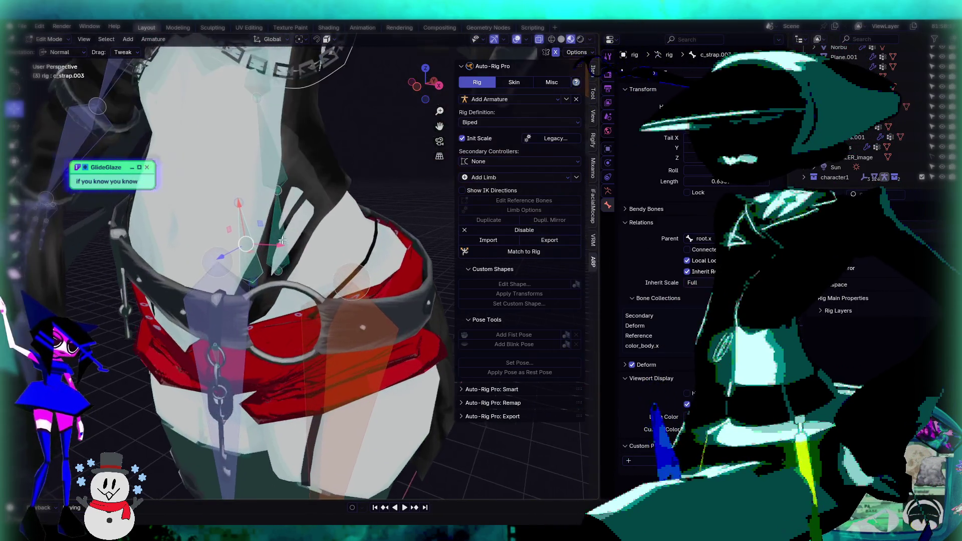
{"action": "key", "text": "KP_1"}
{"action": "scroll", "coordinate": [369, 228], "scroll_direction": "down", "scroll_amount": 5}
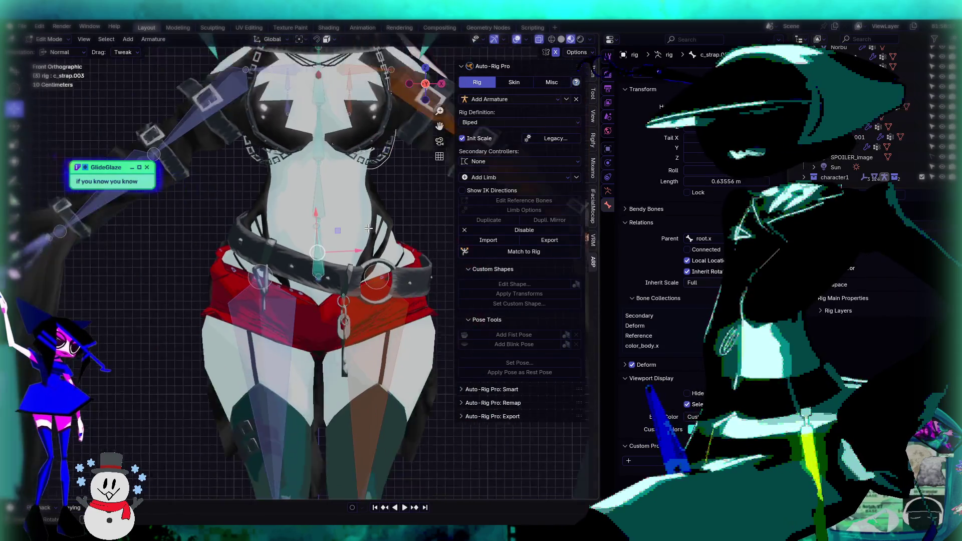
{"action": "scroll", "coordinate": [369, 228], "scroll_direction": "down", "scroll_amount": 2}
{"action": "scroll", "coordinate": [315, 243], "scroll_direction": "up", "scroll_amount": 4}
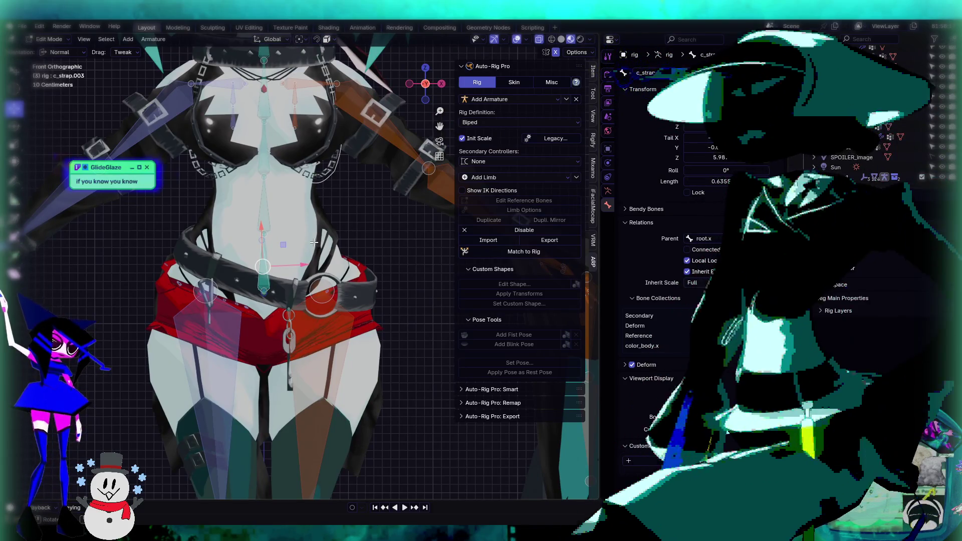
{"action": "scroll", "coordinate": [314, 243], "scroll_direction": "up", "scroll_amount": 3}
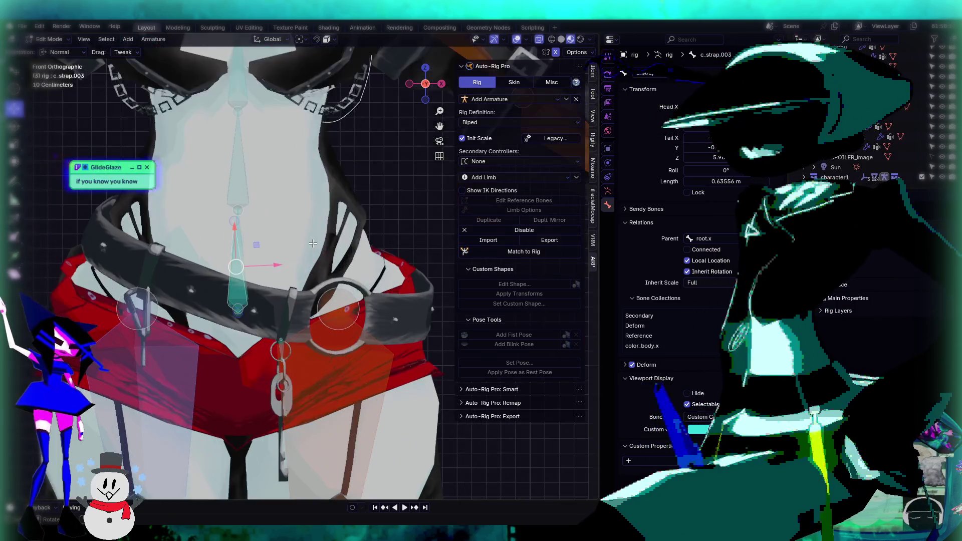
{"action": "middle_click_drag", "start_coordinate": [314, 243], "coordinate": [240, 280]}
{"action": "scroll", "coordinate": [240, 281], "scroll_direction": "down", "scroll_amount": 3}
{"action": "scroll", "coordinate": [174, 314], "scroll_direction": "up", "scroll_amount": 4}
{"action": "scroll", "coordinate": [175, 314], "scroll_direction": "down", "scroll_amount": 3}
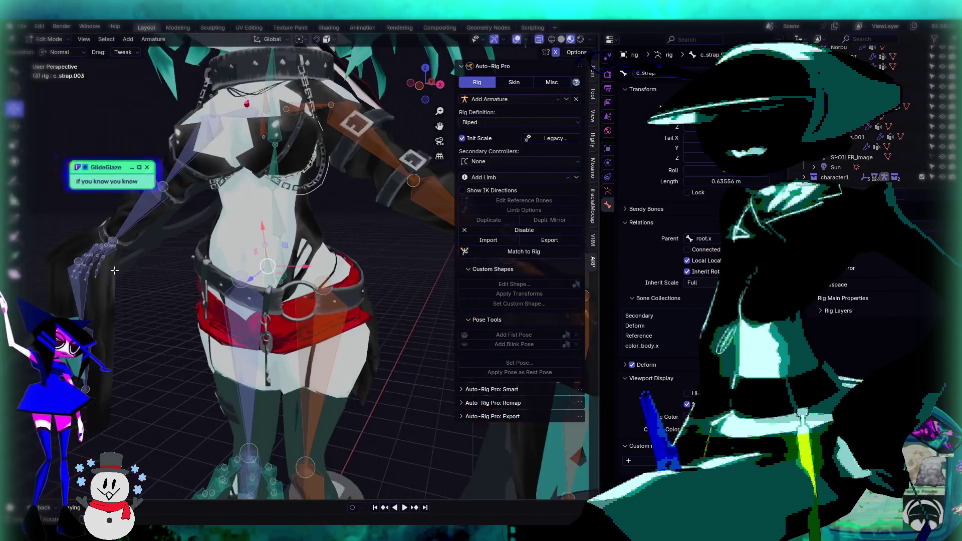
{"action": "scroll", "coordinate": [175, 314], "scroll_direction": "up", "scroll_amount": 2}
{"action": "scroll", "coordinate": [317, 264], "scroll_direction": "down", "scroll_amount": 2}
{"action": "scroll", "coordinate": [316, 264], "scroll_direction": "up", "scroll_amount": 1}
{"action": "scroll", "coordinate": [316, 265], "scroll_direction": "up", "scroll_amount": 1}
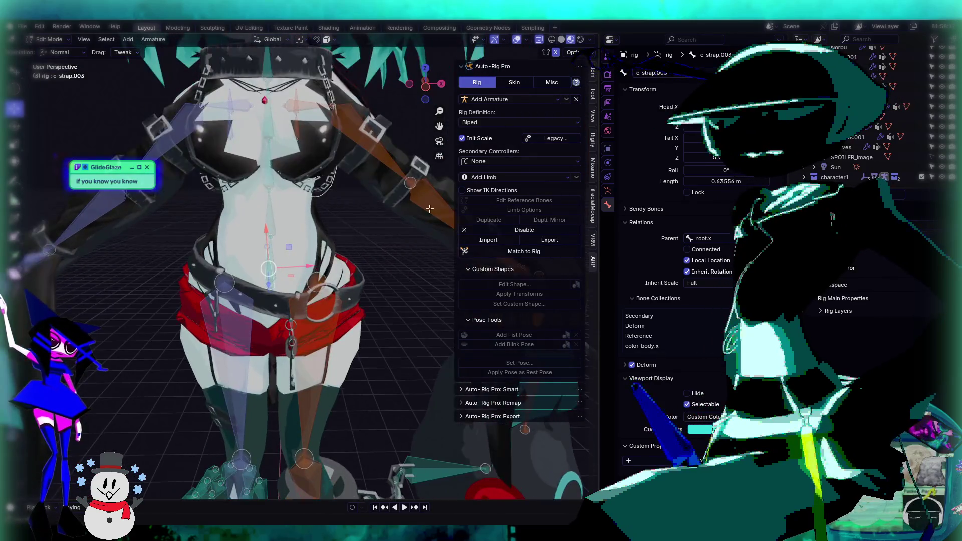
{"action": "scroll", "coordinate": [363, 216], "scroll_direction": "up", "scroll_amount": 1}
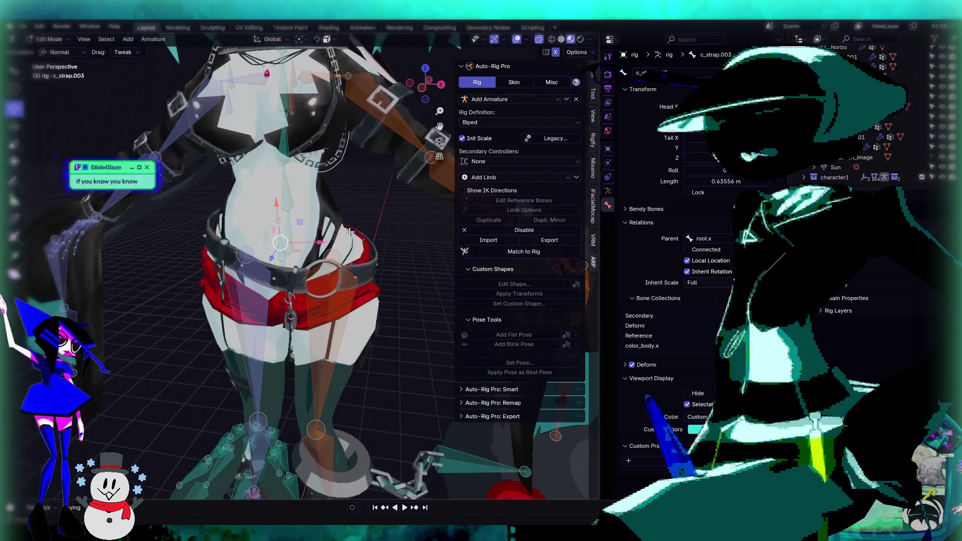
{"action": "scroll", "coordinate": [340, 266], "scroll_direction": "up", "scroll_amount": 3}
{"action": "mouse_move", "coordinate": [340, 266]}
{"action": "middle_mouse_down"}
{"action": "mouse_move", "coordinate": [328, 246]}
{"action": "mouse_move", "coordinate": [346, 247]}
{"action": "mouse_move", "coordinate": [321, 253]}
{"action": "middle_mouse_up"}
{"action": "scroll", "coordinate": [323, 238], "scroll_direction": "down", "scroll_amount": 3}
{"action": "scroll", "coordinate": [349, 250], "scroll_direction": "up", "scroll_amount": 4}
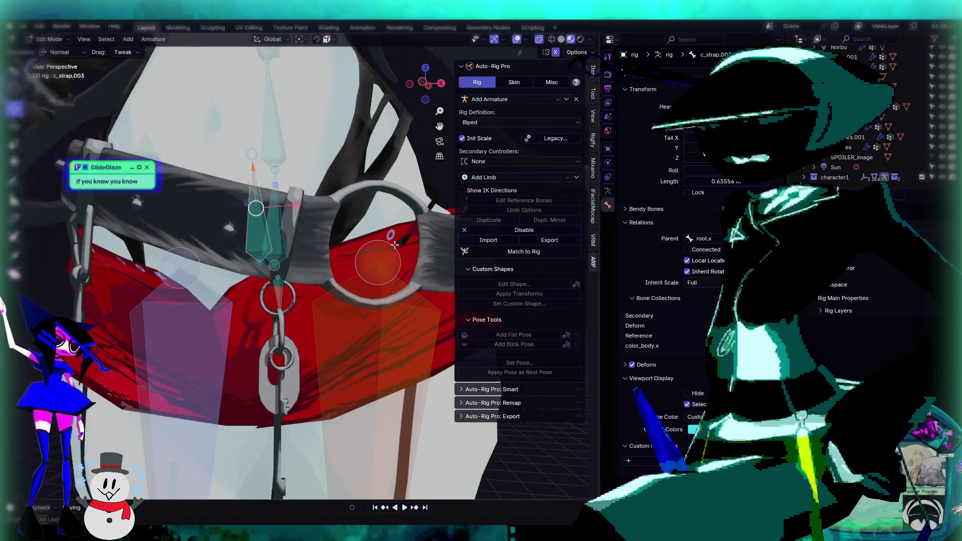
{"action": "scroll", "coordinate": [294, 256], "scroll_direction": "up", "scroll_amount": 4}
{"action": "mouse_move", "coordinate": [235, 250]}
{"action": "middle_mouse_down"}
{"action": "mouse_move", "coordinate": [321, 254]}
{"action": "mouse_move", "coordinate": [240, 233]}
{"action": "mouse_move", "coordinate": [289, 258]}
{"action": "middle_mouse_up"}
{"action": "scroll", "coordinate": [324, 254], "scroll_direction": "down", "scroll_amount": 4}
{"action": "scroll", "coordinate": [241, 233], "scroll_direction": "down", "scroll_amount": 4}
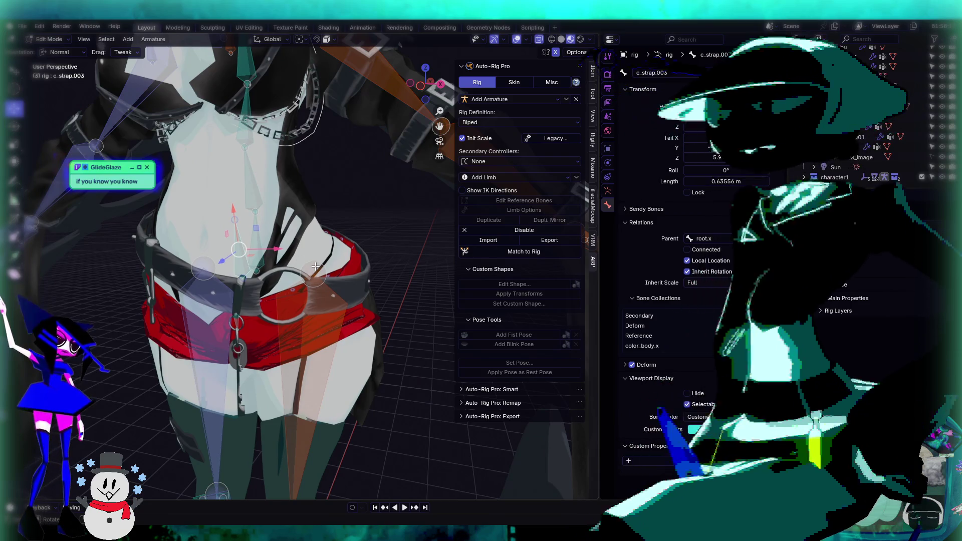
{"action": "mouse_move", "coordinate": [310, 260]}
{"action": "middle_mouse_down"}
{"action": "mouse_move", "coordinate": [284, 258]}
{"action": "mouse_move", "coordinate": [311, 244]}
{"action": "mouse_move", "coordinate": [275, 230]}
{"action": "mouse_move", "coordinate": [587, 226]}
{"action": "middle_mouse_up"}
{"action": "middle_click_drag", "start_coordinate": [336, 226], "coordinate": [319, 208]}
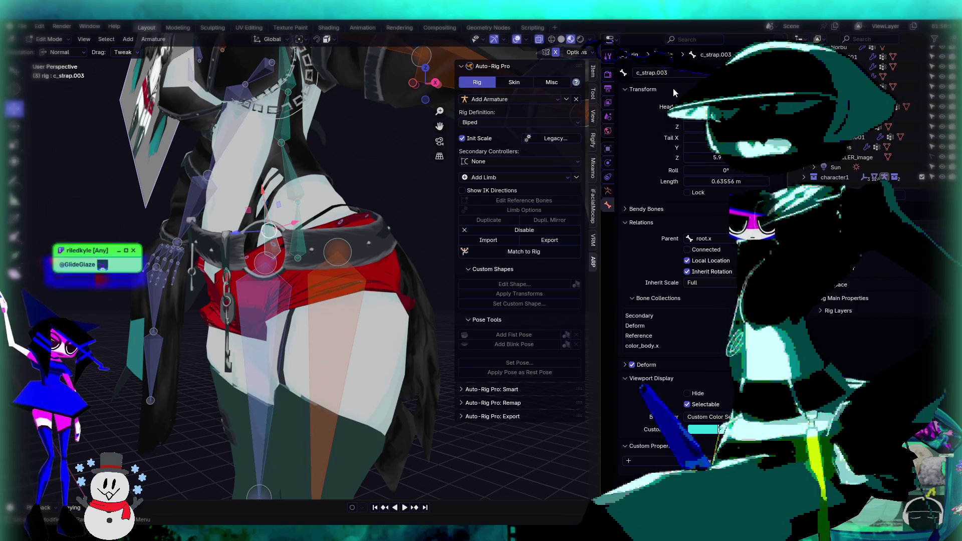
Step: Rename the c_strap.003 bone to c_belt
{"action": "left_click", "coordinate": [677, 72]}
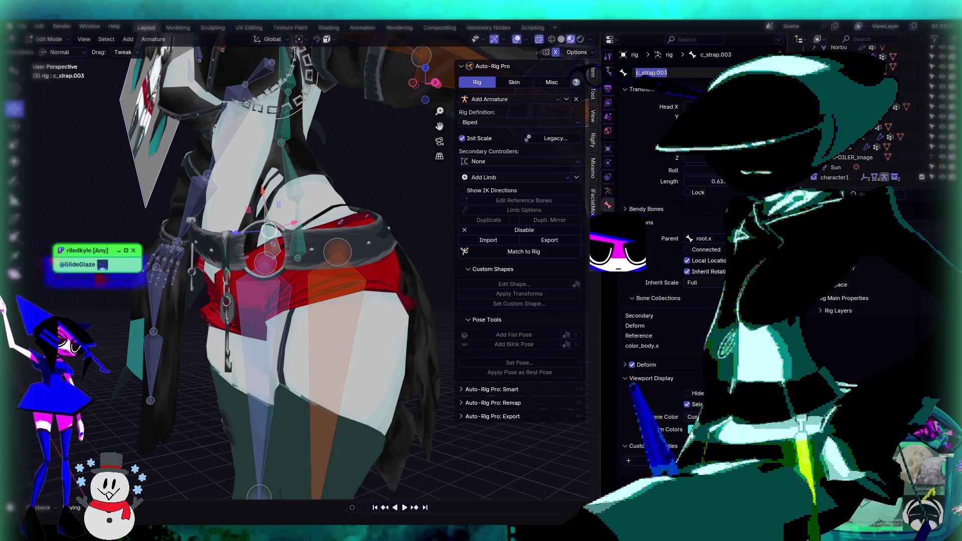
{"action": "type", "text": "_belt"}
{"action": "key", "text": "Return"}
{"action": "mouse_move", "coordinate": [320, 223]}
{"action": "middle_mouse_down"}
{"action": "mouse_move", "coordinate": [327, 213]}
{"action": "mouse_move", "coordinate": [219, 239]}
{"action": "middle_mouse_up"}
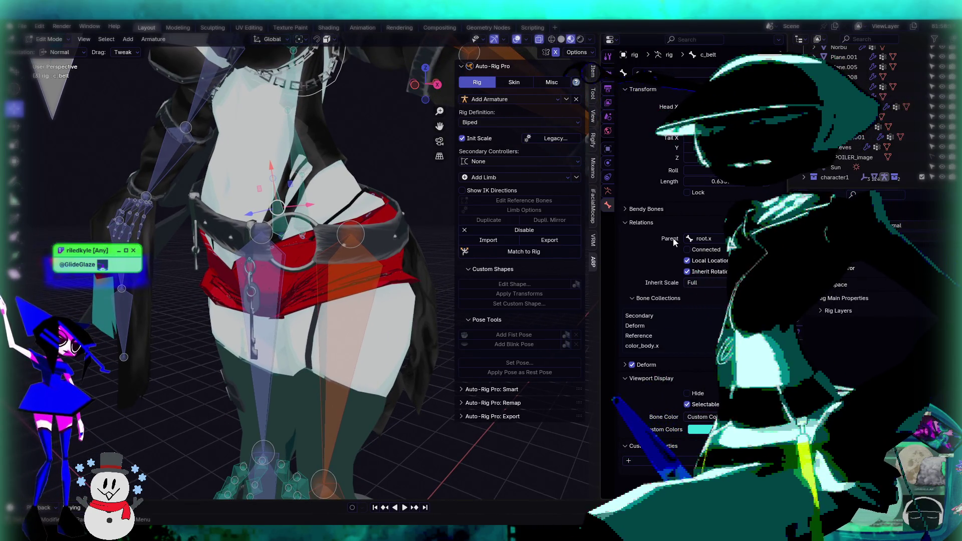
{"action": "middle_click_drag", "start_coordinate": [301, 228], "coordinate": [283, 236]}
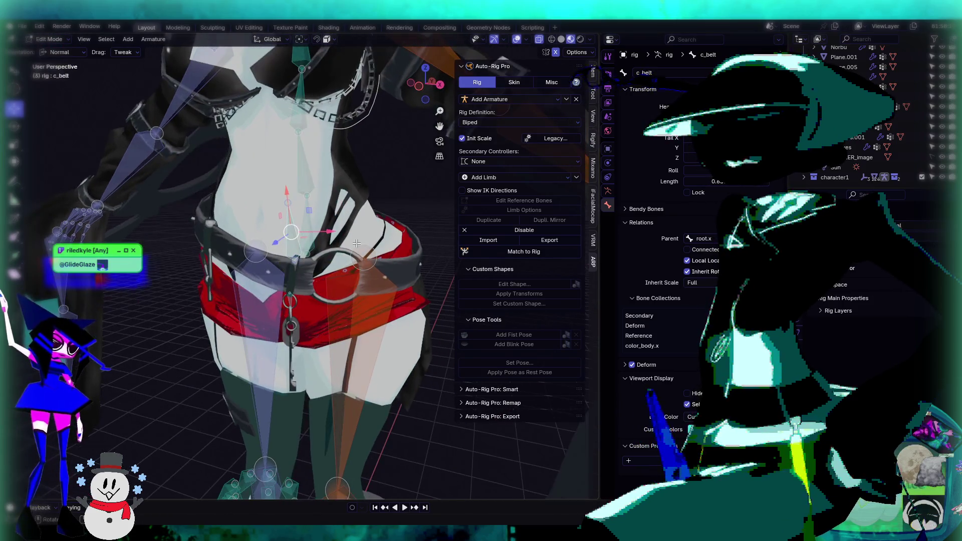
Step: Run Match to Rig from the Armature data properties, then switch to Object Mode
{"action": "left_click", "coordinate": [608, 191]}
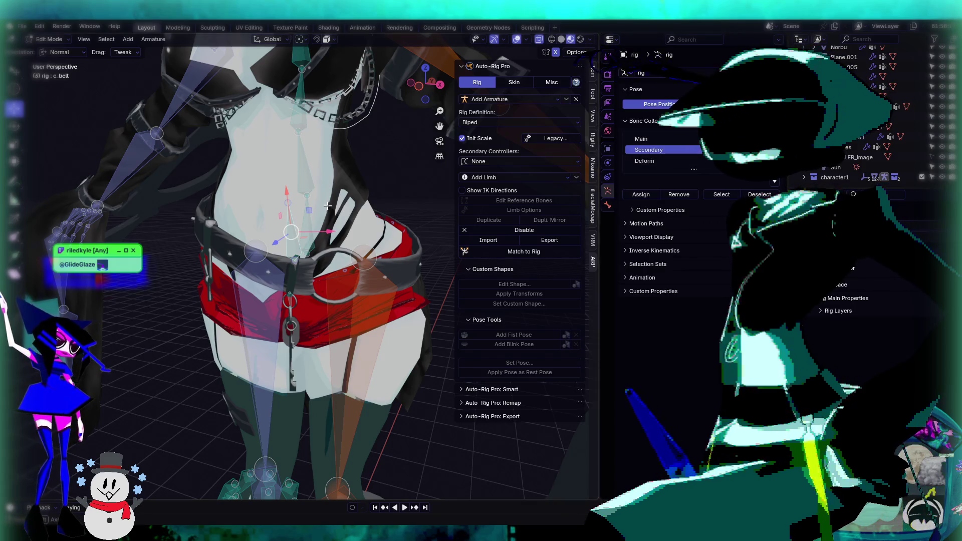
{"action": "middle_click_drag", "start_coordinate": [279, 146], "coordinate": [284, 143]}
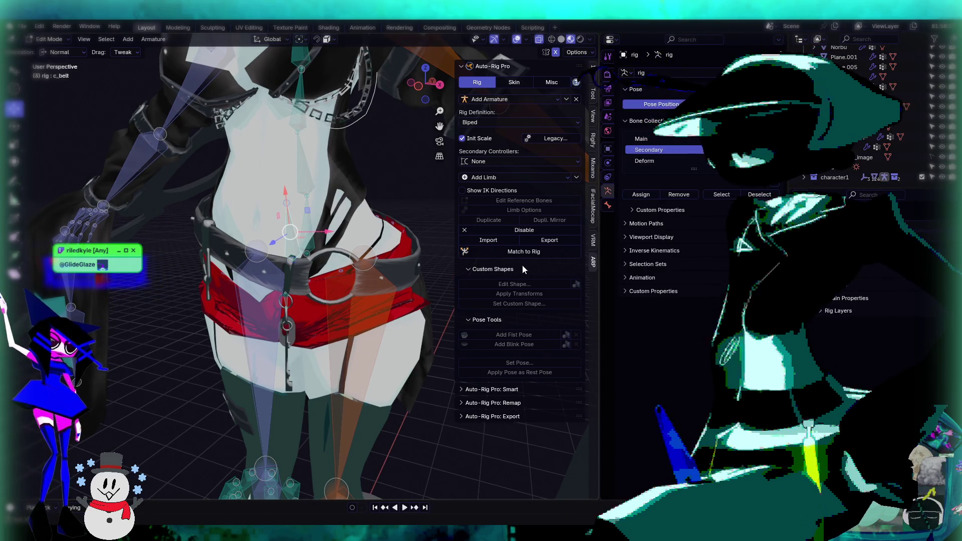
{"action": "left_click", "coordinate": [524, 252]}
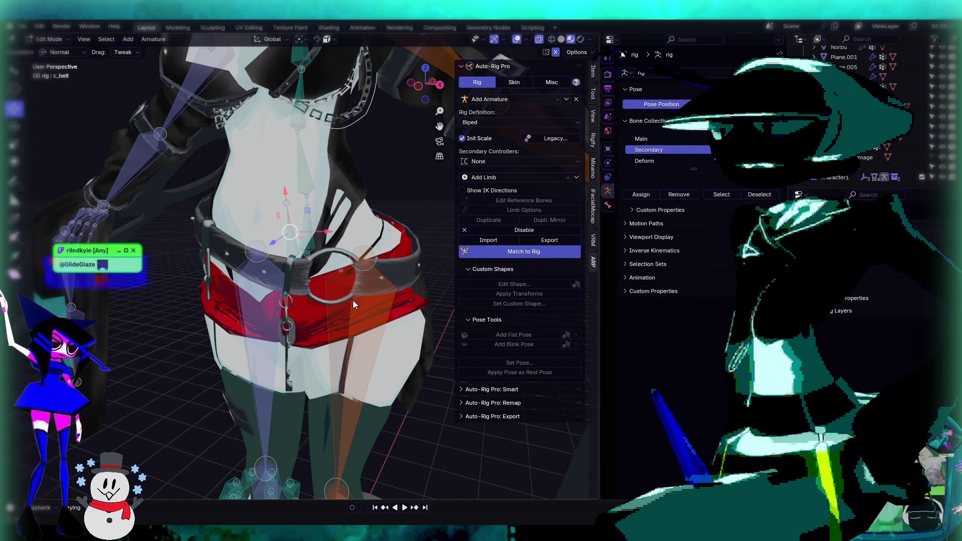
{"action": "left_click", "coordinate": [294, 270]}
{"action": "left_click", "coordinate": [50, 39]}
{"action": "left_click", "coordinate": [56, 52]}
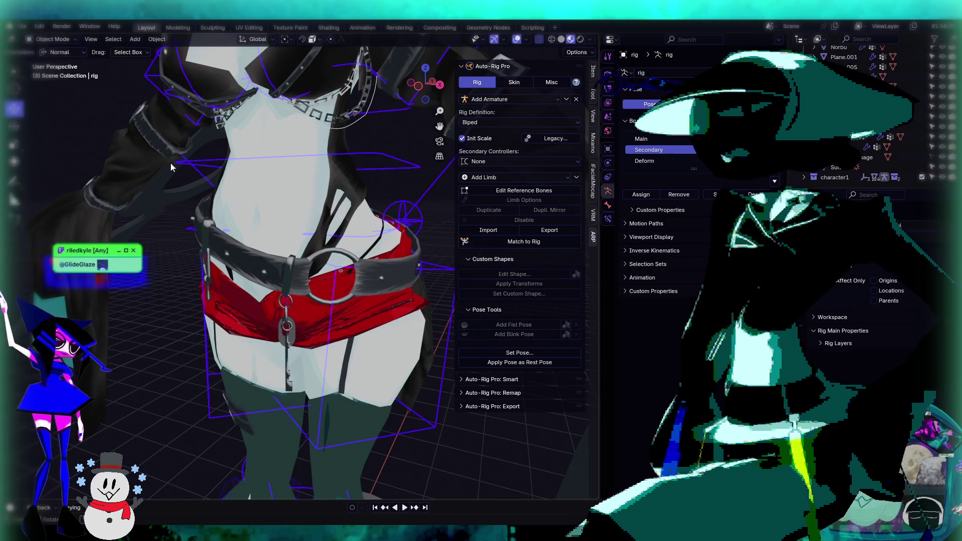
Step: In Edit Mode on the Belt Keys mesh, make c_belt the active vertex group, then exit to Object Mode
{"action": "left_click", "coordinate": [262, 260]}
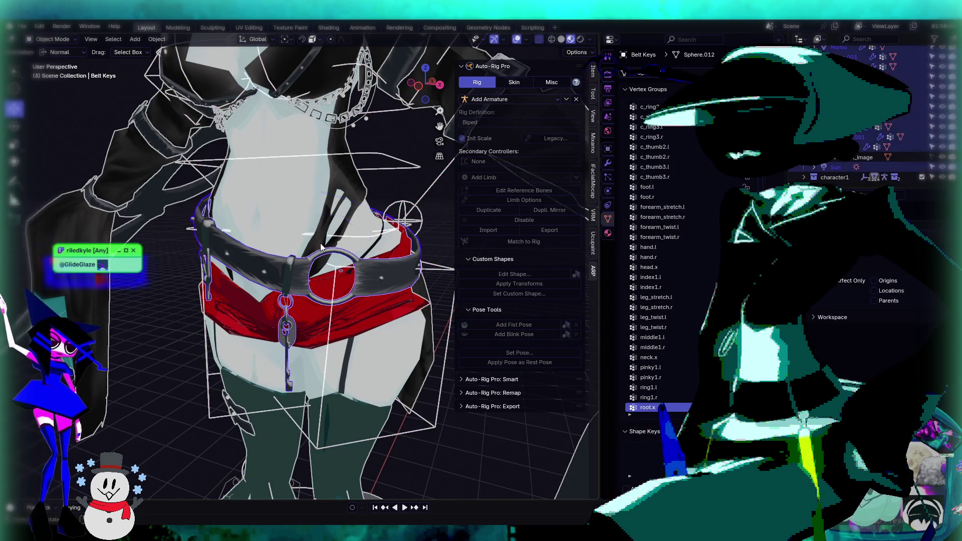
{"action": "key", "text": "Tab"}
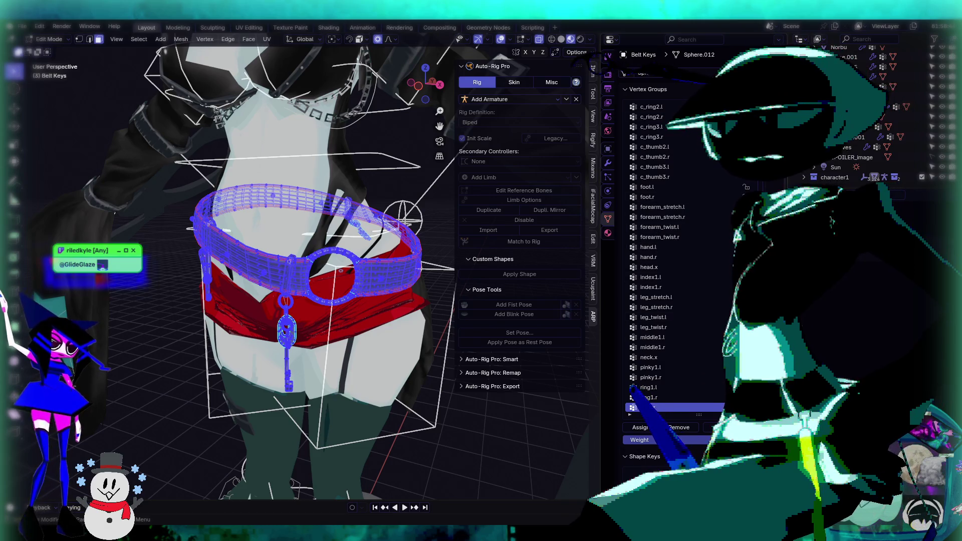
{"action": "scroll", "coordinate": [694, 276], "scroll_direction": "down", "scroll_amount": 5}
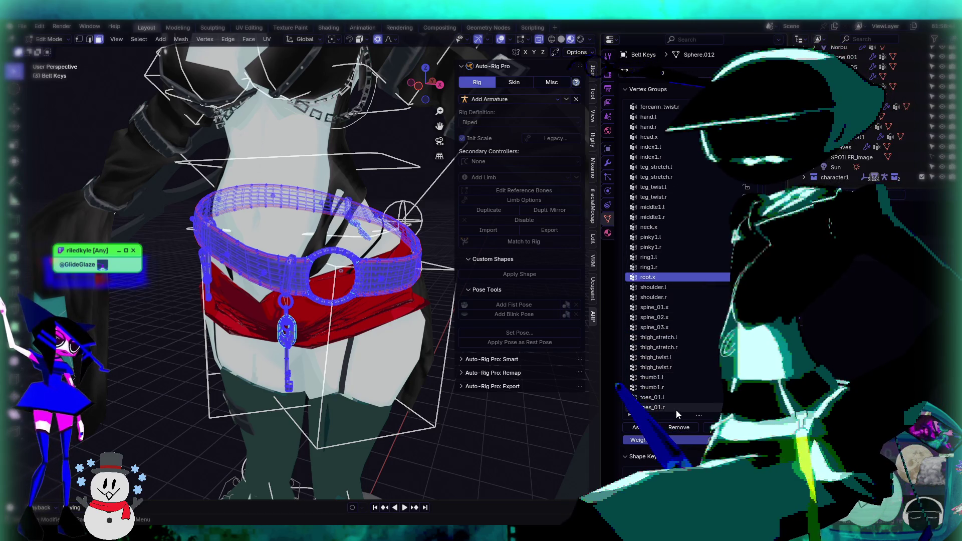
{"action": "left_click", "coordinate": [675, 410]}
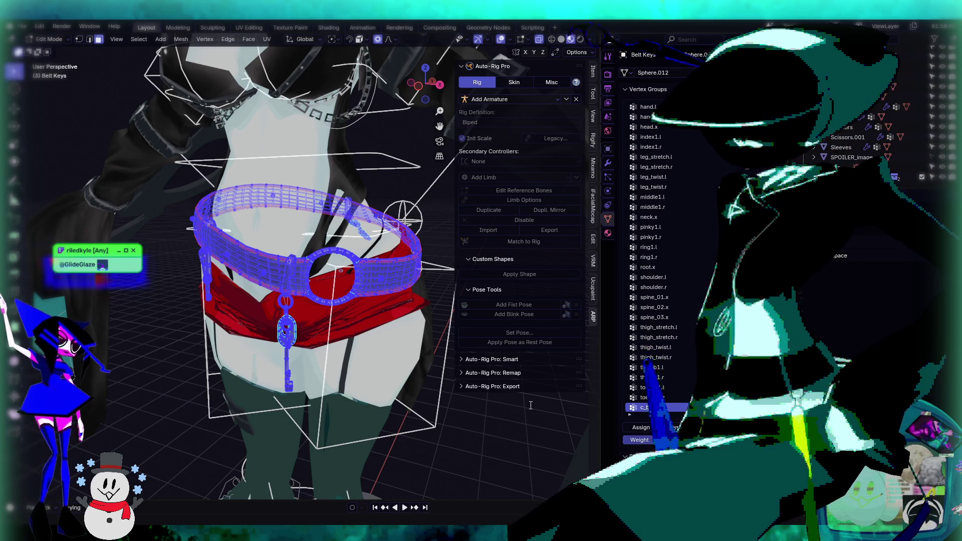
{"action": "middle_click_drag", "start_coordinate": [441, 361], "coordinate": [381, 321]}
{"action": "scroll", "coordinate": [409, 330], "scroll_direction": "down", "scroll_amount": 3}
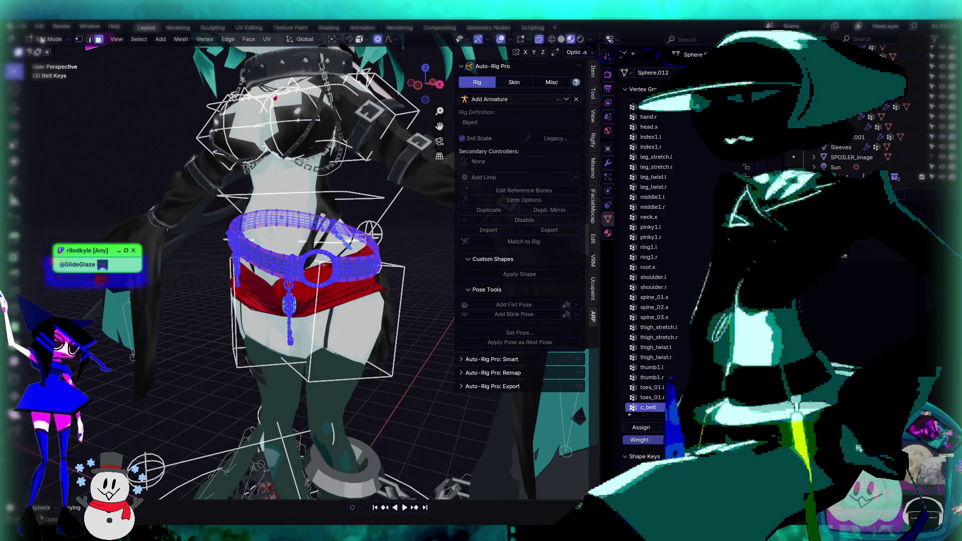
{"action": "key", "text": "Tab"}
{"action": "scroll", "coordinate": [410, 248], "scroll_direction": "up", "scroll_amount": 3}
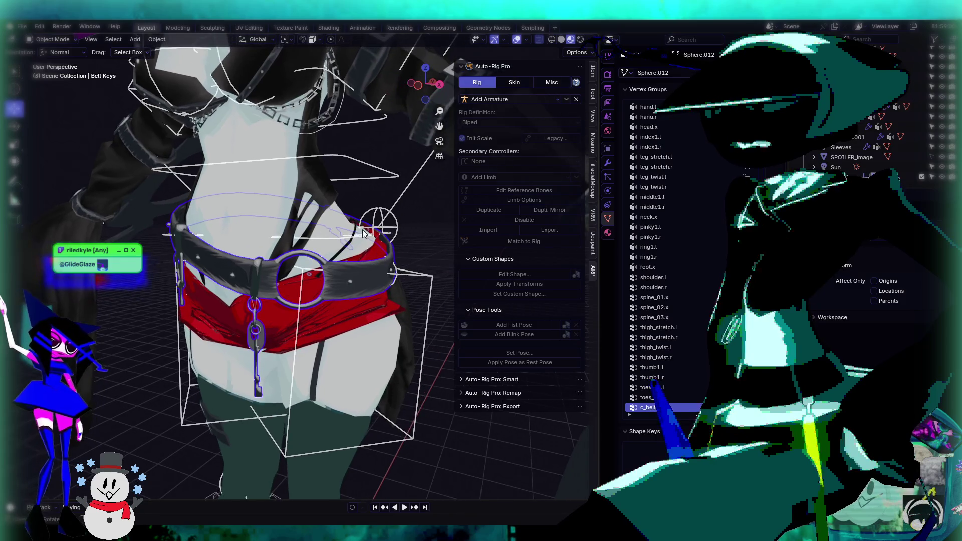
Step: Select the rig armature and switch it into Pose Mode
{"action": "left_click", "coordinate": [350, 239]}
{"action": "middle_click_drag", "start_coordinate": [350, 239], "coordinate": [357, 259]}
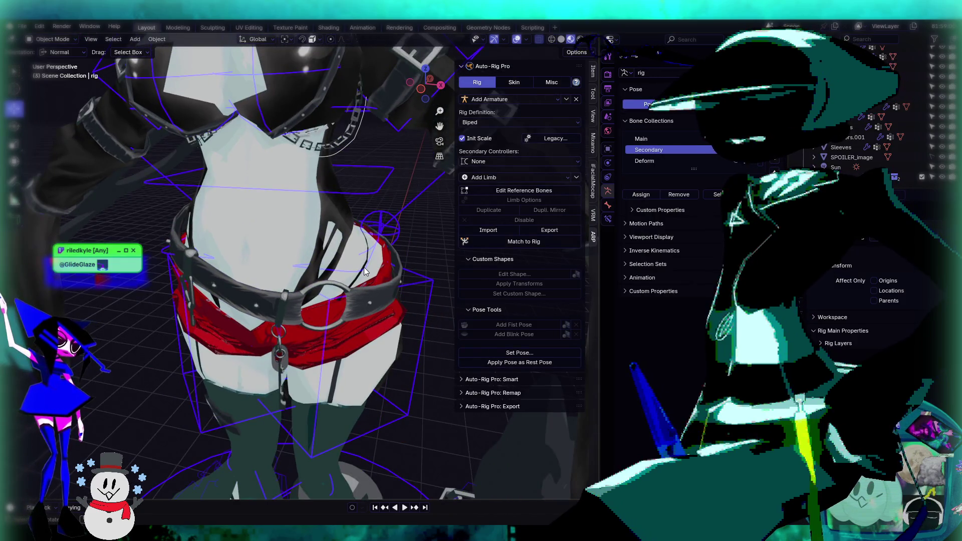
{"action": "left_click", "coordinate": [53, 39]}
{"action": "left_click", "coordinate": [51, 72]}
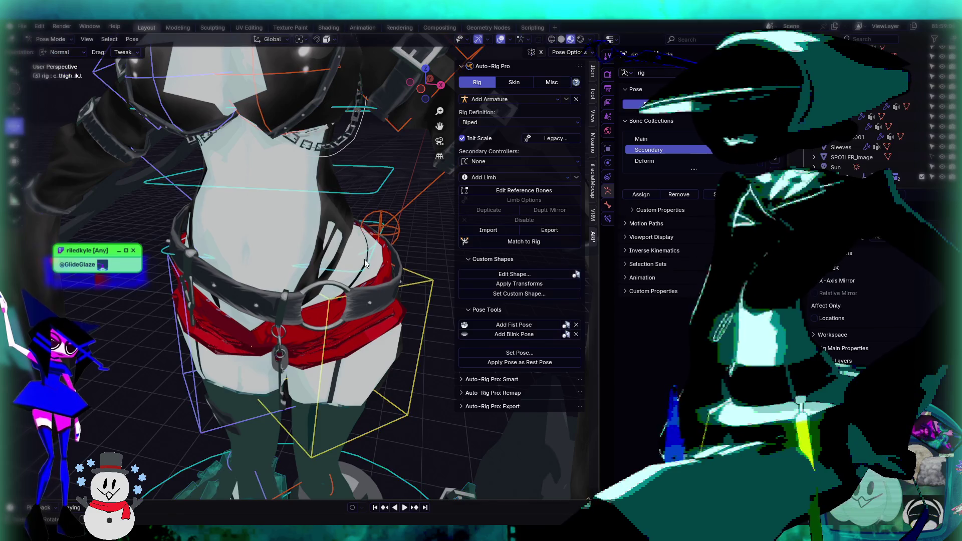
Step: Select c_root_master.x and rotate the whole character to about 45.8°
{"action": "left_click", "coordinate": [366, 273]}
{"action": "key", "text": "r"}
{"action": "key", "text": "r"}
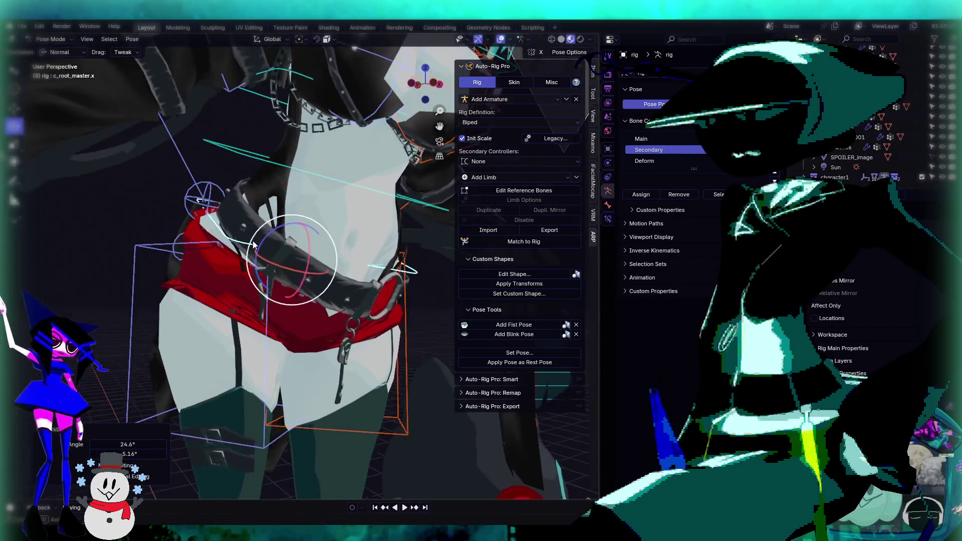
{"action": "left_click", "coordinate": [420, 269]}
{"action": "middle_click_drag", "start_coordinate": [420, 269], "coordinate": [377, 240]}
{"action": "left_click_drag", "start_coordinate": [335, 235], "coordinate": [363, 251]}
{"action": "mouse_move", "coordinate": [364, 251]}
{"action": "middle_mouse_down"}
{"action": "mouse_move", "coordinate": [174, 197]}
{"action": "mouse_move", "coordinate": [263, 221]}
{"action": "middle_mouse_up"}
{"action": "scroll", "coordinate": [285, 246], "scroll_direction": "up", "scroll_amount": 5}
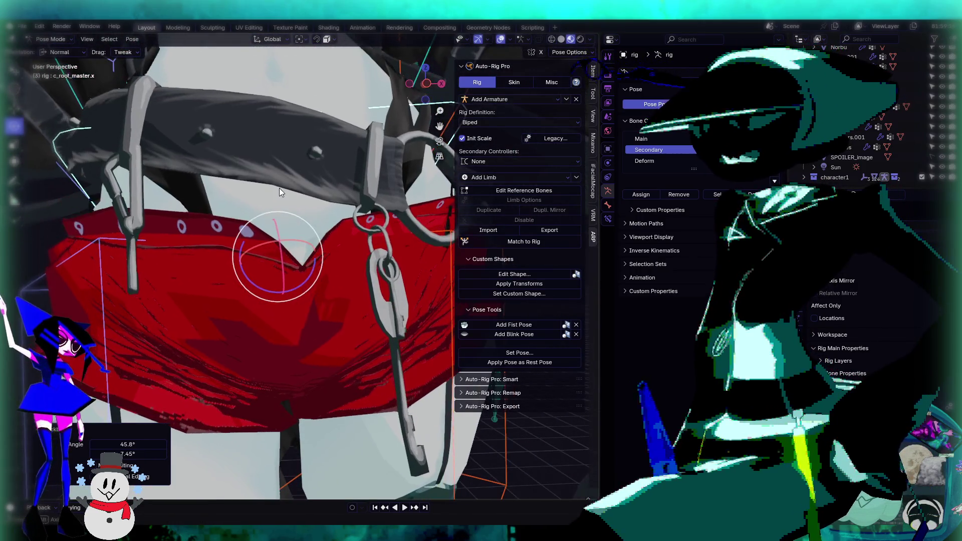
Step: Rotate c_root_master.x several more times to test how the belt follows
{"action": "key", "text": "r"}
{"action": "key", "text": "r"}
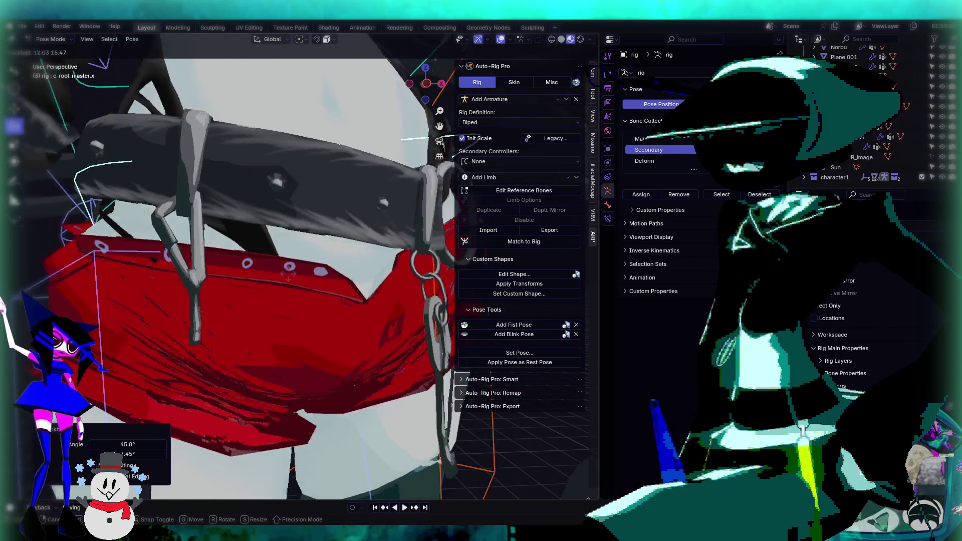
{"action": "left_click", "coordinate": [275, 298]}
{"action": "mouse_move", "coordinate": [275, 298]}
{"action": "middle_mouse_down"}
{"action": "mouse_move", "coordinate": [318, 268]}
{"action": "mouse_move", "coordinate": [354, 276]}
{"action": "middle_mouse_up"}
{"action": "key", "text": "r"}
{"action": "key", "text": "r"}
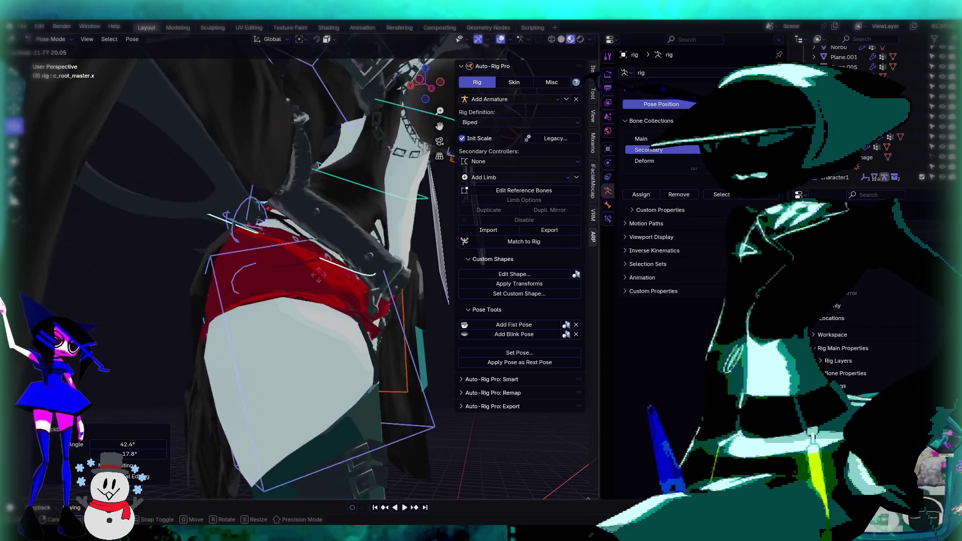
{"action": "left_click", "coordinate": [301, 214]}
{"action": "middle_click_drag", "start_coordinate": [301, 215], "coordinate": [302, 231]}
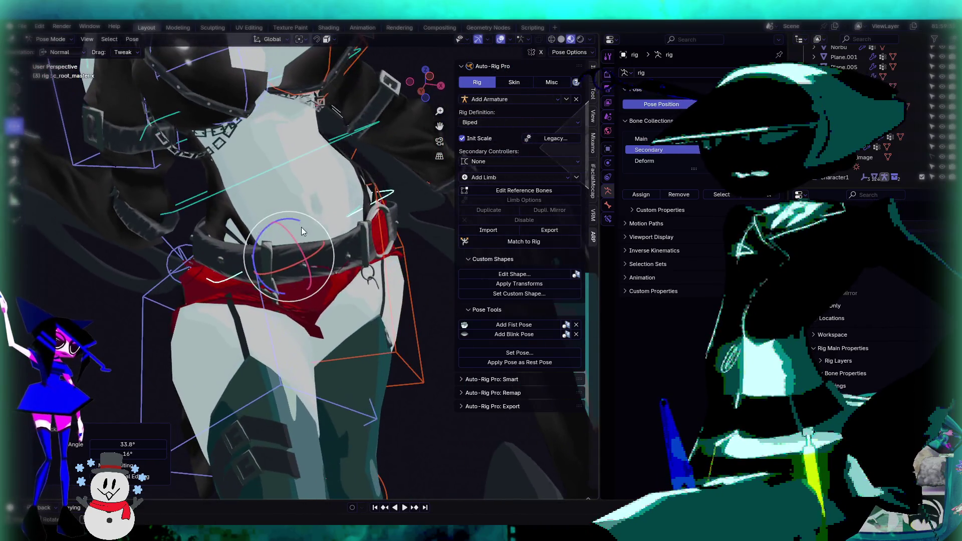
{"action": "key", "text": "r"}
{"action": "key", "text": "r"}
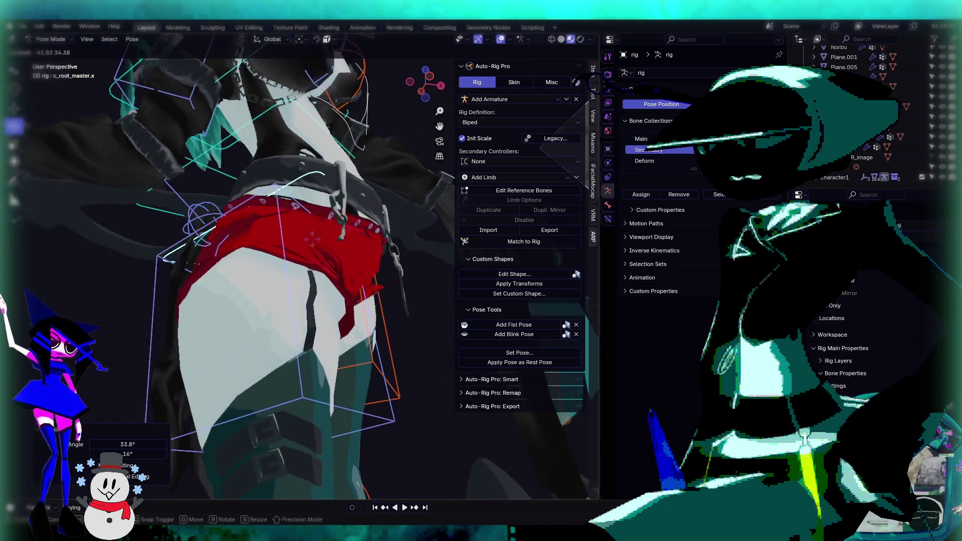
{"action": "left_click", "coordinate": [294, 259]}
{"action": "key", "text": "r"}
{"action": "key", "text": "r"}
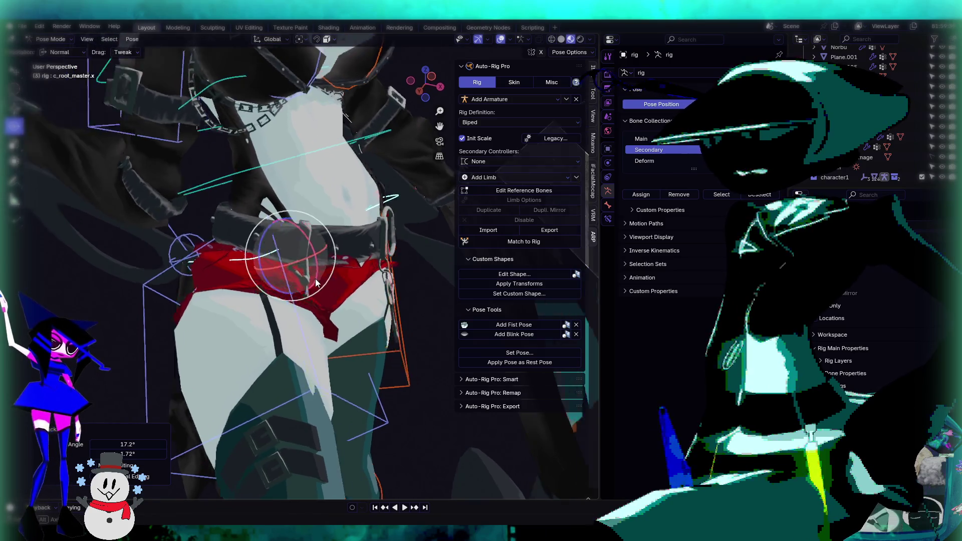
{"action": "left_click", "coordinate": [347, 287]}
{"action": "mouse_move", "coordinate": [299, 282]}
{"action": "left_mouse_down"}
{"action": "mouse_move", "coordinate": [324, 300]}
{"action": "mouse_move", "coordinate": [354, 296]}
{"action": "mouse_move", "coordinate": [332, 297]}
{"action": "mouse_move", "coordinate": [297, 269]}
{"action": "left_mouse_up"}
Step: Check the belt and red shorts from several angles, then select the c_legging.013 bone at the belt lock
{"action": "mouse_move", "coordinate": [297, 267]}
{"action": "middle_mouse_down"}
{"action": "mouse_move", "coordinate": [263, 278]}
{"action": "mouse_move", "coordinate": [276, 281]}
{"action": "mouse_move", "coordinate": [254, 300]}
{"action": "mouse_move", "coordinate": [362, 280]}
{"action": "mouse_move", "coordinate": [362, 265]}
{"action": "mouse_move", "coordinate": [346, 286]}
{"action": "mouse_move", "coordinate": [353, 297]}
{"action": "mouse_move", "coordinate": [320, 272]}
{"action": "mouse_move", "coordinate": [350, 300]}
{"action": "mouse_move", "coordinate": [389, 265]}
{"action": "middle_mouse_up"}
{"action": "scroll", "coordinate": [333, 302], "scroll_direction": "up", "scroll_amount": 6}
{"action": "scroll", "coordinate": [335, 306], "scroll_direction": "down", "scroll_amount": 5}
{"action": "scroll", "coordinate": [331, 281], "scroll_direction": "up", "scroll_amount": 4}
{"action": "scroll", "coordinate": [420, 224], "scroll_direction": "up", "scroll_amount": 5}
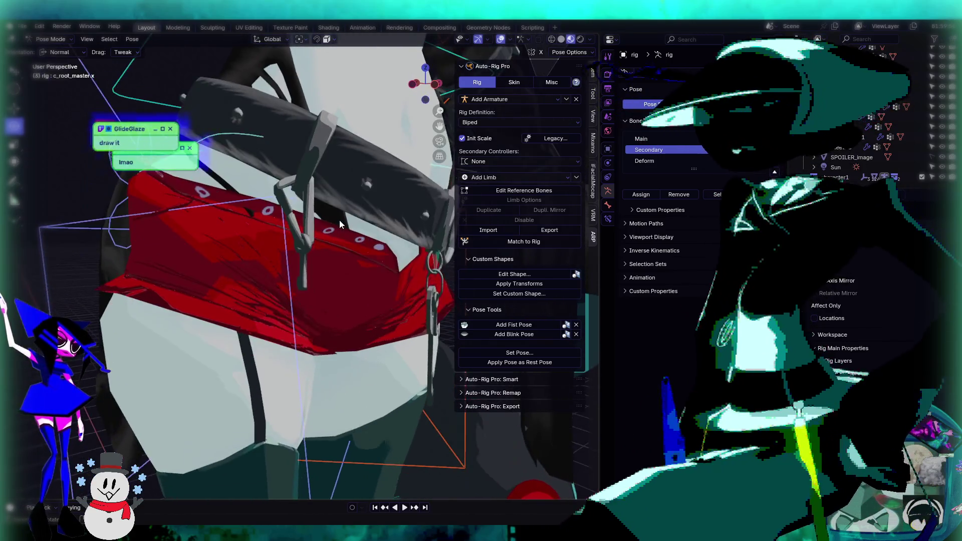
{"action": "scroll", "coordinate": [339, 221], "scroll_direction": "down", "scroll_amount": 5}
{"action": "scroll", "coordinate": [297, 246], "scroll_direction": "up", "scroll_amount": 5}
{"action": "scroll", "coordinate": [294, 245], "scroll_direction": "down", "scroll_amount": 3}
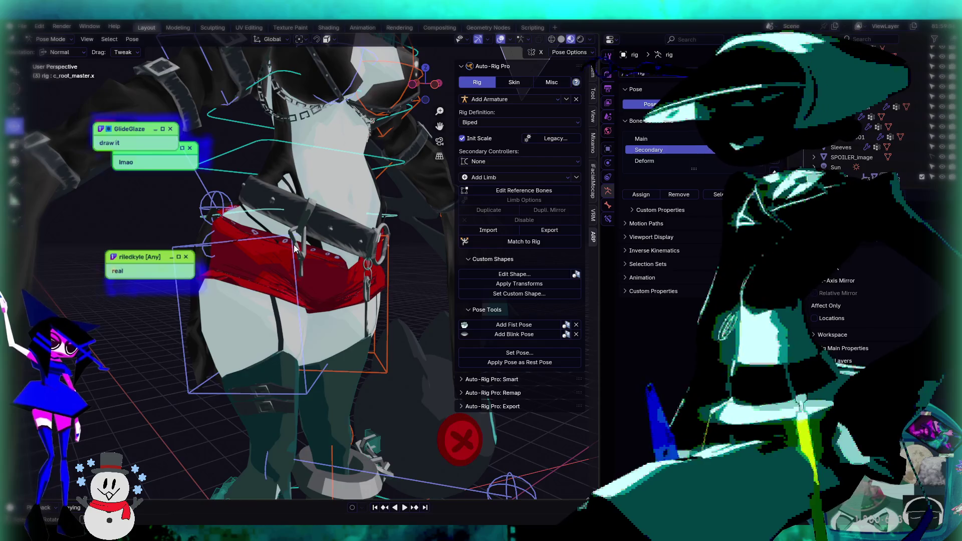
{"action": "scroll", "coordinate": [293, 244], "scroll_direction": "up", "scroll_amount": 2}
{"action": "middle_click_drag", "start_coordinate": [294, 245], "coordinate": [257, 248]}
{"action": "scroll", "coordinate": [193, 241], "scroll_direction": "up", "scroll_amount": 3}
{"action": "scroll", "coordinate": [191, 244], "scroll_direction": "down", "scroll_amount": 2}
{"action": "mouse_move", "coordinate": [191, 242]}
{"action": "middle_mouse_down"}
{"action": "mouse_move", "coordinate": [281, 226]}
{"action": "mouse_move", "coordinate": [332, 233]}
{"action": "mouse_move", "coordinate": [315, 269]}
{"action": "mouse_move", "coordinate": [281, 249]}
{"action": "middle_mouse_up"}
{"action": "scroll", "coordinate": [281, 248], "scroll_direction": "down", "scroll_amount": 3}
{"action": "scroll", "coordinate": [281, 249], "scroll_direction": "up", "scroll_amount": 3}
{"action": "scroll", "coordinate": [281, 248], "scroll_direction": "down", "scroll_amount": 3}
{"action": "mouse_move", "coordinate": [281, 215]}
{"action": "middle_mouse_down"}
{"action": "mouse_move", "coordinate": [329, 243]}
{"action": "mouse_move", "coordinate": [354, 236]}
{"action": "mouse_move", "coordinate": [308, 241]}
{"action": "middle_mouse_up"}
{"action": "scroll", "coordinate": [353, 236], "scroll_direction": "up", "scroll_amount": 3}
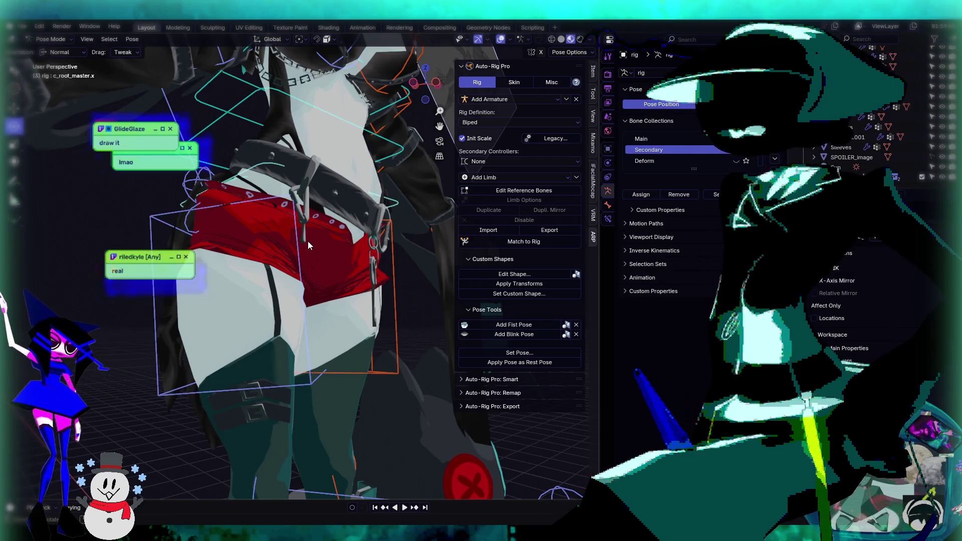
{"action": "middle_click_drag", "start_coordinate": [305, 249], "coordinate": [336, 249]}
{"action": "scroll", "coordinate": [336, 249], "scroll_direction": "down", "scroll_amount": 3}
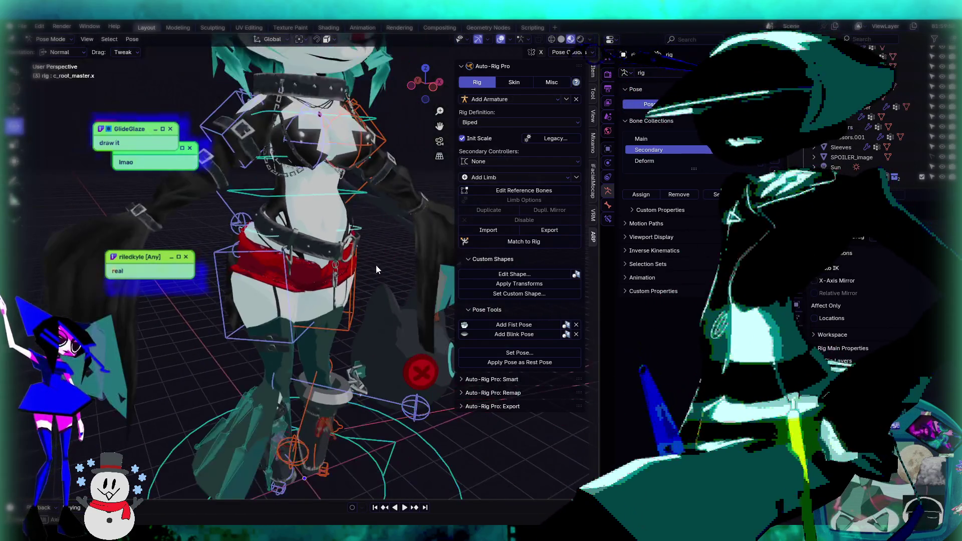
{"action": "scroll", "coordinate": [334, 258], "scroll_direction": "up", "scroll_amount": 3}
{"action": "mouse_move", "coordinate": [333, 259]}
{"action": "middle_mouse_down"}
{"action": "mouse_move", "coordinate": [314, 280]}
{"action": "mouse_move", "coordinate": [270, 284]}
{"action": "mouse_move", "coordinate": [342, 272]}
{"action": "mouse_move", "coordinate": [327, 256]}
{"action": "mouse_move", "coordinate": [371, 261]}
{"action": "mouse_move", "coordinate": [298, 247]}
{"action": "mouse_move", "coordinate": [310, 246]}
{"action": "mouse_move", "coordinate": [319, 222]}
{"action": "mouse_move", "coordinate": [349, 284]}
{"action": "mouse_move", "coordinate": [356, 266]}
{"action": "middle_mouse_up"}
{"action": "left_click", "coordinate": [307, 240]}
{"action": "type", "text": "c_keys"}
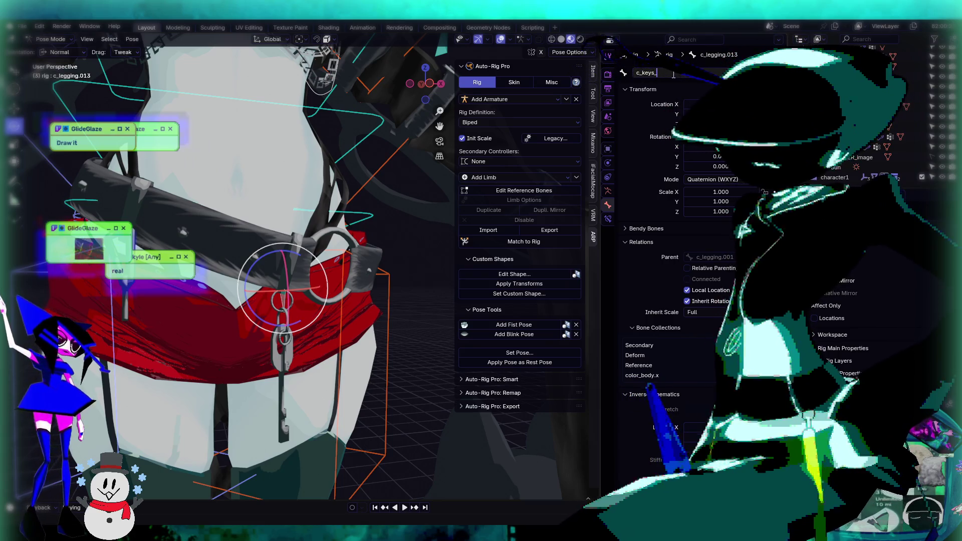
Step: Finish naming the lock bone c_keys.001
{"action": "type", "text": ".001"}
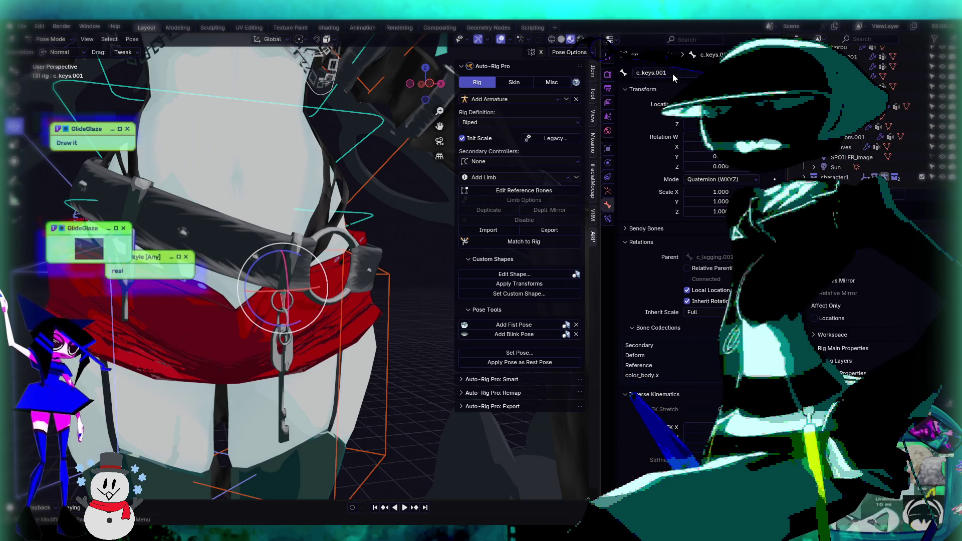
{"action": "key", "text": "Return"}
{"action": "mouse_move", "coordinate": [381, 321]}
{"action": "middle_mouse_down"}
{"action": "mouse_move", "coordinate": [337, 254]}
{"action": "mouse_move", "coordinate": [390, 253]}
{"action": "middle_mouse_up"}
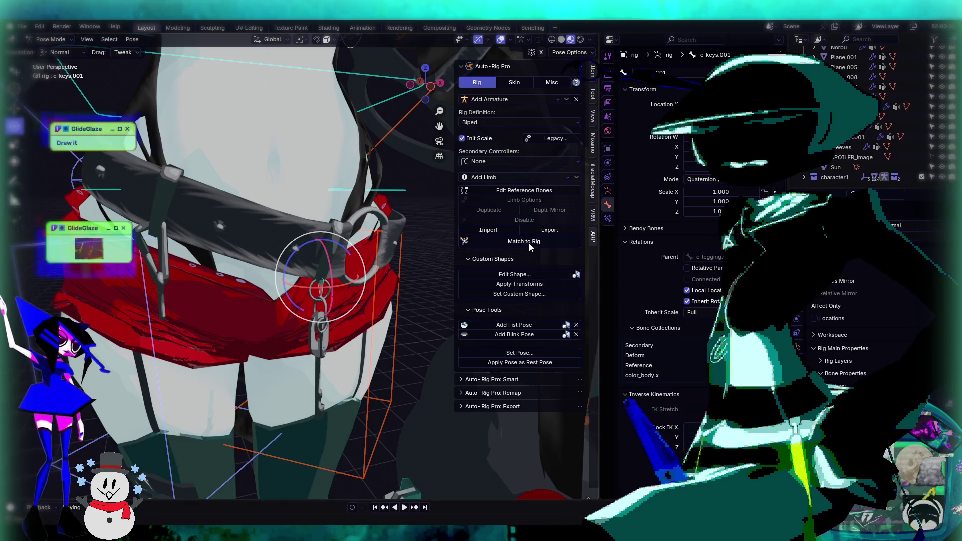
Step: In Edit Reference Bones, parent the keys bone to c_belt and run Match to Rig
{"action": "left_click", "coordinate": [528, 192]}
{"action": "left_click", "coordinate": [325, 285]}
{"action": "middle_click_drag", "start_coordinate": [325, 286], "coordinate": [339, 288]}
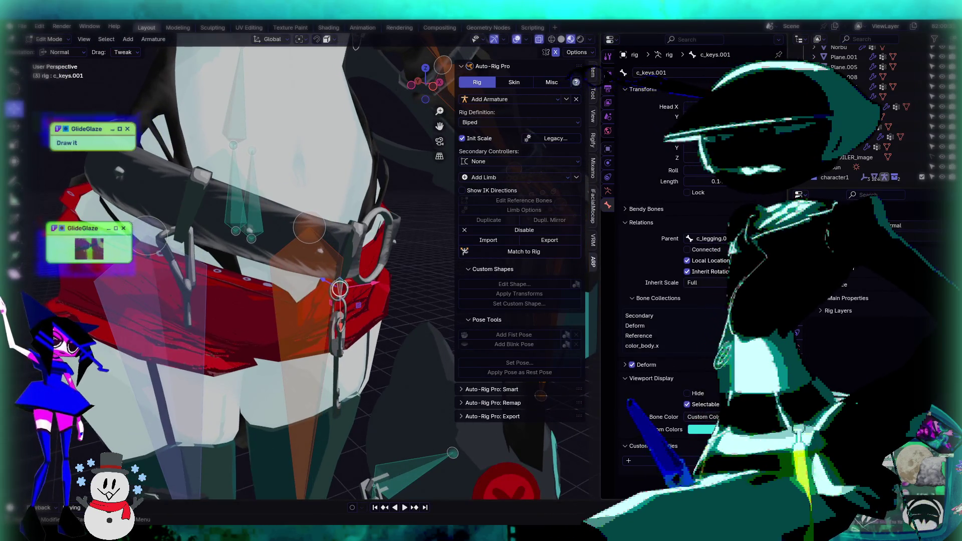
{"action": "left_click", "coordinate": [701, 239]}
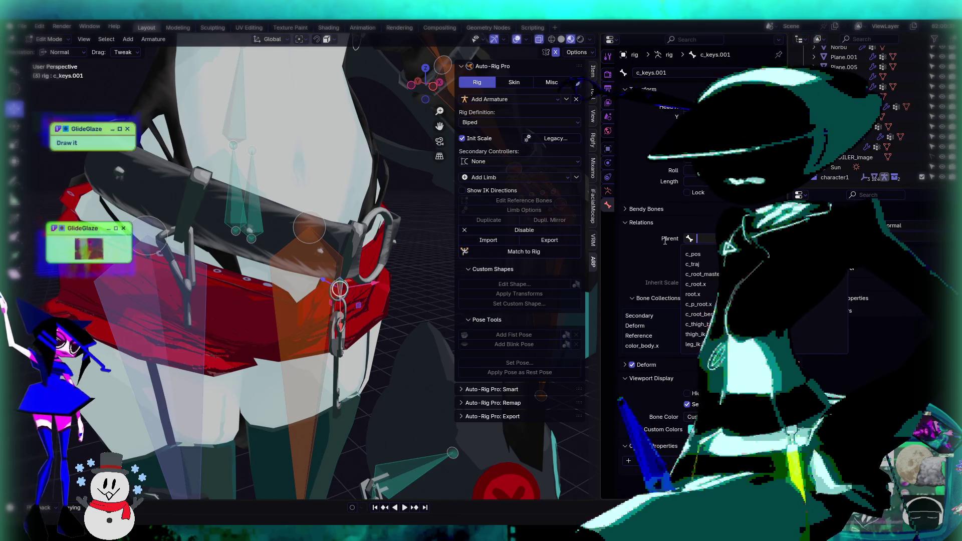
{"action": "type", "text": "c_be"}
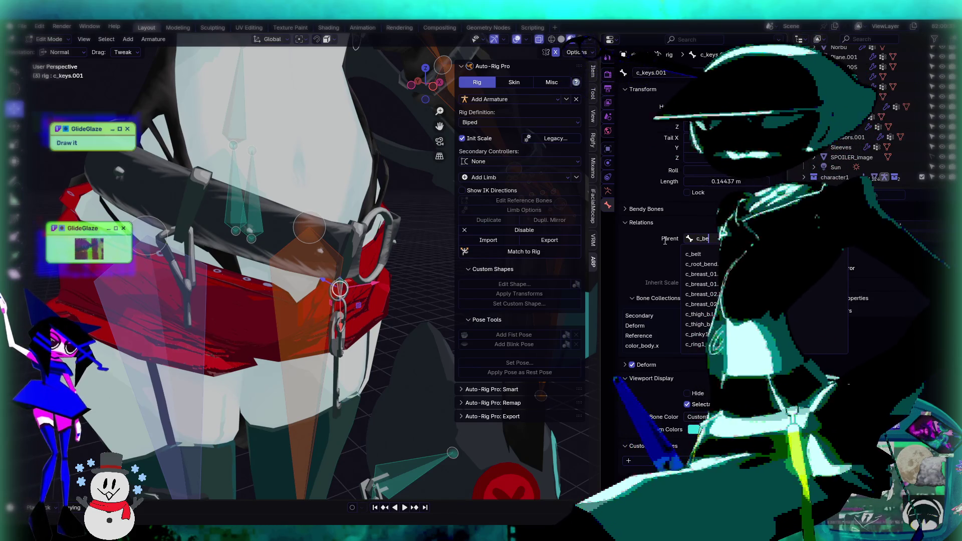
{"action": "key", "text": "Return"}
{"action": "left_click", "coordinate": [711, 207]}
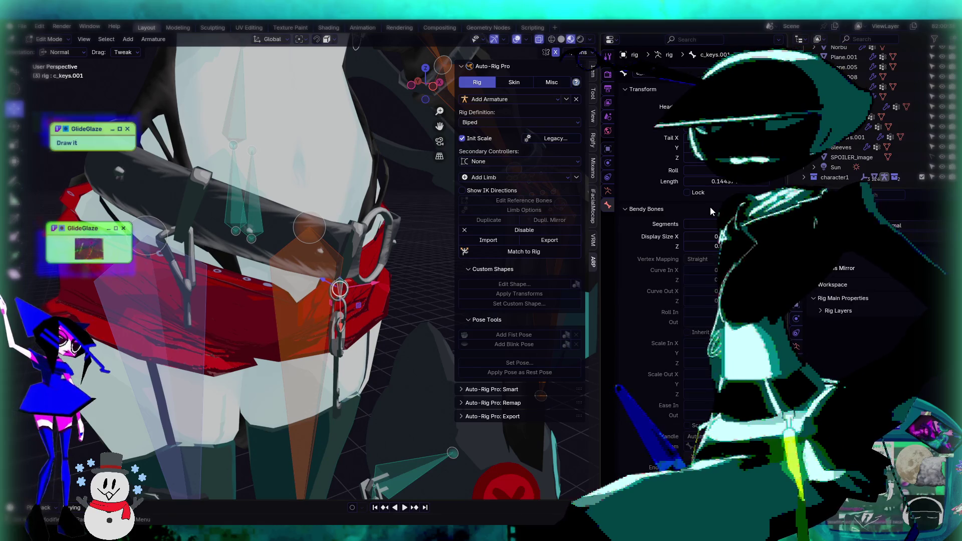
{"action": "left_click", "coordinate": [711, 208]}
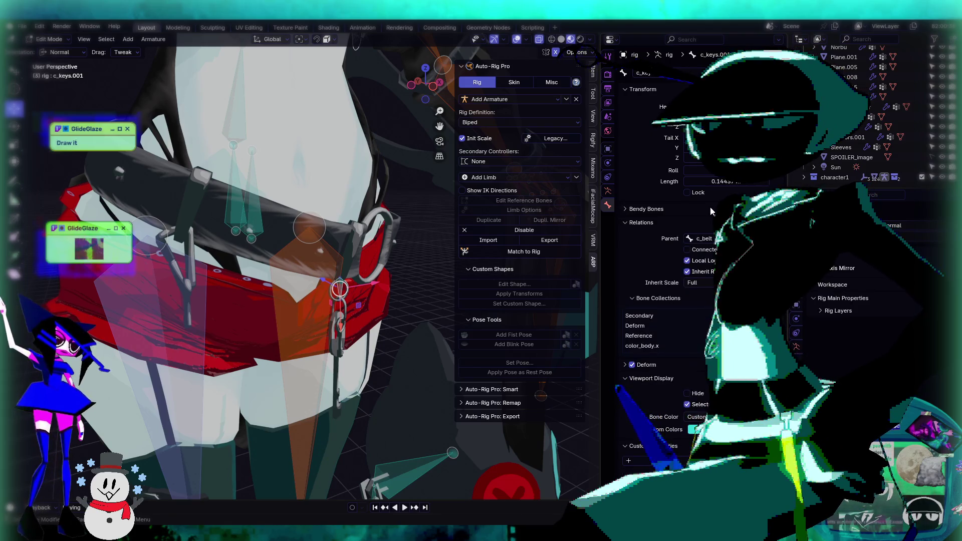
{"action": "left_click", "coordinate": [463, 252]}
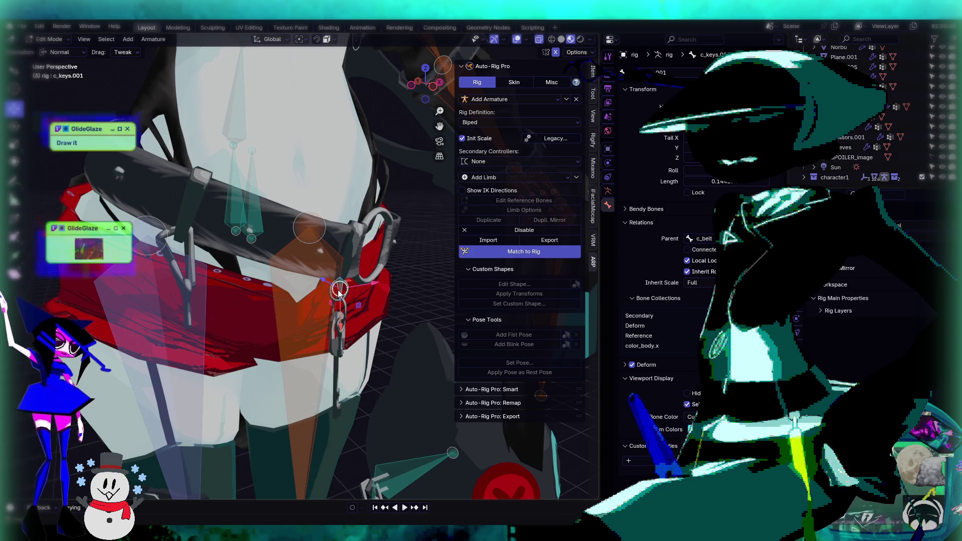
{"action": "scroll", "coordinate": [351, 275], "scroll_direction": "down", "scroll_amount": 4}
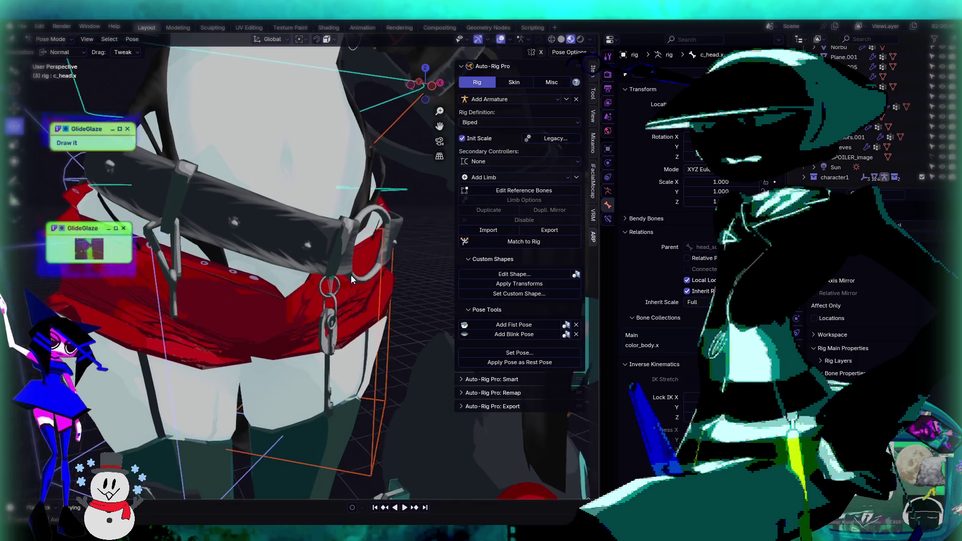
Step: Select c_belt, try the circle_02 custom shape on it, then undo it
{"action": "scroll", "coordinate": [323, 246], "scroll_direction": "up", "scroll_amount": 5}
{"action": "scroll", "coordinate": [292, 233], "scroll_direction": "up", "scroll_amount": 4}
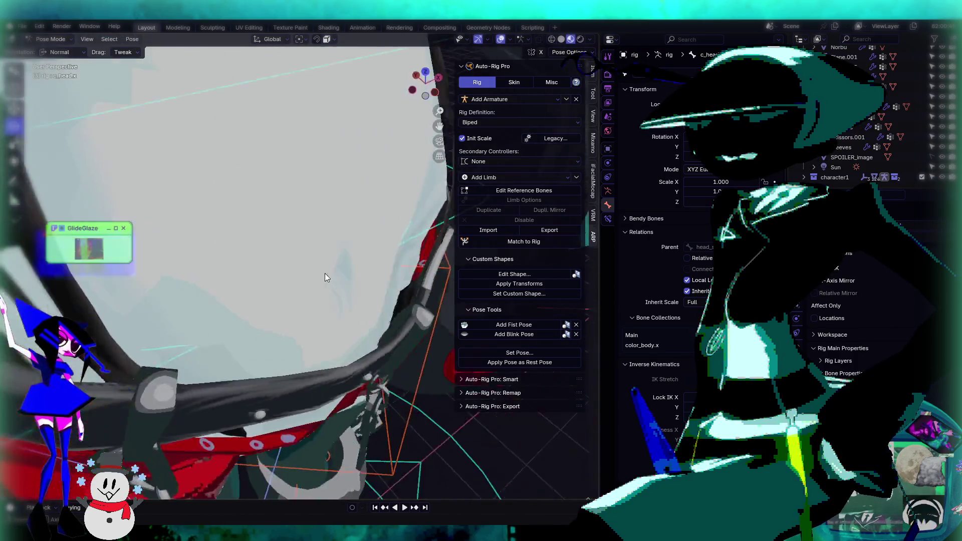
{"action": "middle_click_drag", "start_coordinate": [325, 273], "coordinate": [330, 268]}
{"action": "scroll", "coordinate": [270, 268], "scroll_direction": "up", "scroll_amount": 3}
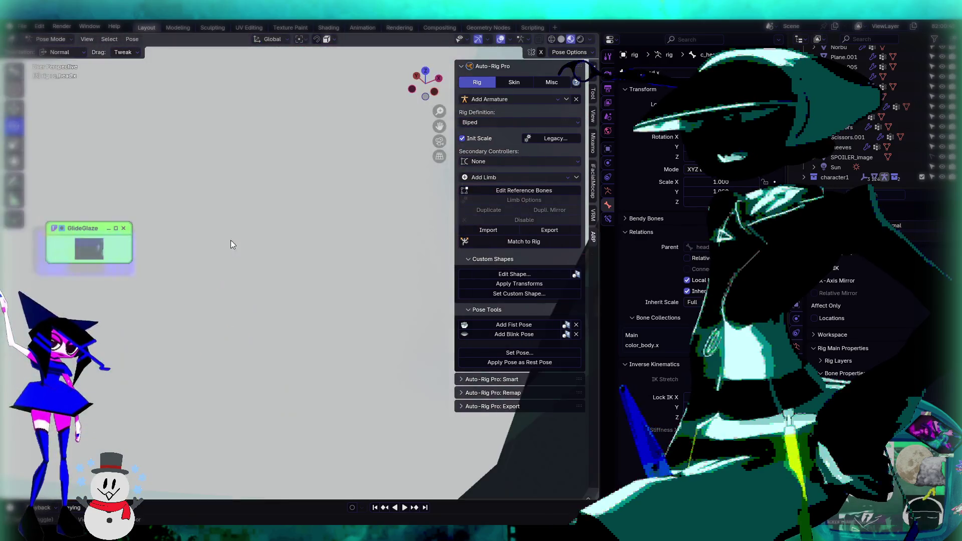
{"action": "scroll", "coordinate": [231, 239], "scroll_direction": "down", "scroll_amount": 5}
{"action": "left_click", "coordinate": [285, 239]}
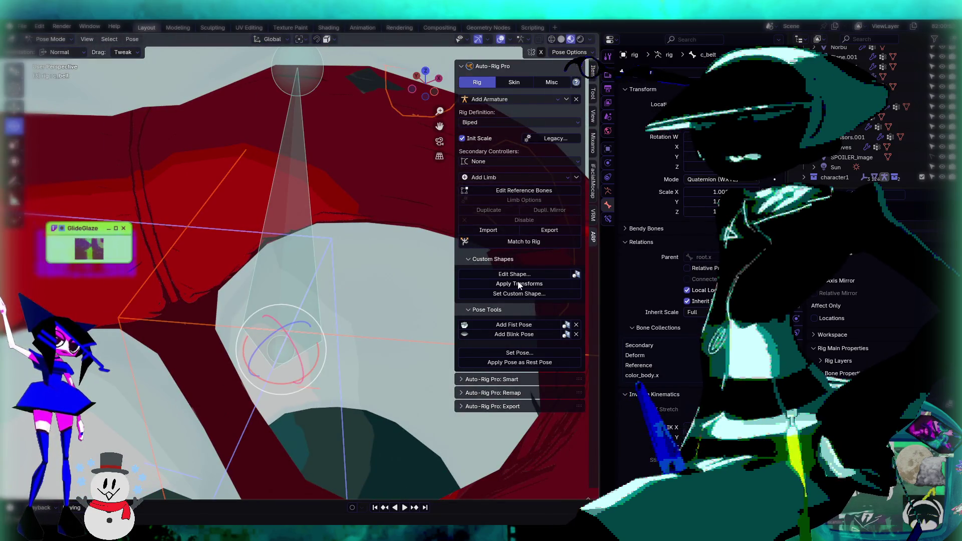
{"action": "left_click", "coordinate": [528, 293]}
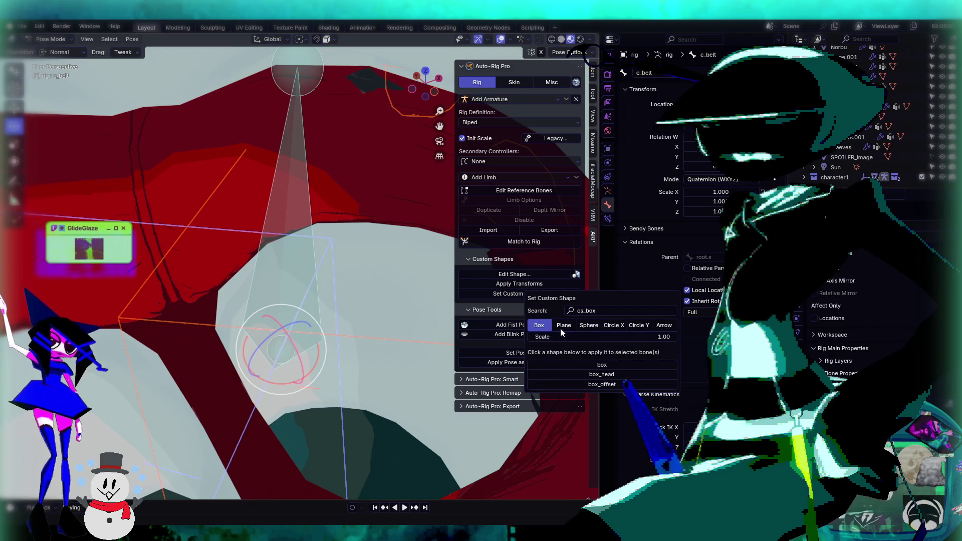
{"action": "left_click", "coordinate": [619, 327]}
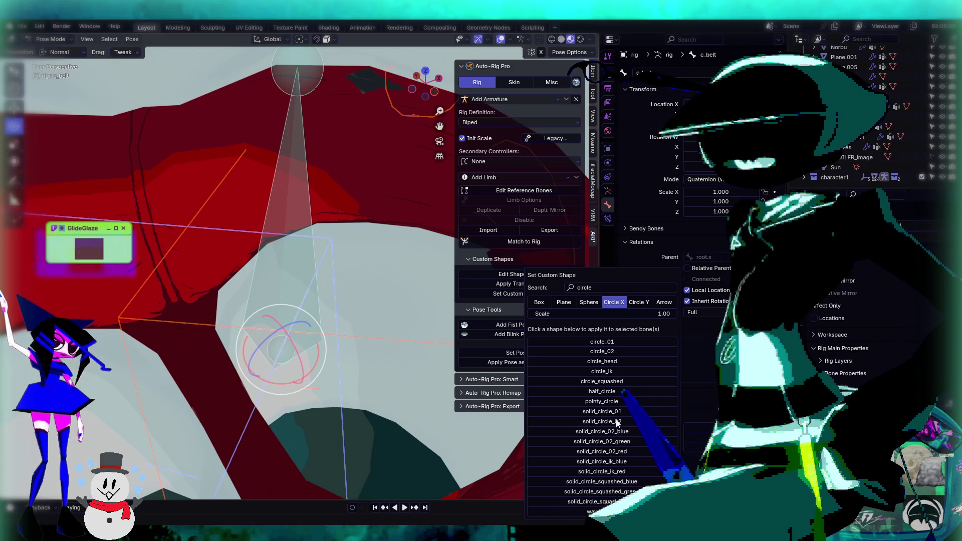
{"action": "left_click", "coordinate": [615, 353]}
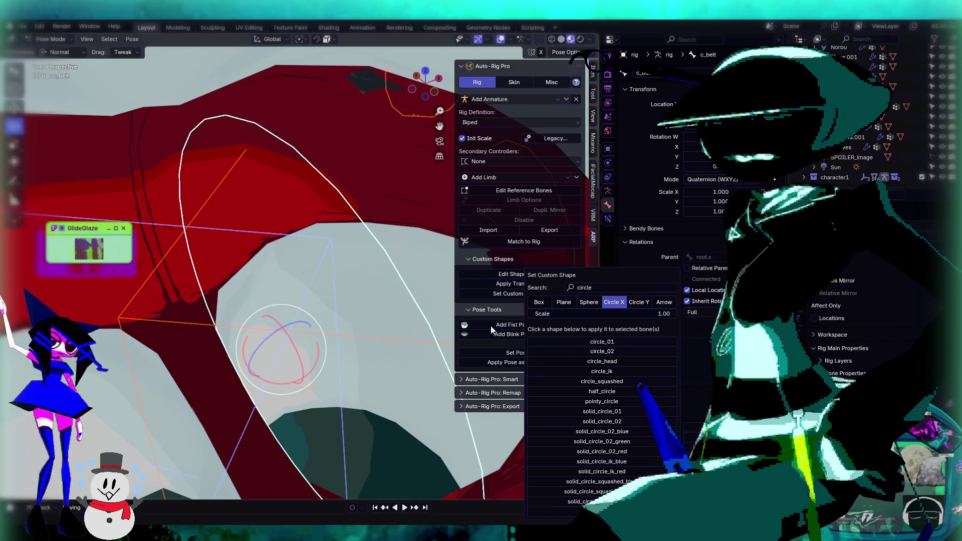
{"action": "key", "text": "ctrl+z"}
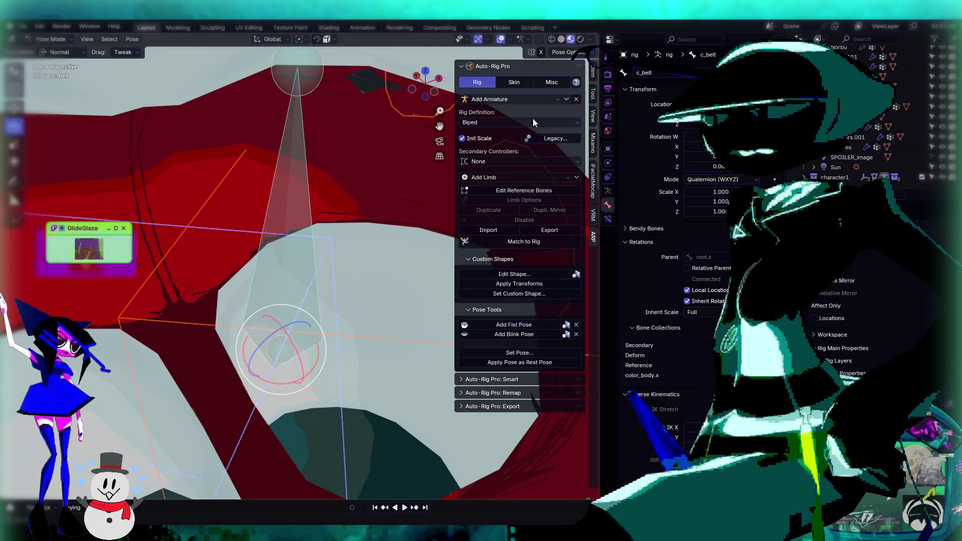
Step: Apply a different circle custom shape to c_belt
{"action": "left_click", "coordinate": [526, 295]}
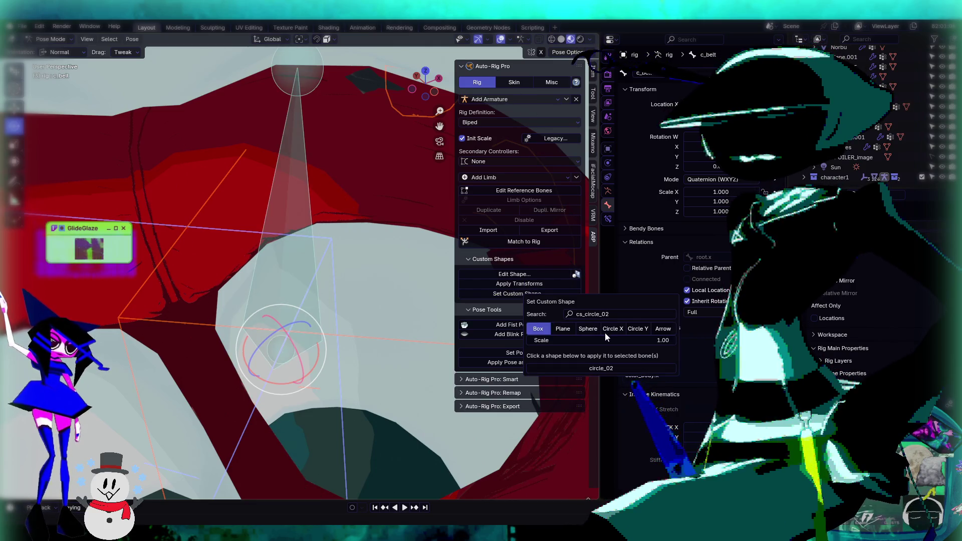
{"action": "left_click", "coordinate": [606, 332]}
{"action": "left_click", "coordinate": [606, 346]}
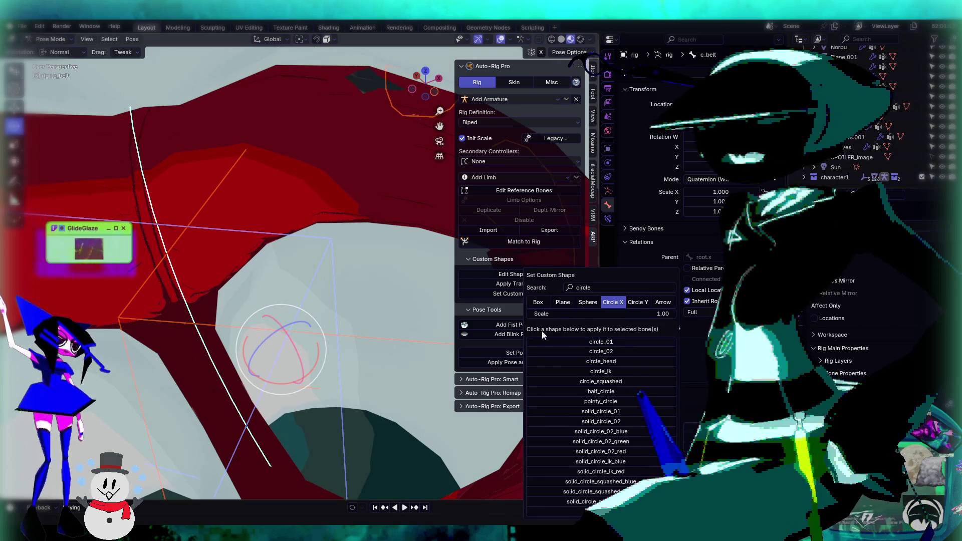
{"action": "scroll", "coordinate": [250, 227], "scroll_direction": "down", "scroll_amount": 5}
{"action": "scroll", "coordinate": [296, 248], "scroll_direction": "up", "scroll_amount": 3}
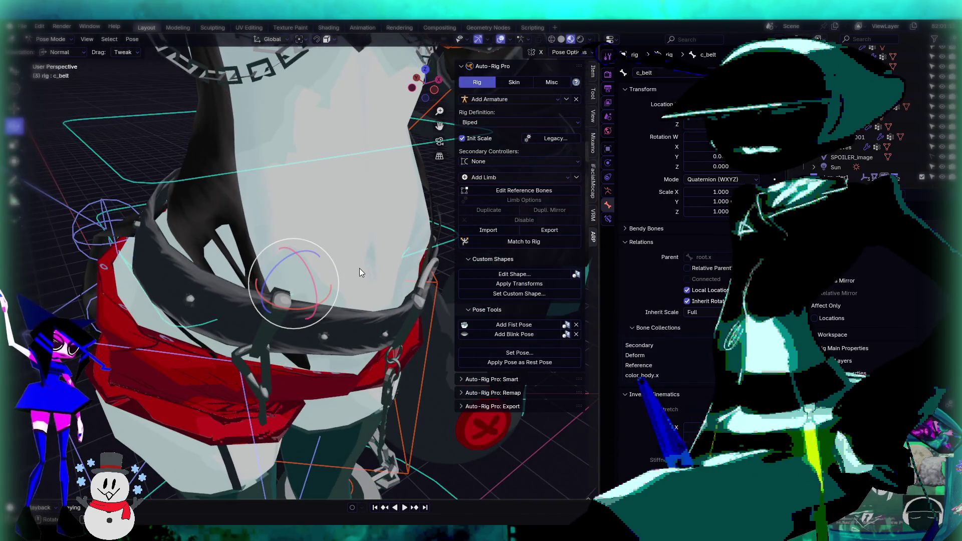
{"action": "scroll", "coordinate": [360, 269], "scroll_direction": "up", "scroll_amount": 5}
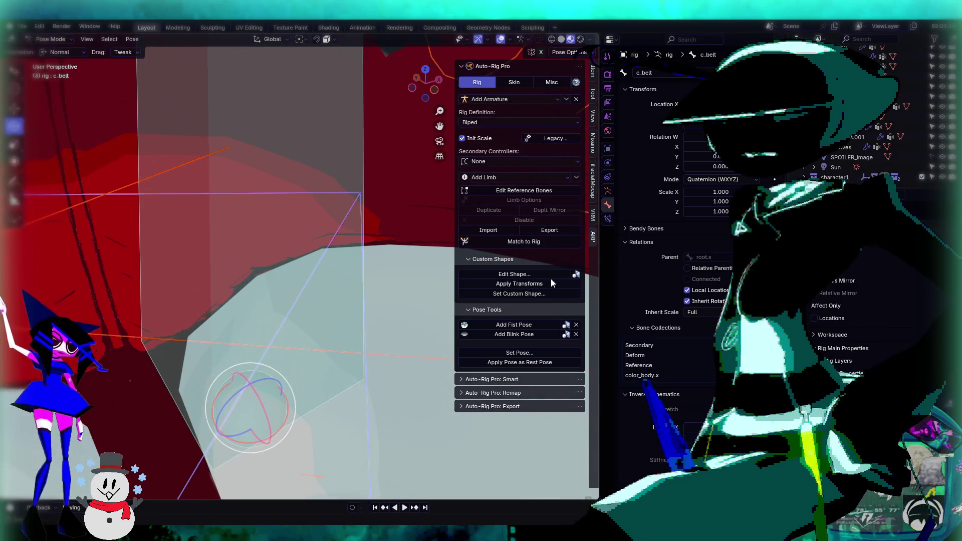
Step: Try solid_torus_04_blue, then settle on another torus custom shape for c_belt
{"action": "left_click", "coordinate": [530, 296]}
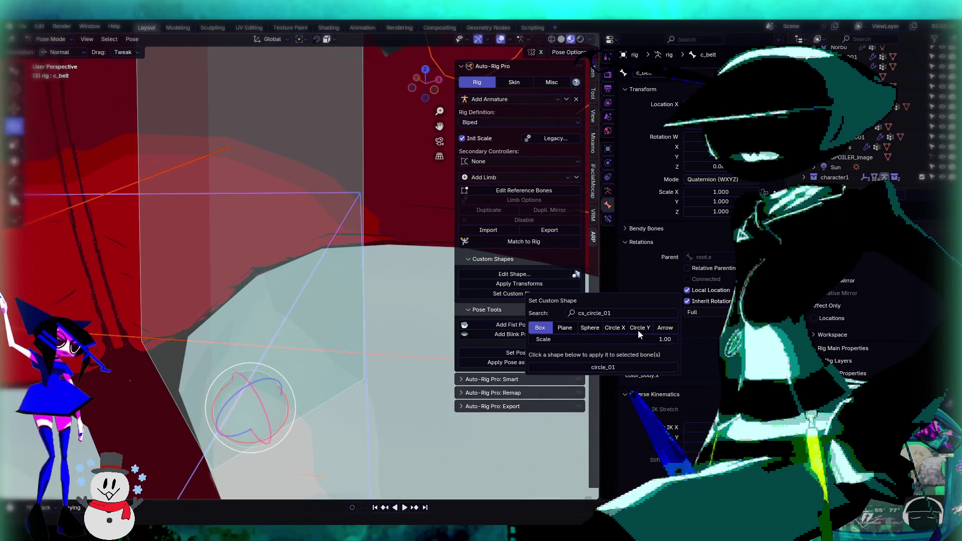
{"action": "left_click", "coordinate": [638, 328]}
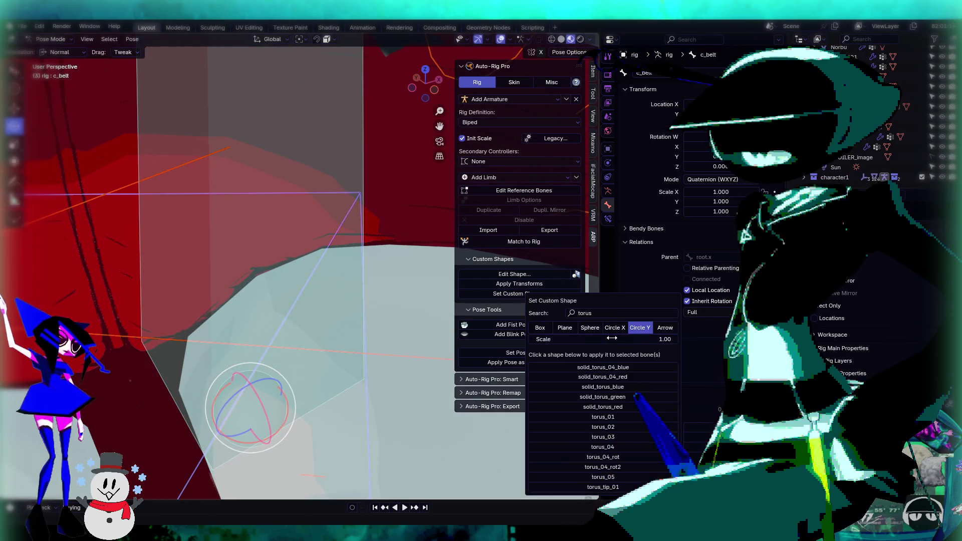
{"action": "left_click", "coordinate": [619, 371]}
{"action": "middle_click_drag", "start_coordinate": [305, 258], "coordinate": [316, 324]}
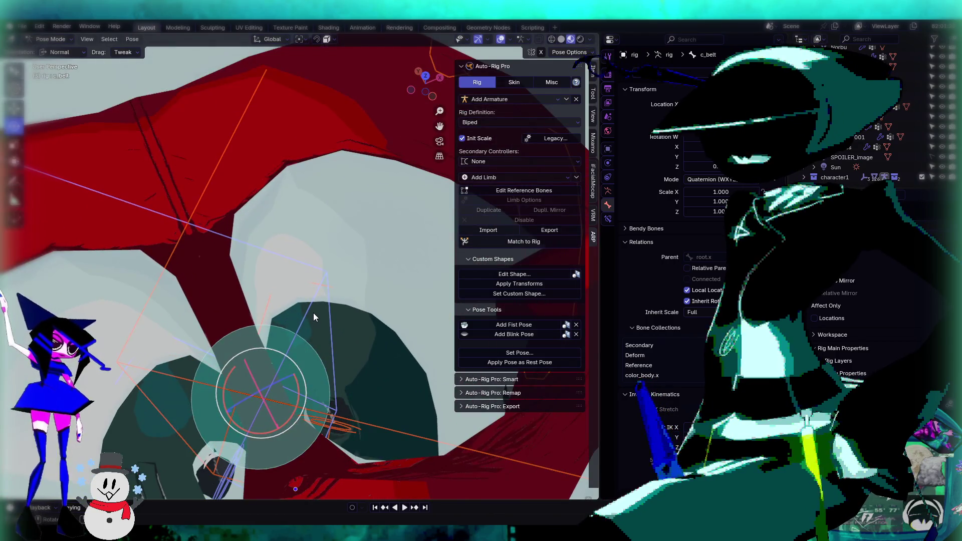
{"action": "scroll", "coordinate": [314, 313], "scroll_direction": "up", "scroll_amount": 3}
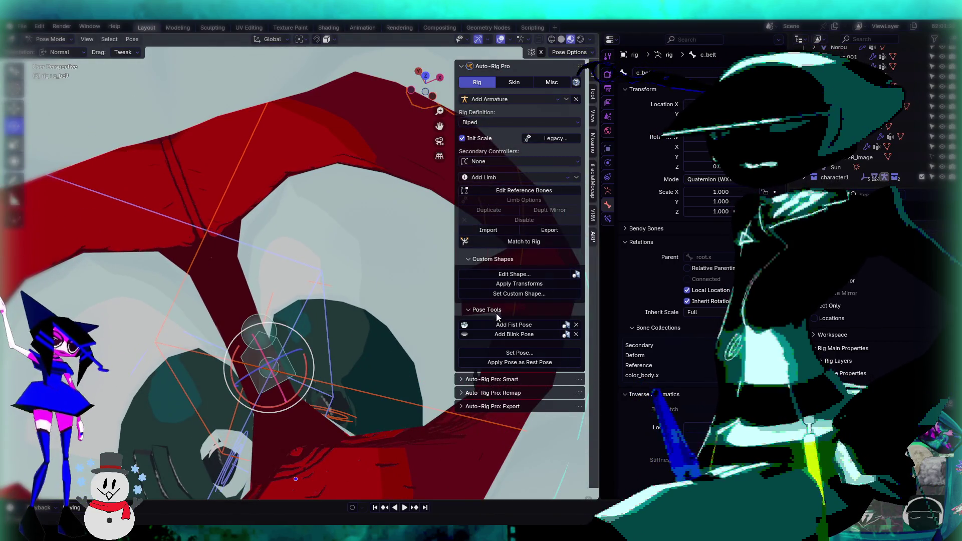
{"action": "left_click", "coordinate": [534, 296]}
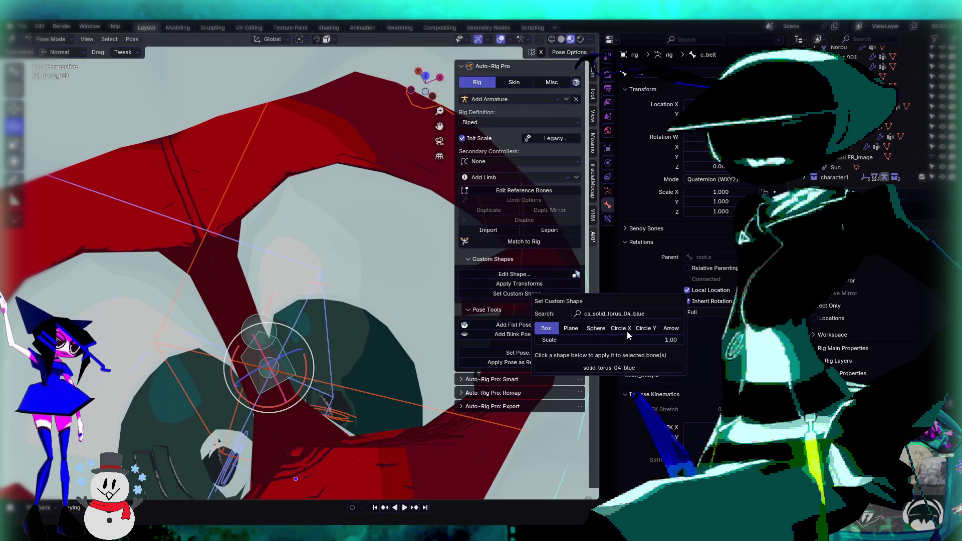
{"action": "left_click", "coordinate": [646, 331]}
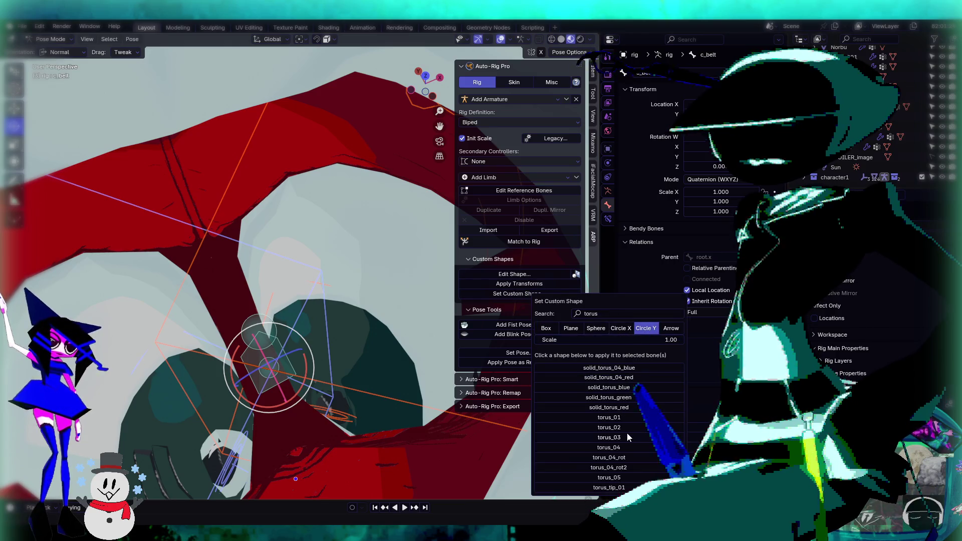
{"action": "left_click", "coordinate": [619, 422]}
{"action": "key", "text": "KP_Decimal"}
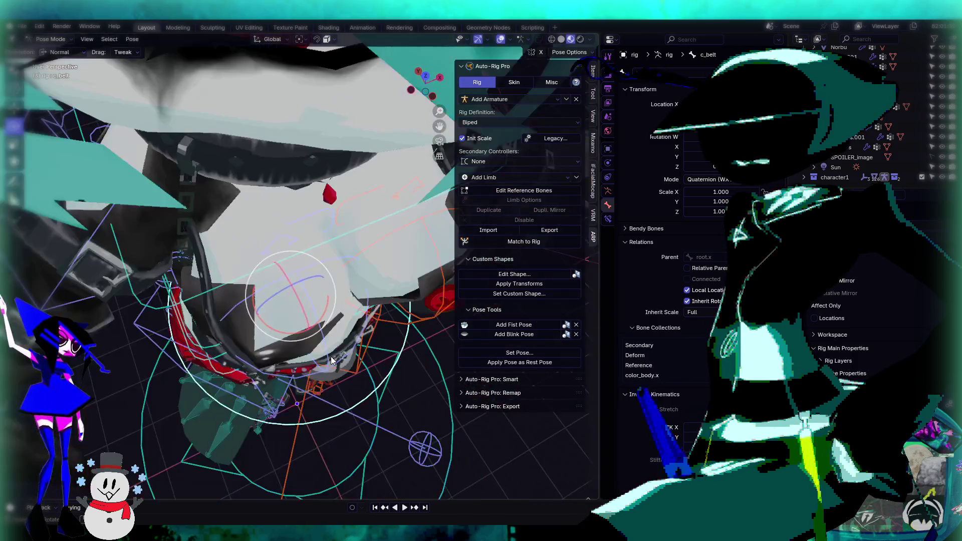
Step: Trackball-rotate the c_belt control twice to check that the belt follows
{"action": "mouse_move", "coordinate": [331, 357]}
{"action": "middle_mouse_down"}
{"action": "mouse_move", "coordinate": [339, 280]}
{"action": "mouse_move", "coordinate": [304, 298]}
{"action": "mouse_move", "coordinate": [326, 318]}
{"action": "middle_mouse_up"}
{"action": "scroll", "coordinate": [320, 288], "scroll_direction": "up", "scroll_amount": 1}
{"action": "scroll", "coordinate": [351, 321], "scroll_direction": "down", "scroll_amount": 3}
{"action": "mouse_move", "coordinate": [433, 306]}
{"action": "middle_mouse_down"}
{"action": "mouse_move", "coordinate": [362, 294]}
{"action": "mouse_move", "coordinate": [317, 304]}
{"action": "mouse_move", "coordinate": [461, 306]}
{"action": "mouse_move", "coordinate": [471, 288]}
{"action": "mouse_move", "coordinate": [375, 290]}
{"action": "middle_mouse_up"}
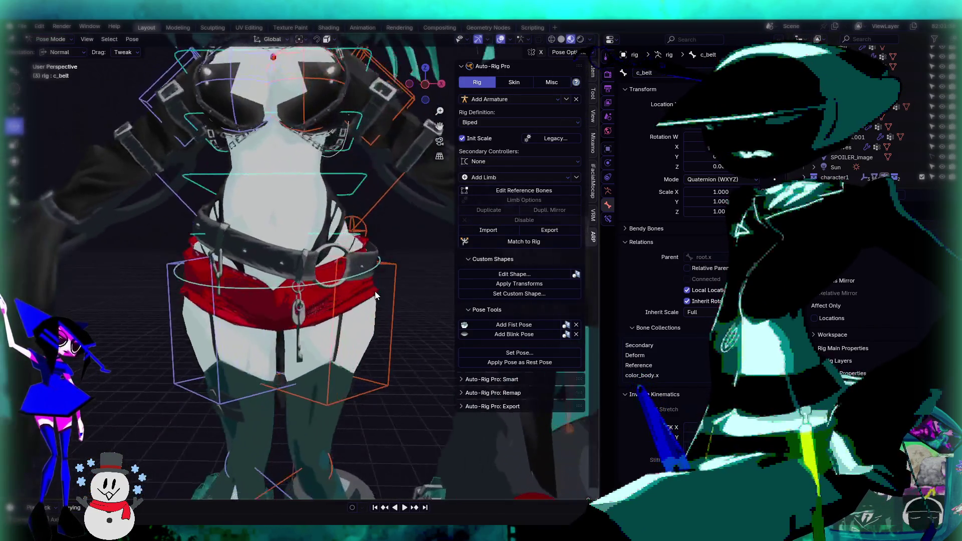
{"action": "key", "text": "r"}
{"action": "key", "text": "r"}
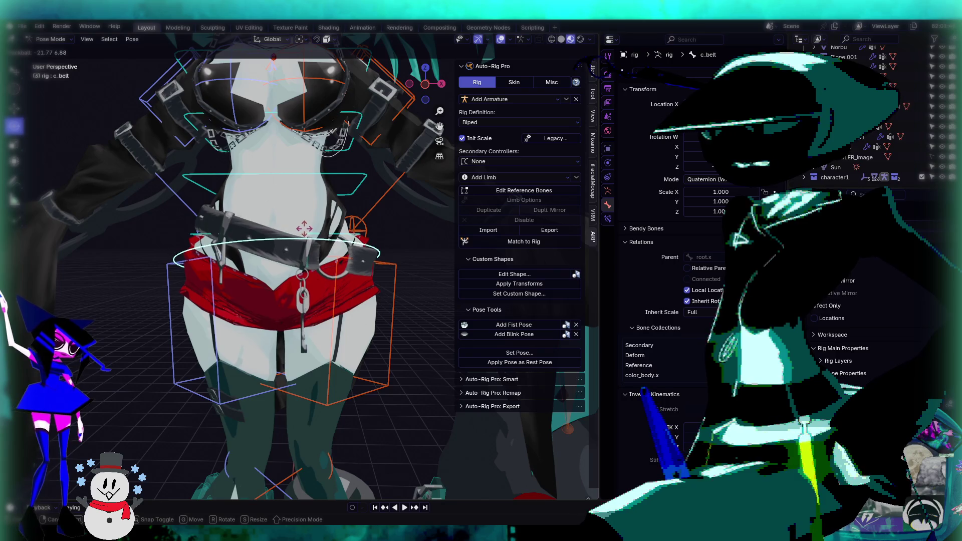
{"action": "left_click", "coordinate": [383, 242]}
{"action": "mouse_move", "coordinate": [382, 242]}
{"action": "middle_mouse_down"}
{"action": "mouse_move", "coordinate": [333, 263]}
{"action": "mouse_move", "coordinate": [287, 246]}
{"action": "middle_mouse_up"}
{"action": "key", "text": "r"}
{"action": "key", "text": "r"}
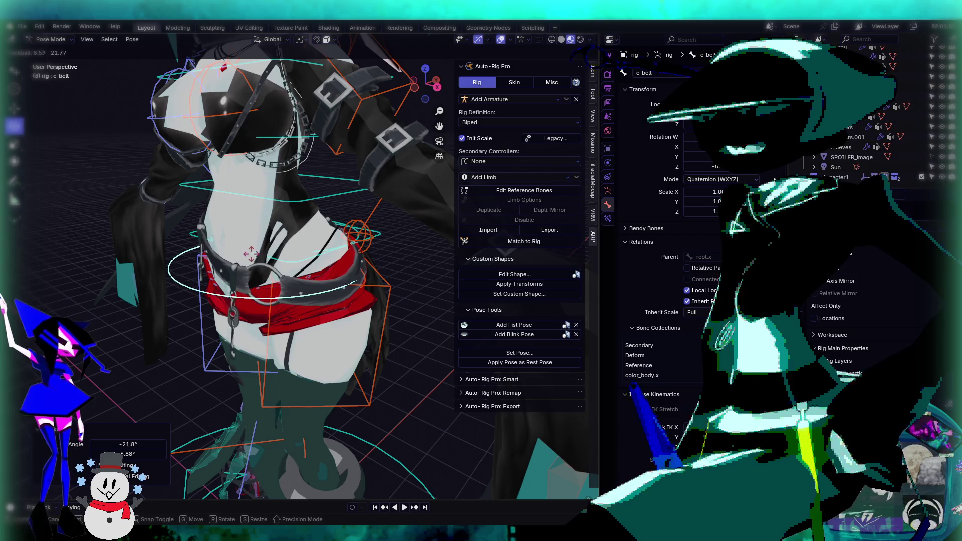
{"action": "left_click", "coordinate": [277, 260]}
{"action": "mouse_move", "coordinate": [278, 261]}
{"action": "middle_mouse_down"}
{"action": "mouse_move", "coordinate": [290, 286]}
{"action": "mouse_move", "coordinate": [257, 293]}
{"action": "mouse_move", "coordinate": [360, 252]}
{"action": "mouse_move", "coordinate": [371, 266]}
{"action": "mouse_move", "coordinate": [301, 293]}
{"action": "mouse_move", "coordinate": [428, 299]}
{"action": "mouse_move", "coordinate": [363, 294]}
{"action": "mouse_move", "coordinate": [401, 271]}
{"action": "middle_mouse_up"}
{"action": "scroll", "coordinate": [395, 271], "scroll_direction": "up", "scroll_amount": 2}
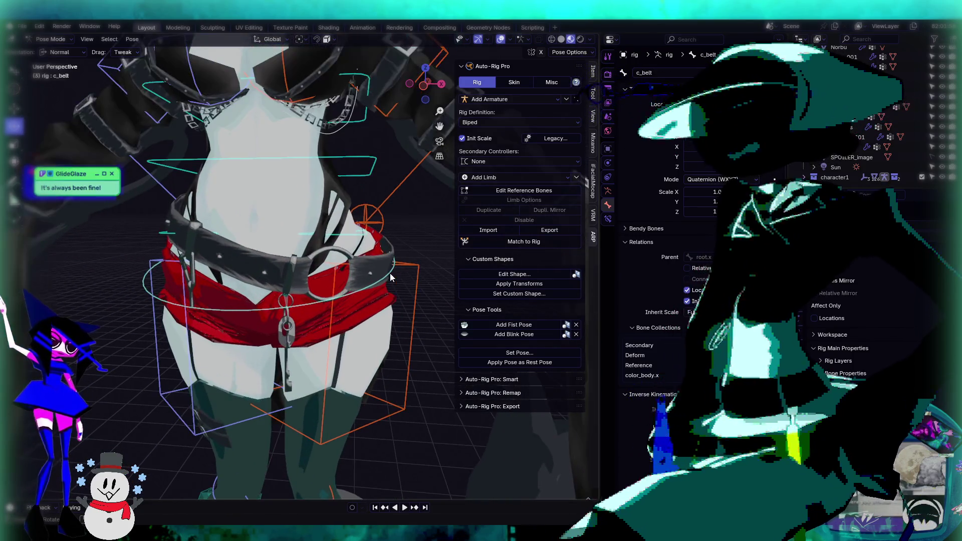
{"action": "scroll", "coordinate": [359, 287], "scroll_direction": "up", "scroll_amount": 1}
{"action": "middle_click_drag", "start_coordinate": [353, 285], "coordinate": [353, 299]}
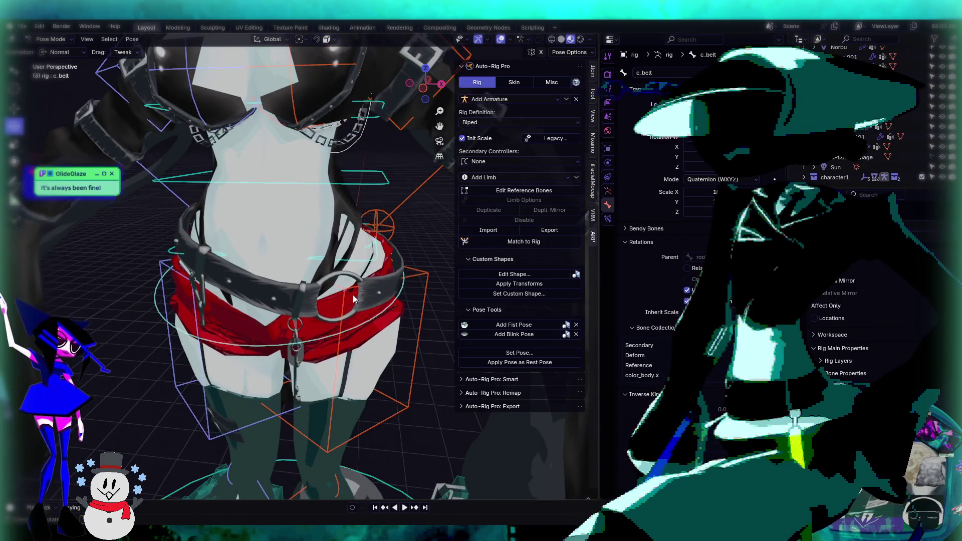
Step: Rotate c_root_master.x several times, tilting and turning the whole character to -34.4°
{"action": "left_click", "coordinate": [376, 265]}
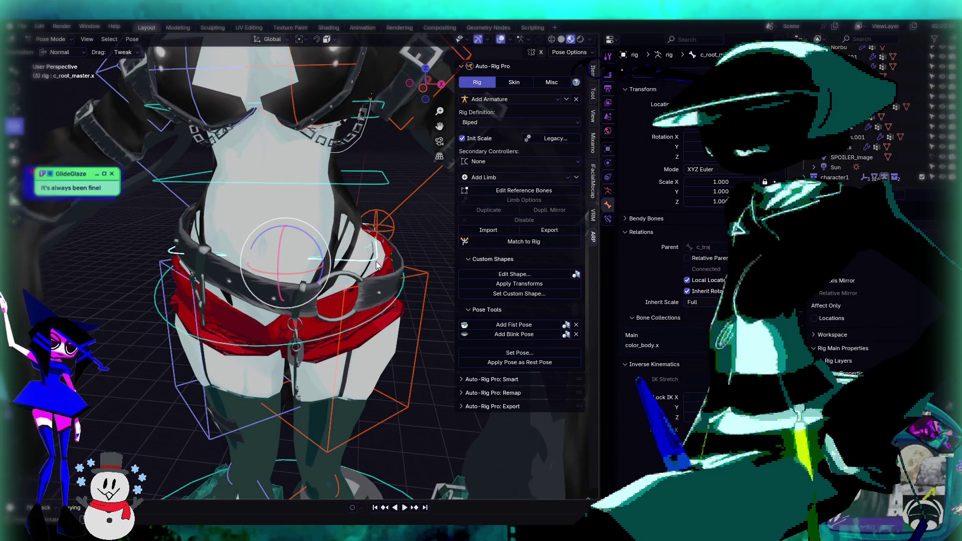
{"action": "key", "text": "r"}
{"action": "key", "text": "r"}
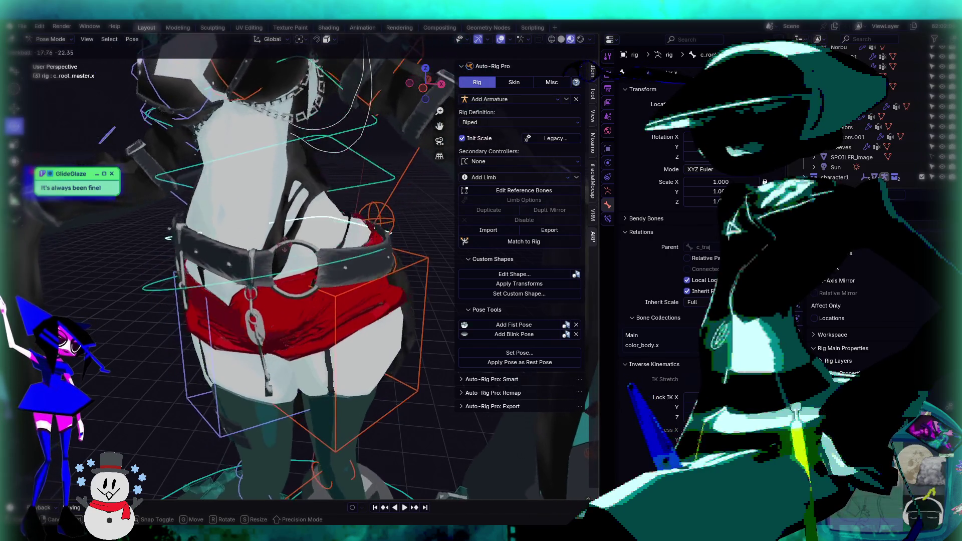
{"action": "mouse_move", "coordinate": [429, 267]}
{"action": "middle_mouse_down"}
{"action": "mouse_move", "coordinate": [239, 290]}
{"action": "mouse_move", "coordinate": [274, 293]}
{"action": "mouse_move", "coordinate": [409, 254]}
{"action": "middle_mouse_up"}
{"action": "key", "text": "r"}
{"action": "key", "text": "r"}
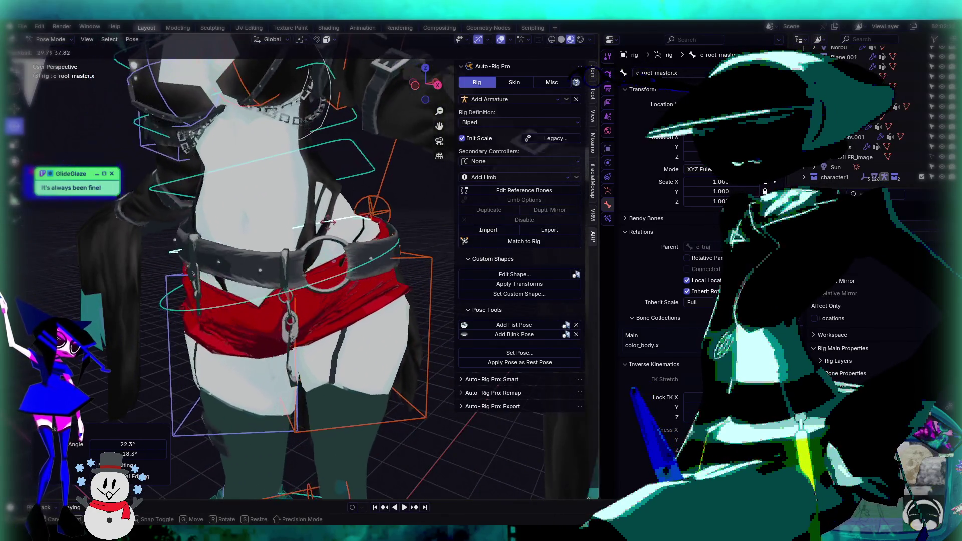
{"action": "left_click", "coordinate": [325, 224]}
{"action": "scroll", "coordinate": [326, 250], "scroll_direction": "up", "scroll_amount": 6}
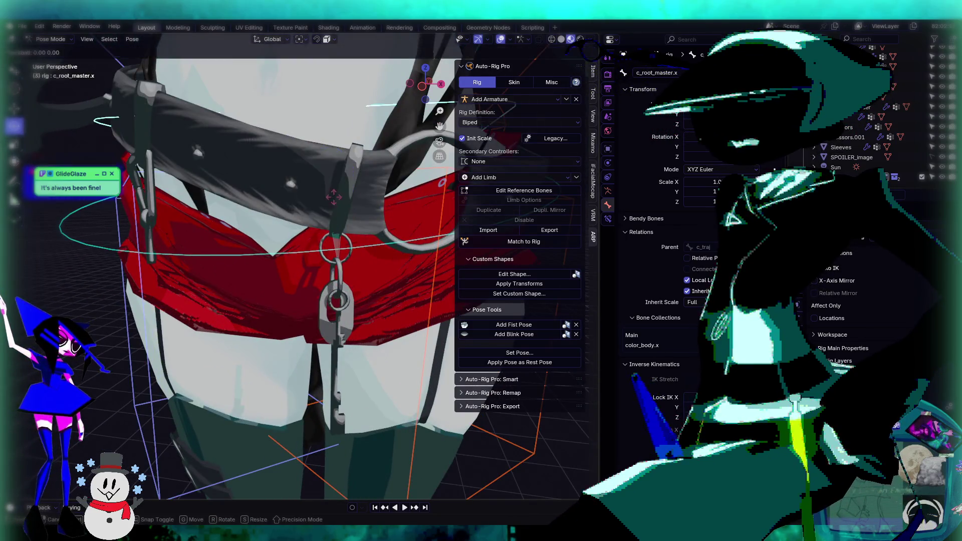
{"action": "key", "text": "r"}
{"action": "key", "text": "r"}
{"action": "left_click", "coordinate": [336, 184]}
{"action": "scroll", "coordinate": [333, 180], "scroll_direction": "down", "scroll_amount": 4}
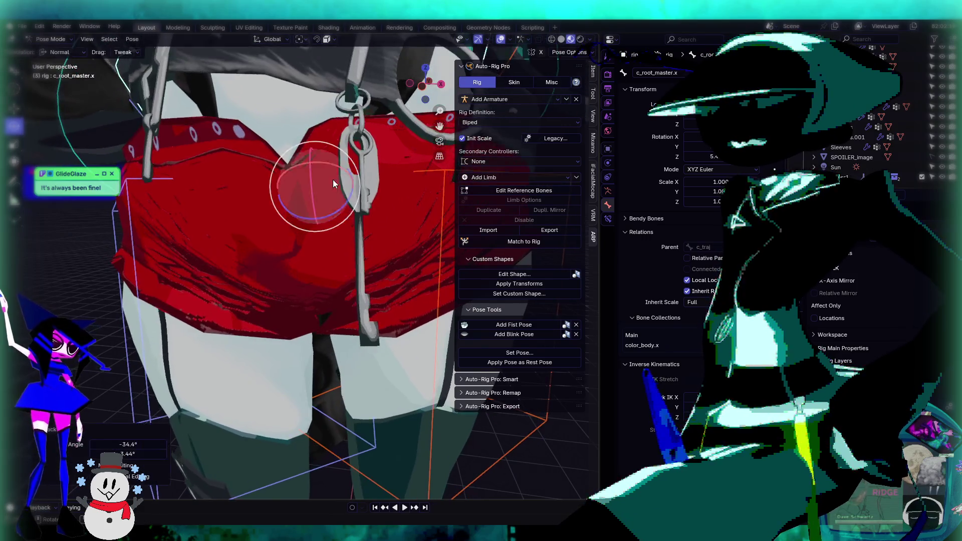
{"action": "key", "text": "r"}
{"action": "key", "text": "r"}
{"action": "left_click", "coordinate": [324, 225]}
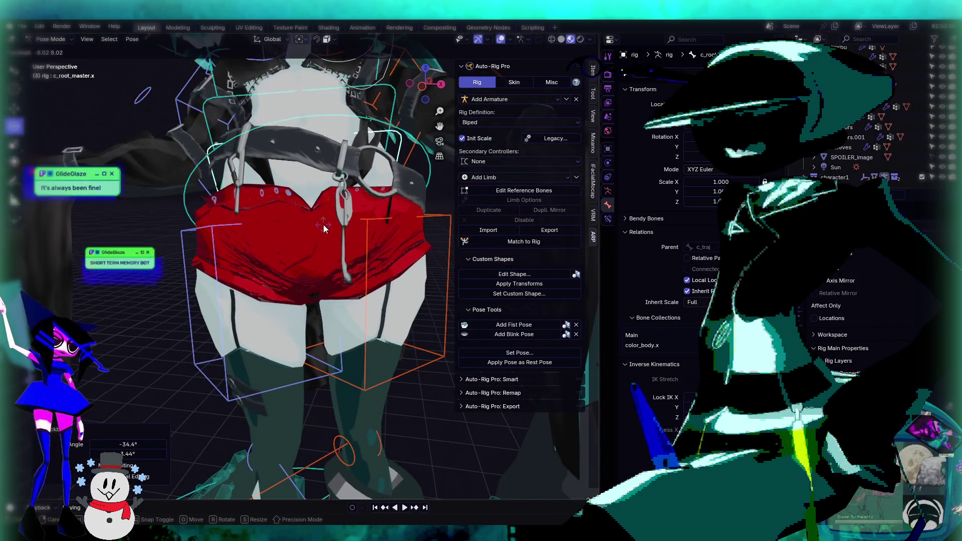
{"action": "scroll", "coordinate": [301, 225], "scroll_direction": "up", "scroll_amount": 3}
Step: Select the keychain control bone c_keys.001
{"action": "mouse_move", "coordinate": [317, 282]}
{"action": "middle_mouse_down"}
{"action": "mouse_move", "coordinate": [380, 300]}
{"action": "mouse_move", "coordinate": [323, 294]}
{"action": "middle_mouse_up"}
{"action": "mouse_move", "coordinate": [315, 301]}
{"action": "middle_mouse_down"}
{"action": "mouse_move", "coordinate": [284, 263]}
{"action": "mouse_move", "coordinate": [320, 225]}
{"action": "mouse_move", "coordinate": [311, 235]}
{"action": "mouse_move", "coordinate": [317, 270]}
{"action": "mouse_move", "coordinate": [350, 270]}
{"action": "mouse_move", "coordinate": [304, 205]}
{"action": "middle_mouse_up"}
{"action": "left_click", "coordinate": [301, 210]}
{"action": "scroll", "coordinate": [318, 270], "scroll_direction": "up", "scroll_amount": 4}
{"action": "scroll", "coordinate": [296, 270], "scroll_direction": "down", "scroll_amount": 2}
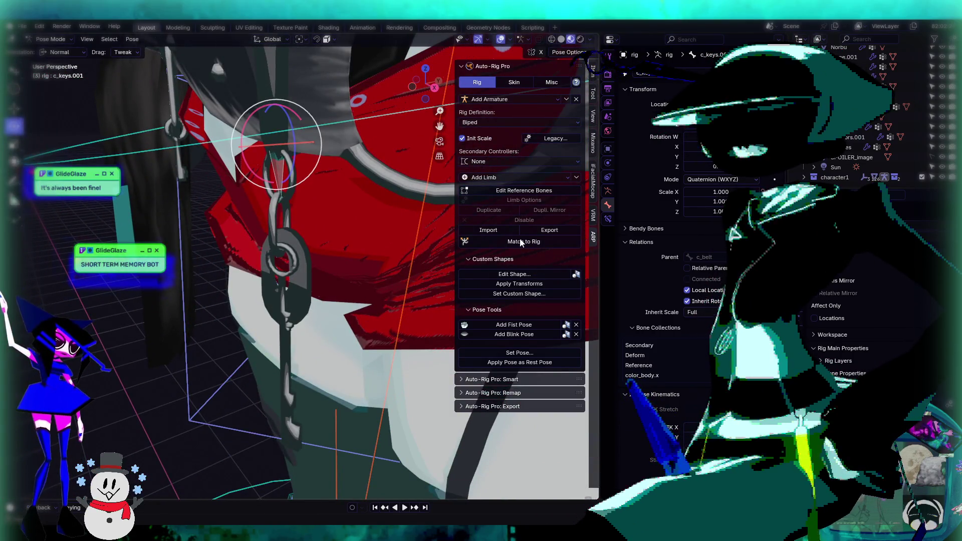
Step: Switch to Edit Reference Bones, then select and frame the c_keys bone
{"action": "left_click", "coordinate": [525, 191]}
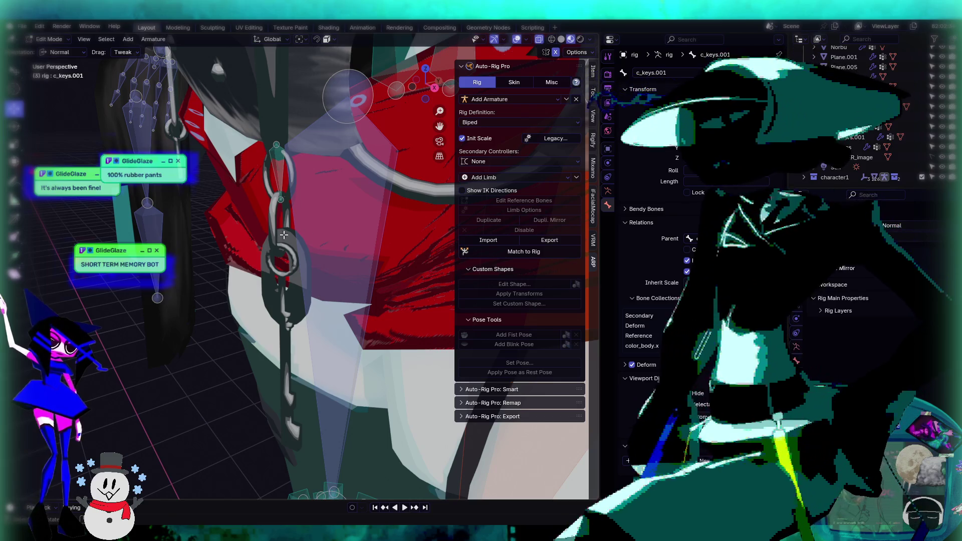
{"action": "middle_click_drag", "start_coordinate": [281, 234], "coordinate": [305, 215]}
{"action": "left_click", "coordinate": [263, 204]}
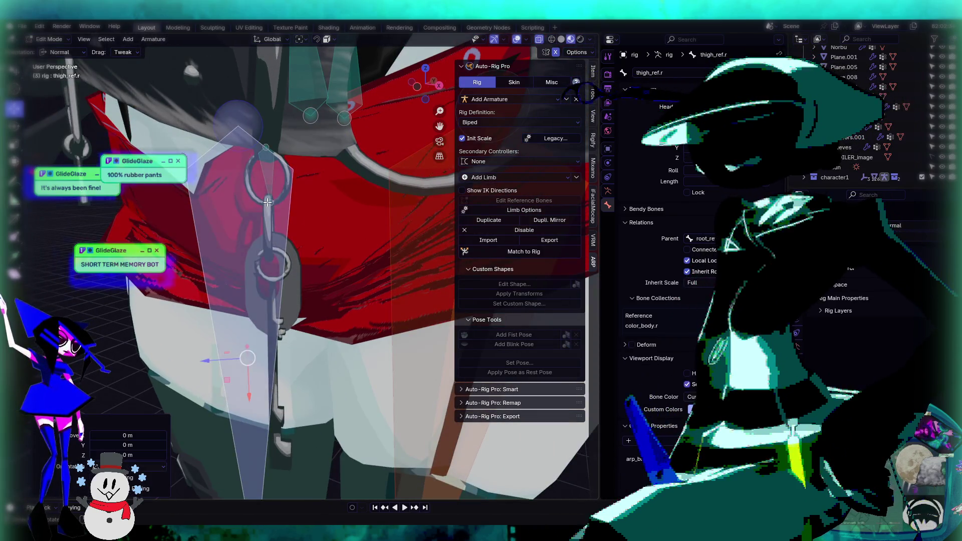
{"action": "key", "text": "KP_Decimal"}
{"action": "middle_click_drag", "start_coordinate": [414, 196], "coordinate": [95, 156]}
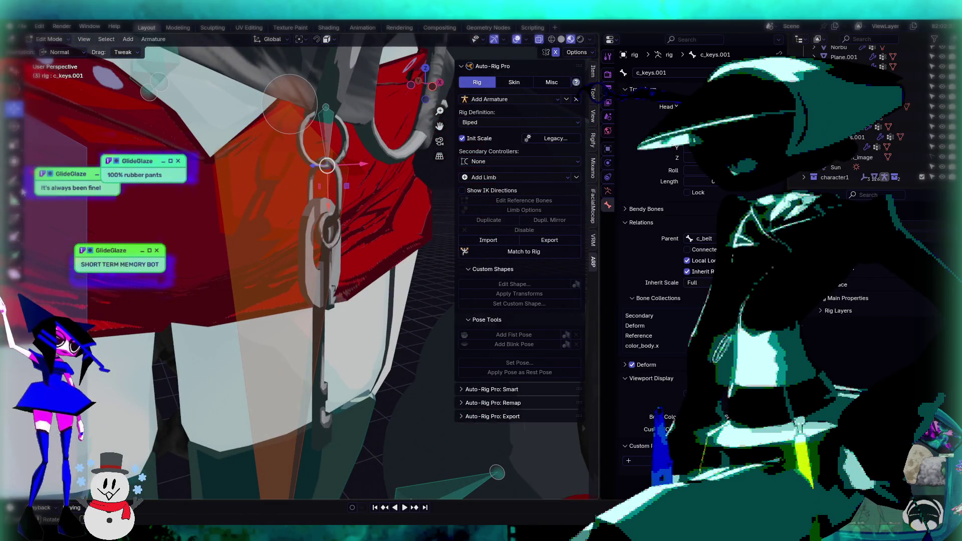
Step: Extrude bones c_keys.002 and c_keys.003 down from c_keys along the keychain
{"action": "left_click", "coordinate": [17, 254]}
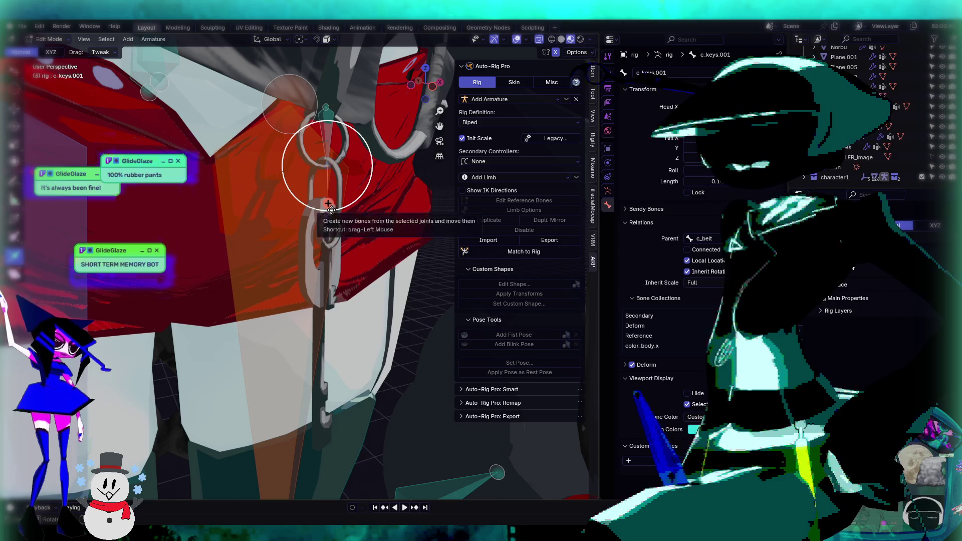
{"action": "left_click_drag", "start_coordinate": [337, 208], "coordinate": [333, 242]}
{"action": "left_click", "coordinate": [329, 266]}
{"action": "middle_click_drag", "start_coordinate": [323, 258], "coordinate": [314, 269]}
{"action": "left_click_drag", "start_coordinate": [314, 268], "coordinate": [320, 439]}
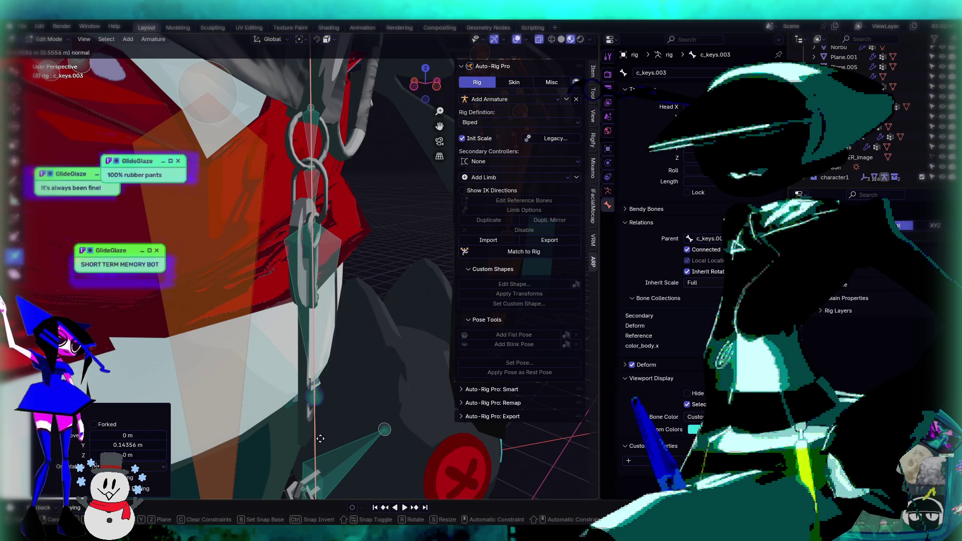
{"action": "left_click", "coordinate": [322, 475]}
Step: Extrude a 0.22967 m c_keys.004 bone from the c_keys.002 joint
{"action": "mouse_move", "coordinate": [355, 224]}
{"action": "middle_mouse_down"}
{"action": "mouse_move", "coordinate": [346, 230]}
{"action": "mouse_move", "coordinate": [318, 206]}
{"action": "middle_mouse_up"}
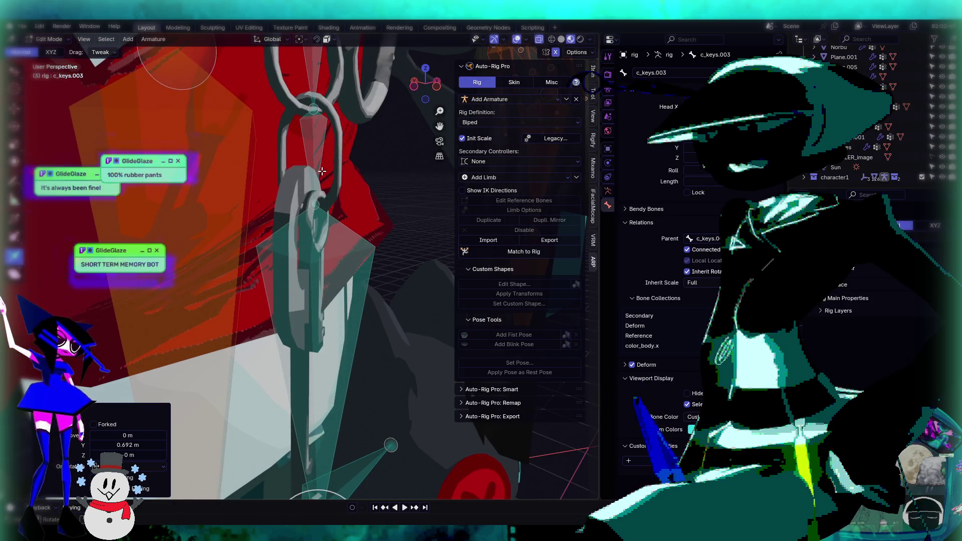
{"action": "left_click", "coordinate": [321, 213]}
{"action": "left_click_drag", "start_coordinate": [315, 196], "coordinate": [335, 305]}
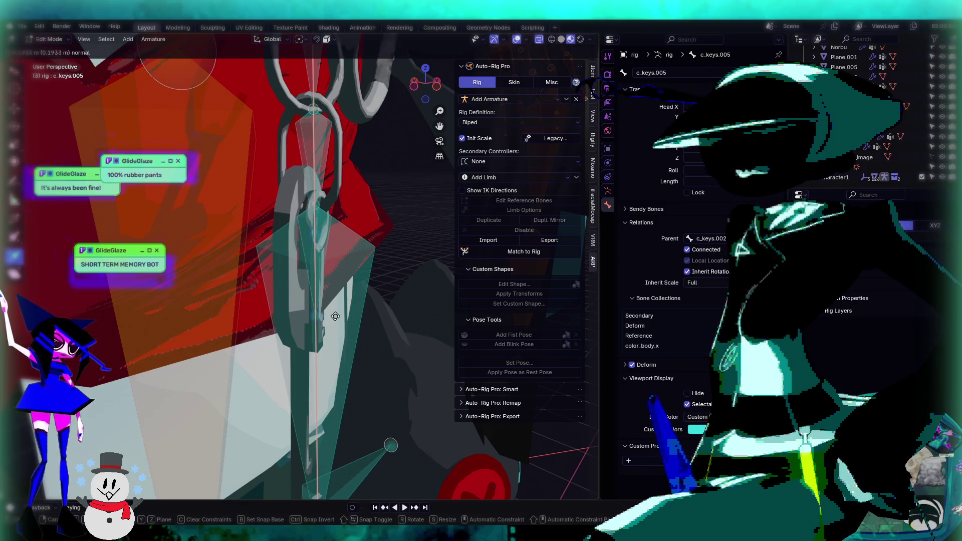
{"action": "key", "text": "Escape"}
{"action": "scroll", "coordinate": [320, 236], "scroll_direction": "up", "scroll_amount": 3}
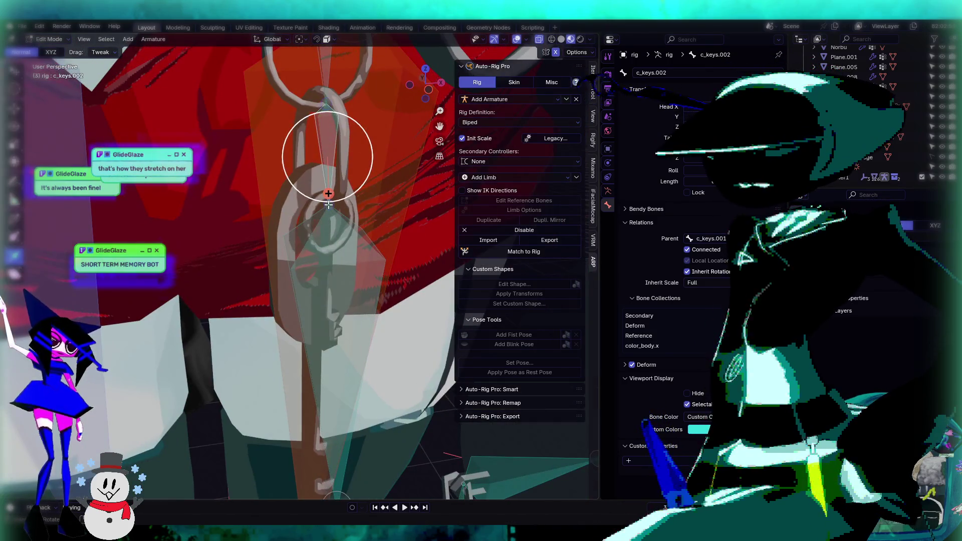
{"action": "left_click_drag", "start_coordinate": [328, 204], "coordinate": [339, 288]}
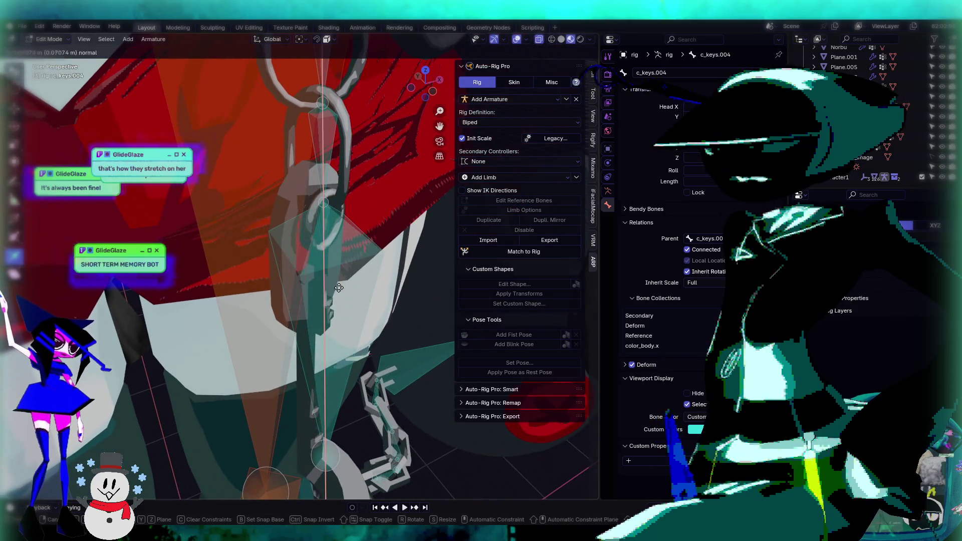
{"action": "left_click", "coordinate": [355, 355]}
{"action": "mouse_move", "coordinate": [354, 355]}
{"action": "middle_mouse_down"}
{"action": "mouse_move", "coordinate": [346, 199]}
{"action": "mouse_move", "coordinate": [303, 217]}
{"action": "mouse_move", "coordinate": [332, 239]}
{"action": "mouse_move", "coordinate": [295, 215]}
{"action": "middle_mouse_up"}
Step: Switch to the Select tool, tick Connected under Relations, and select the new key bones
{"action": "key", "text": "w"}
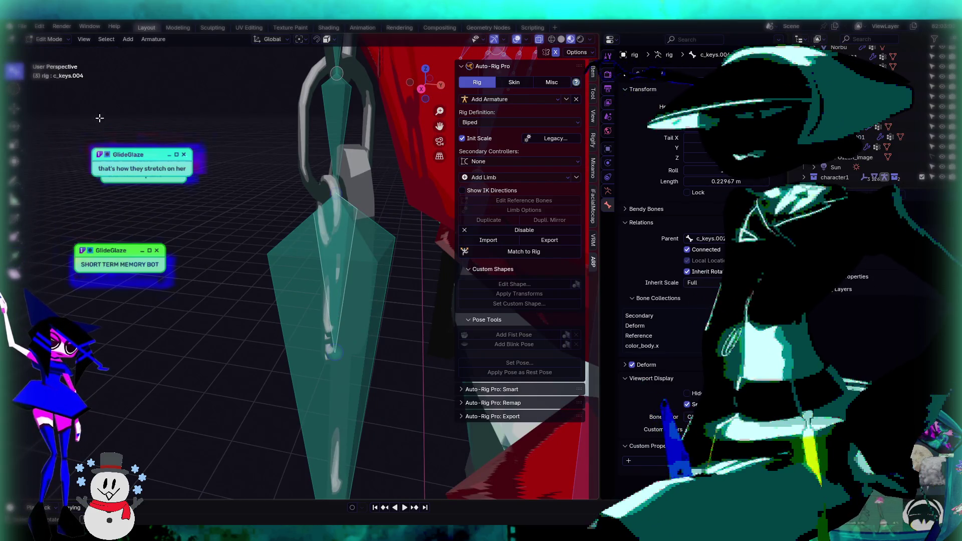
{"action": "left_click", "coordinate": [695, 250]}
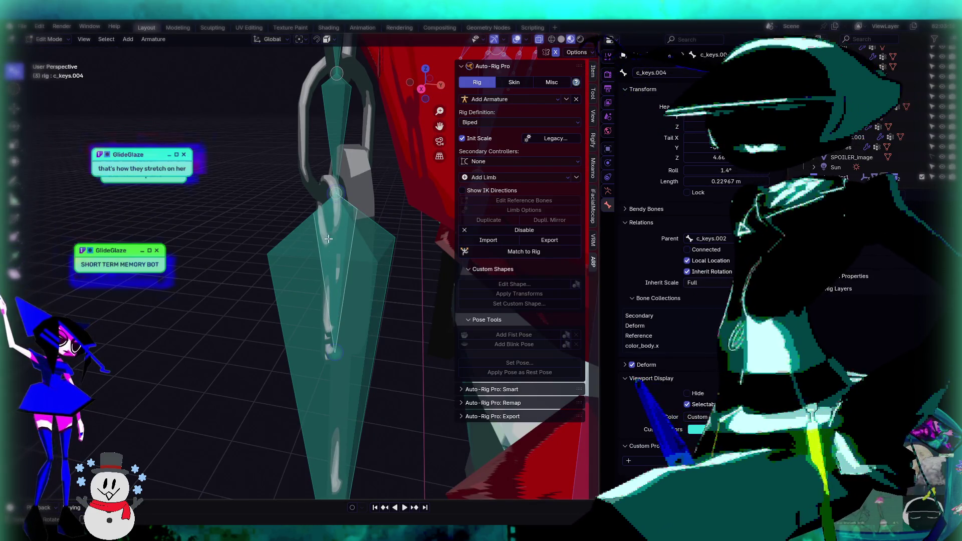
{"action": "left_click", "coordinate": [341, 274]}
{"action": "left_click", "coordinate": [340, 248]}
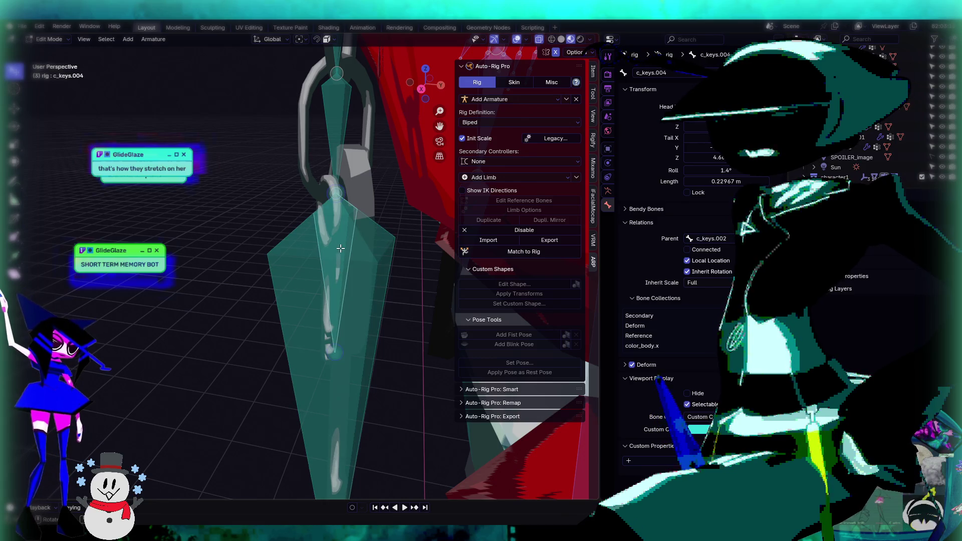
{"action": "left_click", "coordinate": [346, 216]}
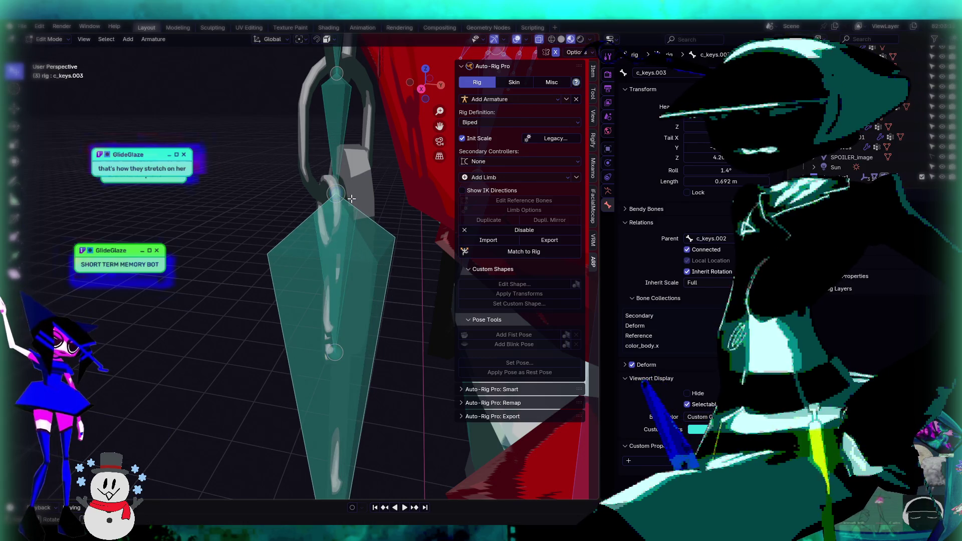
{"action": "left_click", "coordinate": [348, 201]}
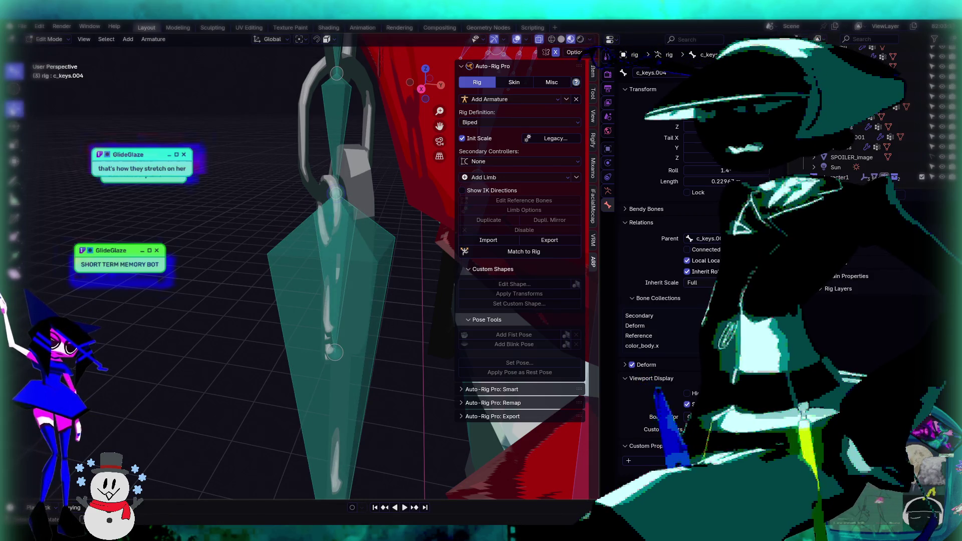
Step: Move the key bone head and c_keys.003 onto the keychain links
{"action": "left_click", "coordinate": [353, 222]}
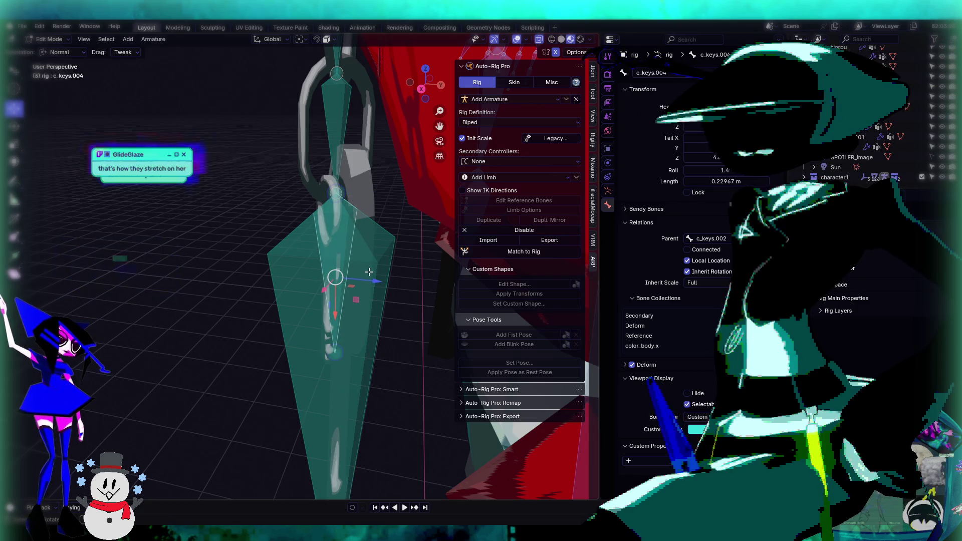
{"action": "left_click_drag", "start_coordinate": [374, 281], "coordinate": [357, 279]}
{"action": "left_click", "coordinate": [356, 280]}
{"action": "scroll", "coordinate": [356, 280], "scroll_direction": "up", "scroll_amount": 5}
{"action": "mouse_move", "coordinate": [356, 279]}
{"action": "middle_mouse_down"}
{"action": "mouse_move", "coordinate": [350, 220]}
{"action": "mouse_move", "coordinate": [333, 470]}
{"action": "mouse_move", "coordinate": [334, 387]}
{"action": "mouse_move", "coordinate": [354, 393]}
{"action": "middle_mouse_up"}
{"action": "mouse_move", "coordinate": [354, 393]}
{"action": "left_mouse_down"}
{"action": "mouse_move", "coordinate": [344, 344]}
{"action": "mouse_move", "coordinate": [350, 354]}
{"action": "left_mouse_up"}
{"action": "left_click", "coordinate": [350, 354]}
{"action": "scroll", "coordinate": [344, 349], "scroll_direction": "down", "scroll_amount": 4}
{"action": "middle_click_drag", "start_coordinate": [281, 369], "coordinate": [322, 333]}
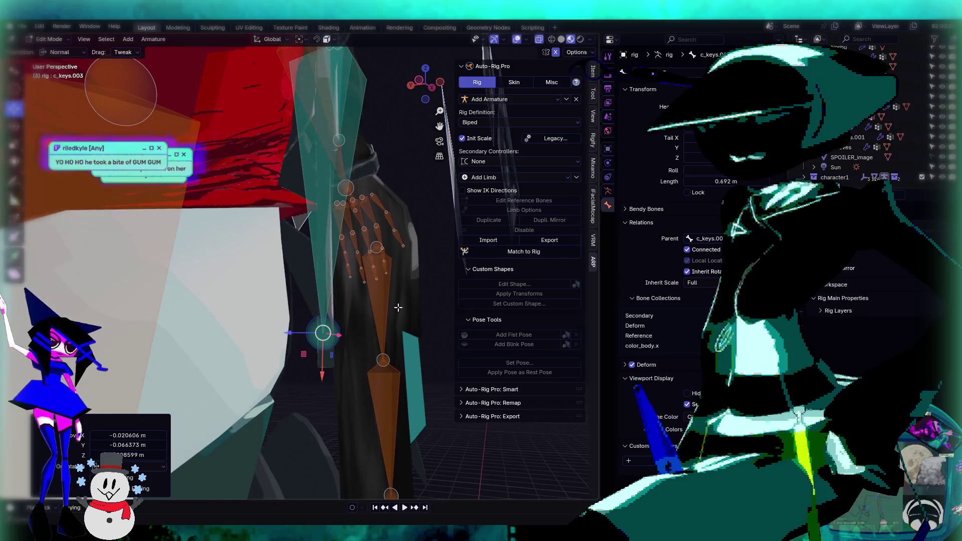
Step: Align the bone tip and c_keys.002 joint with the chain ring, then return to Pose Mode
{"action": "left_click_drag", "start_coordinate": [322, 337], "coordinate": [322, 359]}
{"action": "mouse_move", "coordinate": [323, 359]}
{"action": "middle_mouse_down"}
{"action": "mouse_move", "coordinate": [354, 261]}
{"action": "mouse_move", "coordinate": [344, 222]}
{"action": "middle_mouse_up"}
{"action": "scroll", "coordinate": [341, 301], "scroll_direction": "up", "scroll_amount": 4}
{"action": "left_click", "coordinate": [324, 227]}
{"action": "left_click_drag", "start_coordinate": [322, 225], "coordinate": [313, 221]}
{"action": "mouse_move", "coordinate": [312, 221]}
{"action": "middle_mouse_down"}
{"action": "mouse_move", "coordinate": [342, 241]}
{"action": "mouse_move", "coordinate": [291, 216]}
{"action": "mouse_move", "coordinate": [201, 218]}
{"action": "middle_mouse_up"}
{"action": "middle_click_drag", "start_coordinate": [324, 237], "coordinate": [351, 226]}
{"action": "middle_click_drag", "start_coordinate": [281, 228], "coordinate": [355, 245]}
{"action": "scroll", "coordinate": [354, 245], "scroll_direction": "up", "scroll_amount": 5}
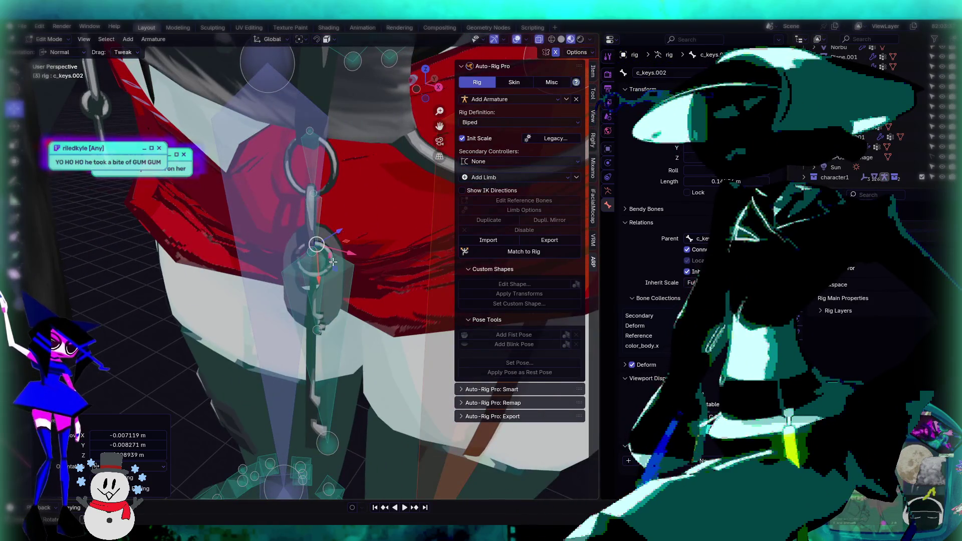
{"action": "mouse_move", "coordinate": [343, 278]}
{"action": "middle_mouse_down"}
{"action": "mouse_move", "coordinate": [369, 224]}
{"action": "mouse_move", "coordinate": [397, 248]}
{"action": "mouse_move", "coordinate": [352, 176]}
{"action": "mouse_move", "coordinate": [370, 187]}
{"action": "mouse_move", "coordinate": [342, 194]}
{"action": "mouse_move", "coordinate": [356, 222]}
{"action": "middle_mouse_up"}
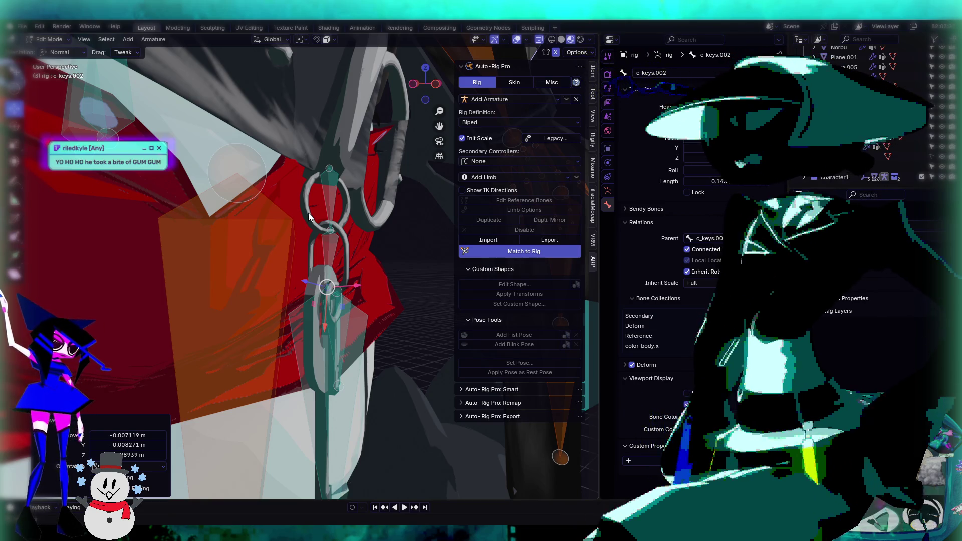
{"action": "key", "text": "ctrl+Tab"}
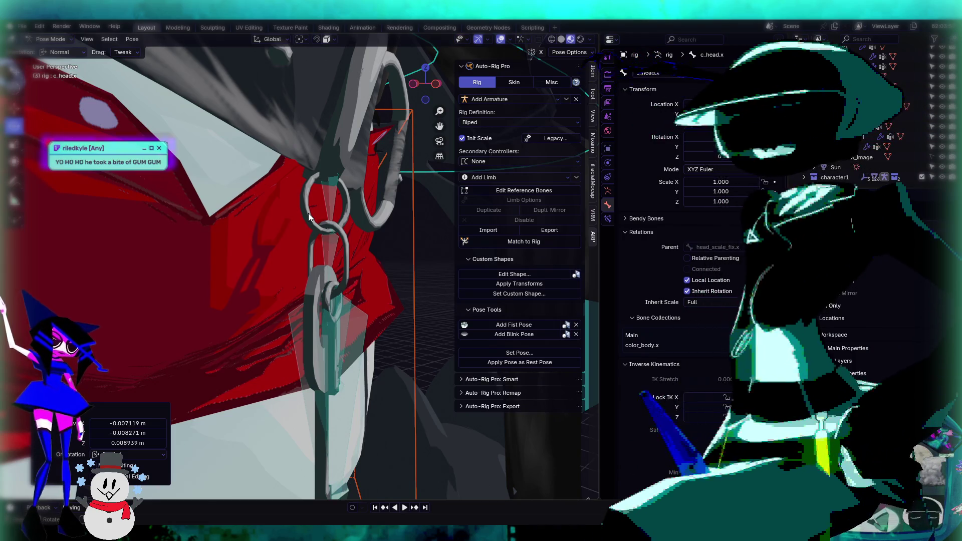
Step: Make c_keys.001 the active bone, then switch to Object Mode with Belt Keys selected
{"action": "middle_click_drag", "start_coordinate": [332, 189], "coordinate": [446, 172]}
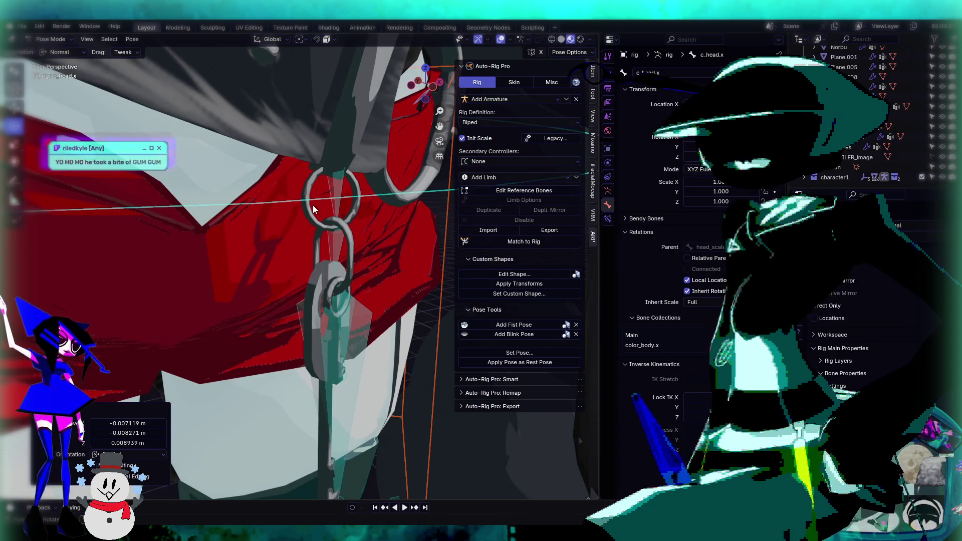
{"action": "left_click", "coordinate": [336, 196]}
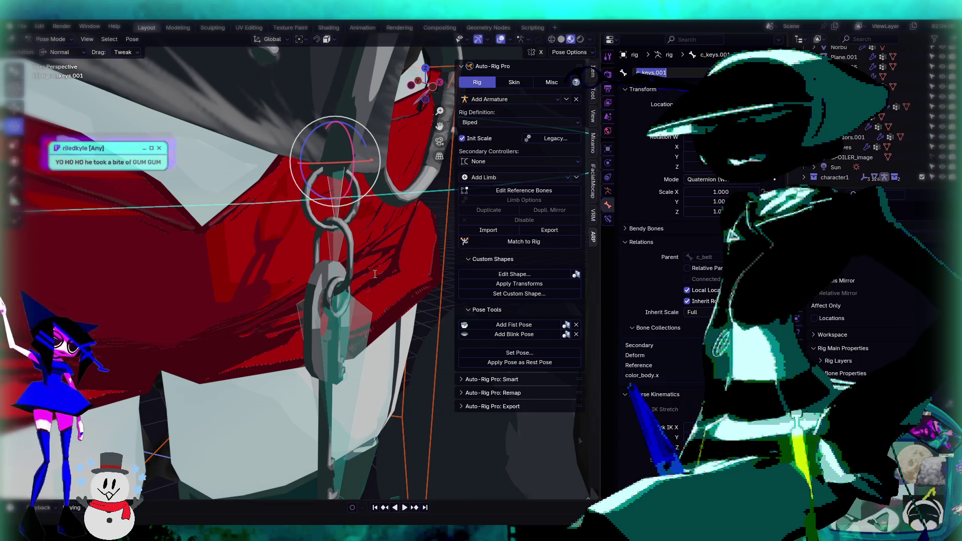
{"action": "middle_click_drag", "start_coordinate": [377, 280], "coordinate": [366, 270]}
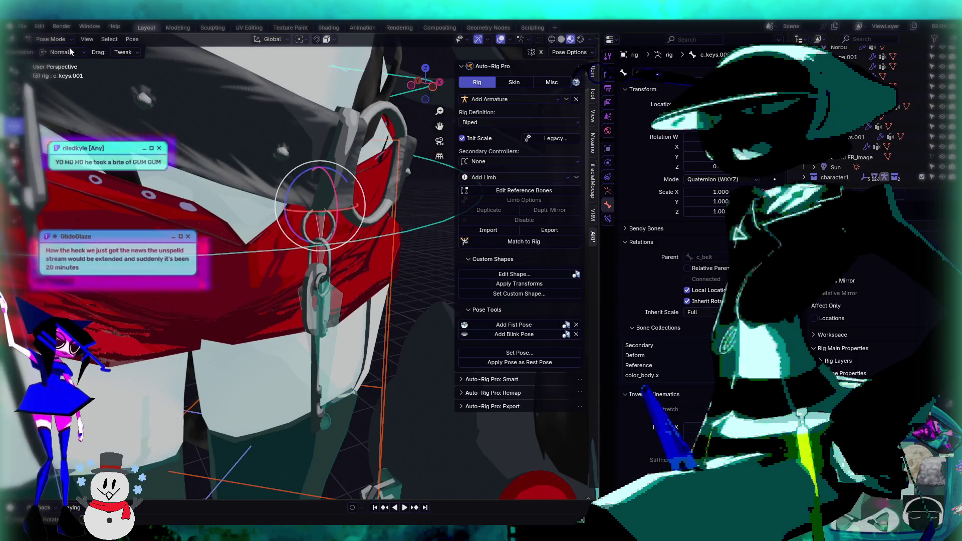
{"action": "key", "text": "Escape"}
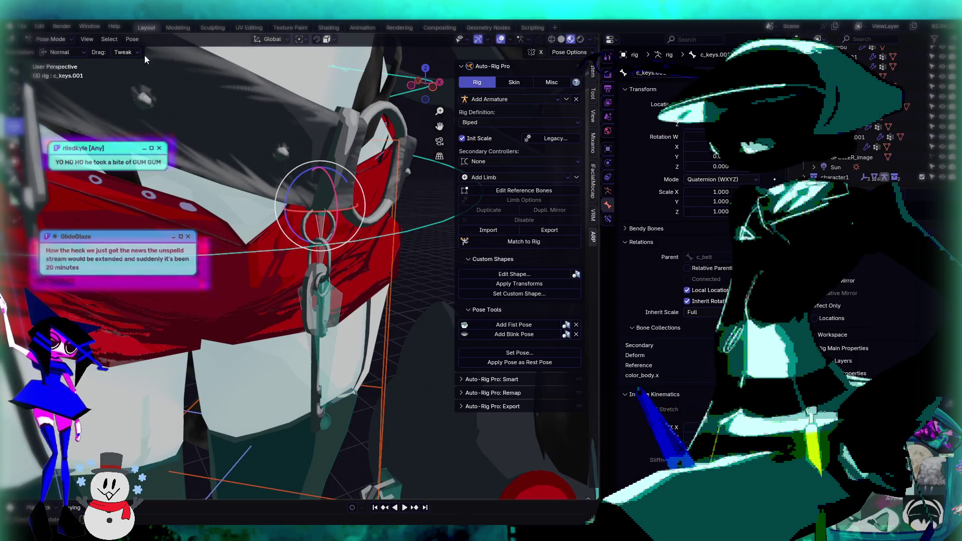
{"action": "left_click", "coordinate": [54, 52]}
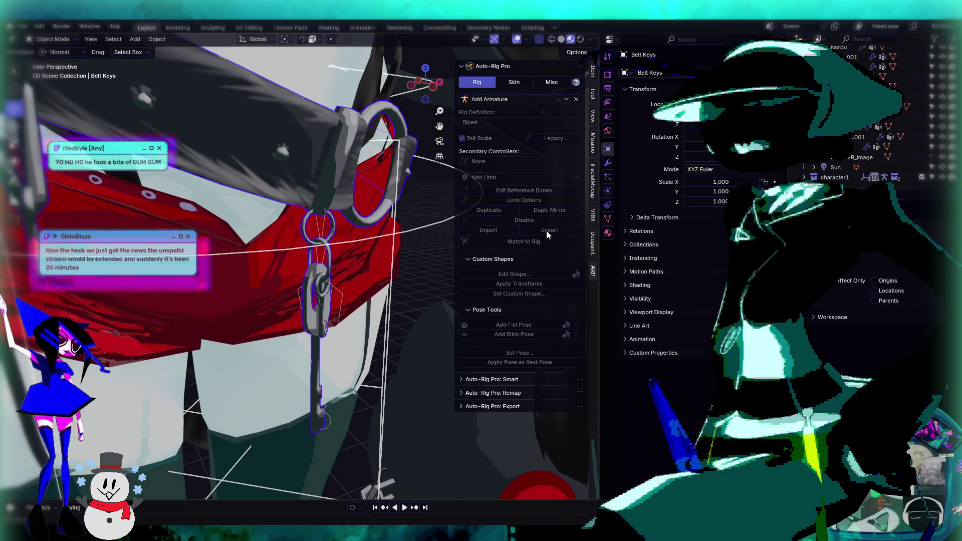
Step: In Object Data properties, add a vertex group named c_keys.003
{"action": "left_click", "coordinate": [609, 218]}
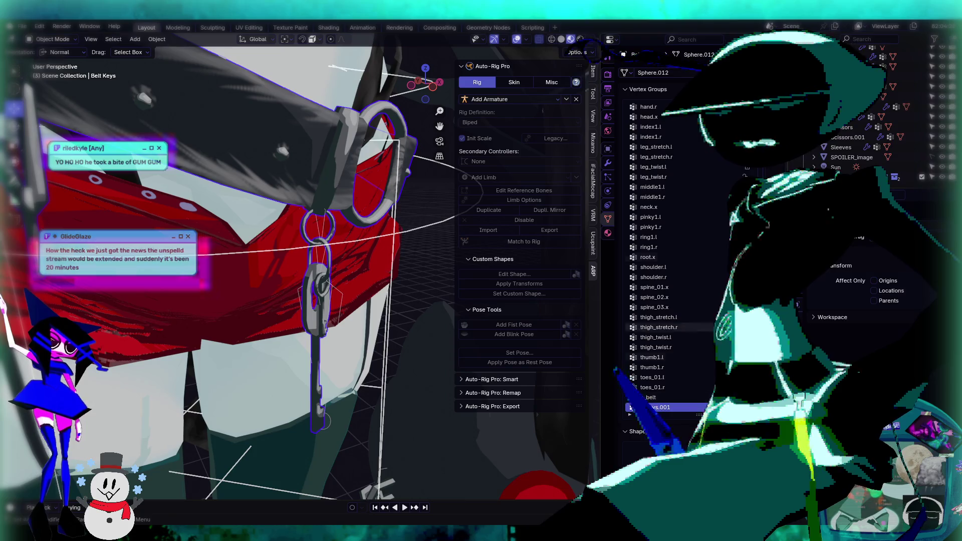
{"action": "left_click", "coordinate": [662, 407]}
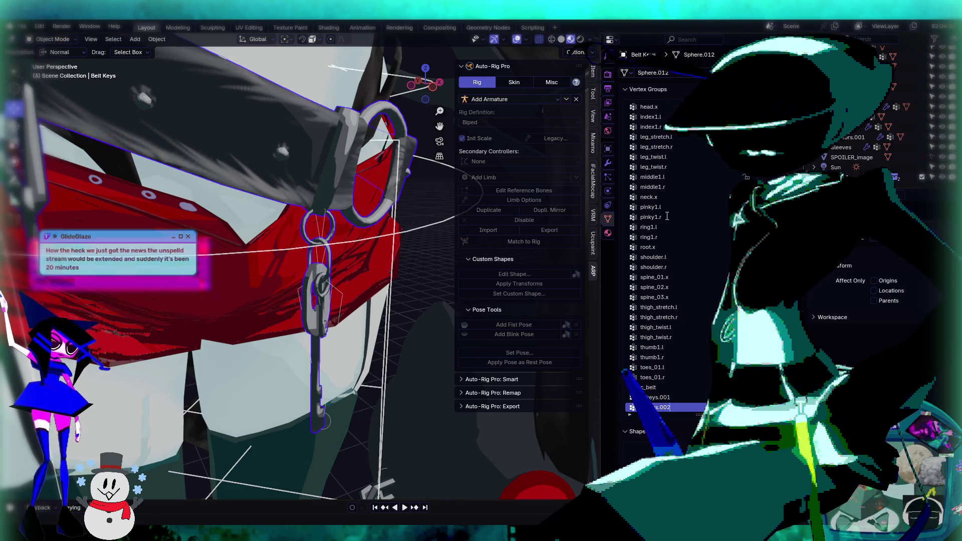
{"action": "scroll", "coordinate": [663, 410], "scroll_direction": "down", "scroll_amount": 1, "text": "ctrl"}
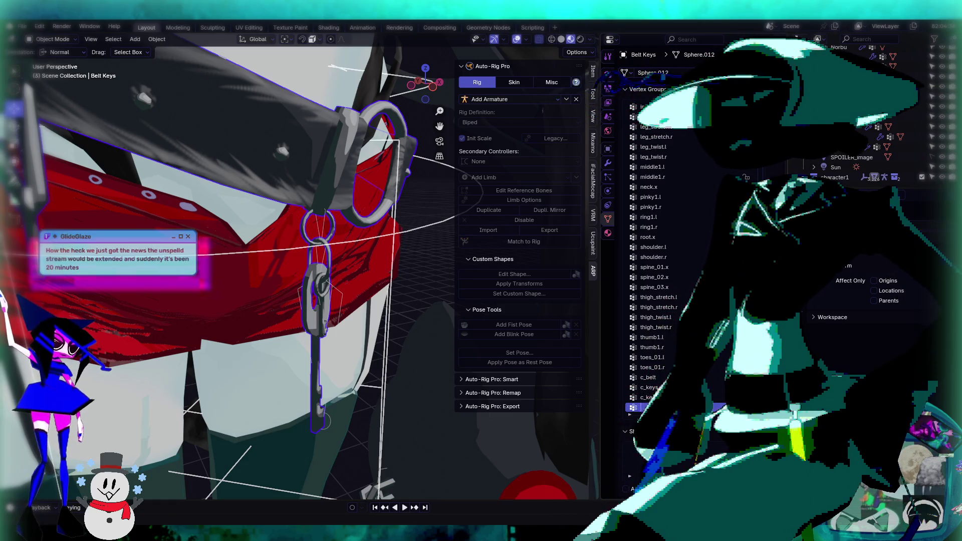
{"action": "type", "text": "c_keys.003"}
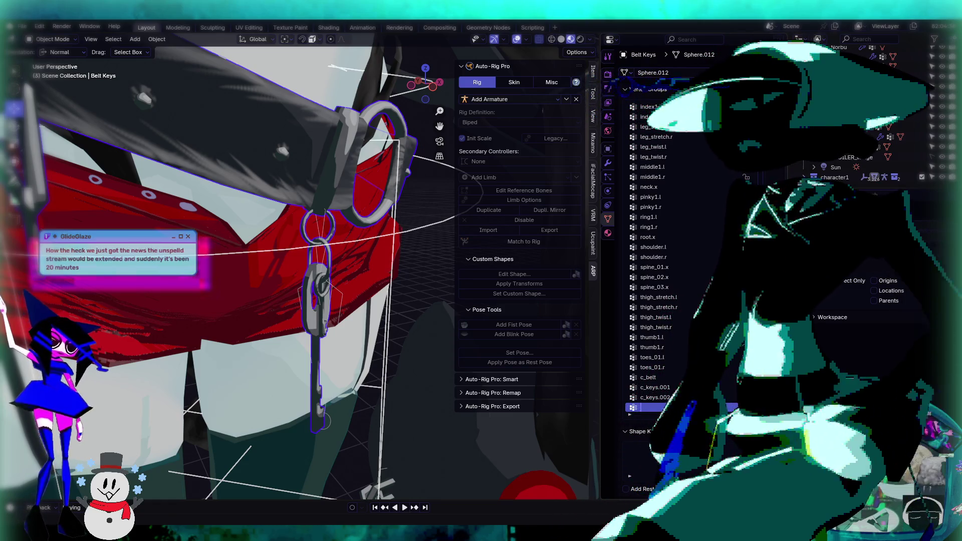
{"action": "key", "text": "Return"}
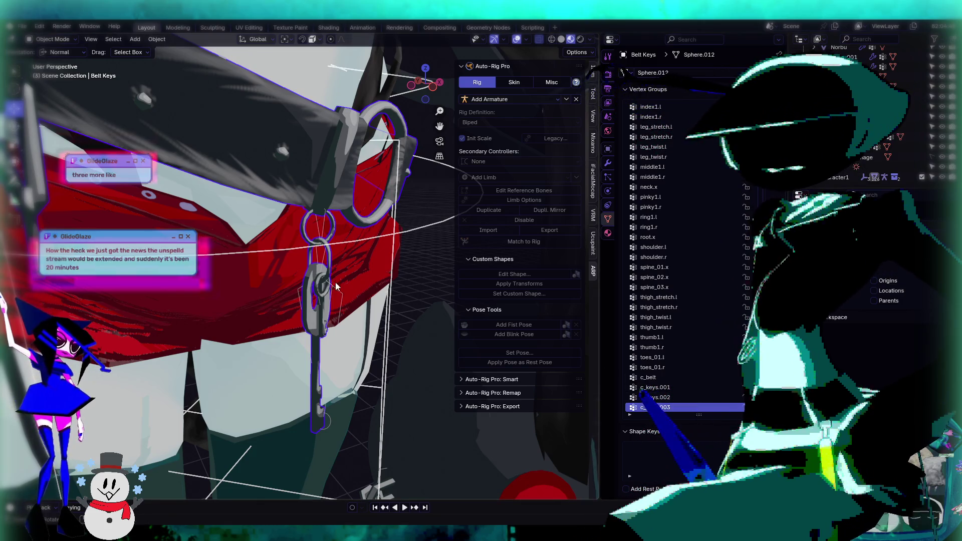
Step: Add another vertex group named c_keys.004 and make Belt Keys the active object again
{"action": "scroll", "coordinate": [327, 278], "scroll_direction": "down", "scroll_amount": 8}
{"action": "scroll", "coordinate": [286, 112], "scroll_direction": "up", "scroll_amount": 4}
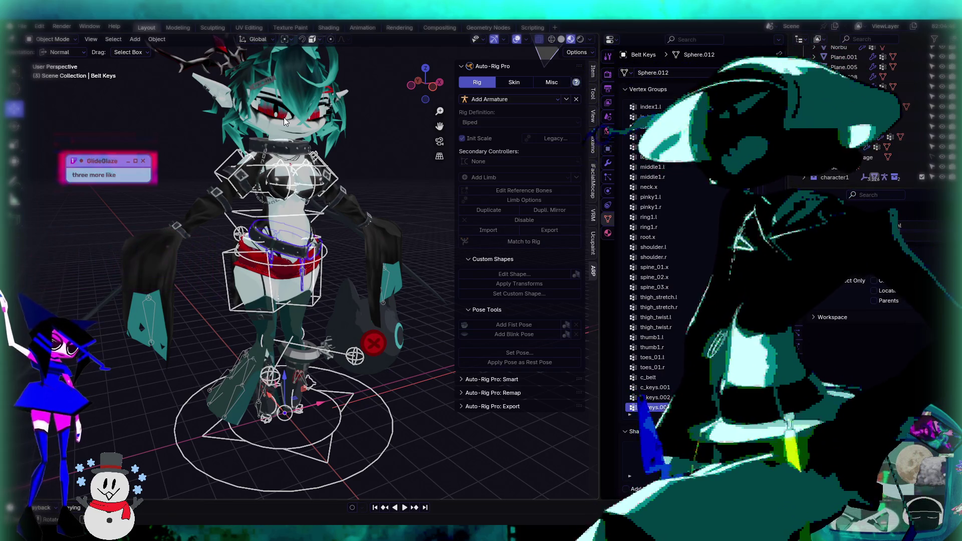
{"action": "scroll", "coordinate": [309, 136], "scroll_direction": "up", "scroll_amount": 10}
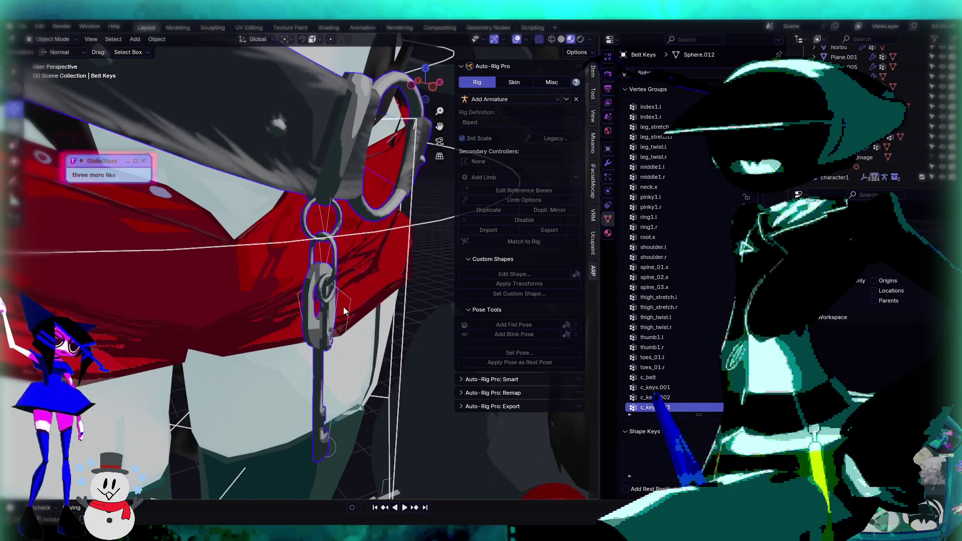
{"action": "scroll", "coordinate": [320, 260], "scroll_direction": "up", "scroll_amount": 3}
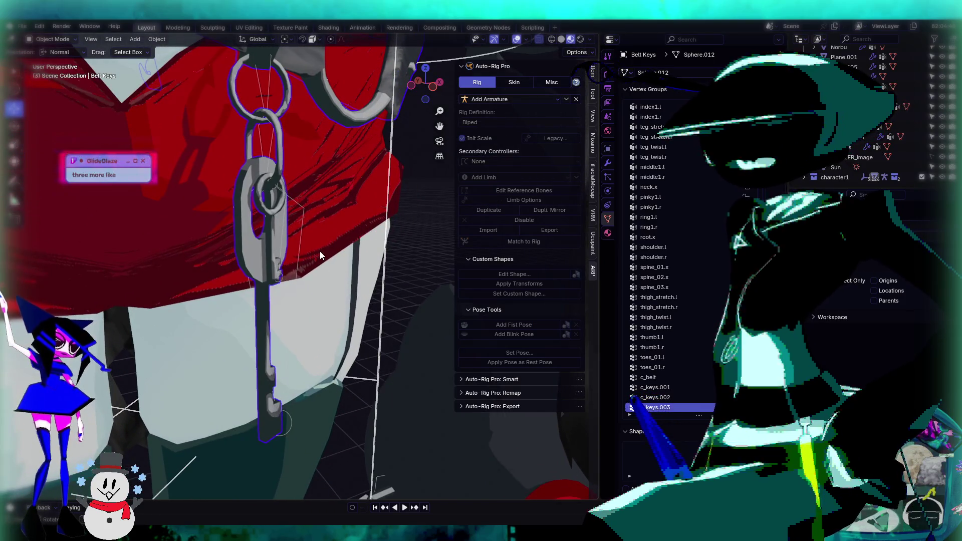
{"action": "middle_click_drag", "start_coordinate": [332, 273], "coordinate": [355, 277]}
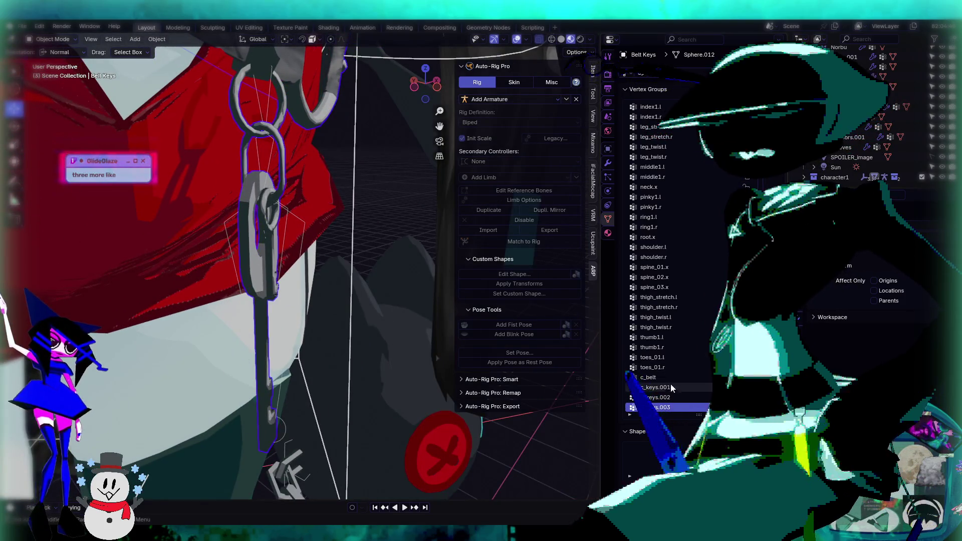
{"action": "left_click", "coordinate": [783, 106]}
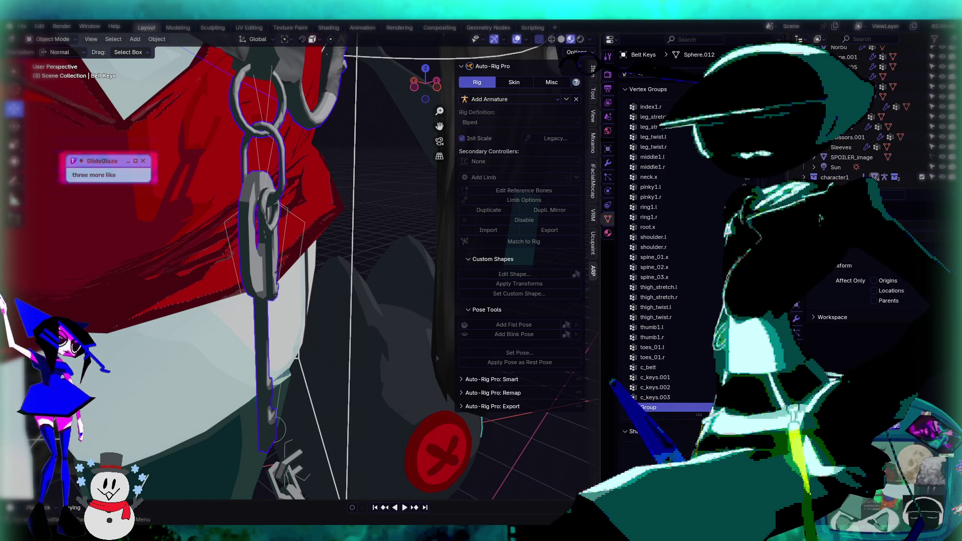
{"action": "type", "text": "c_keys.004"}
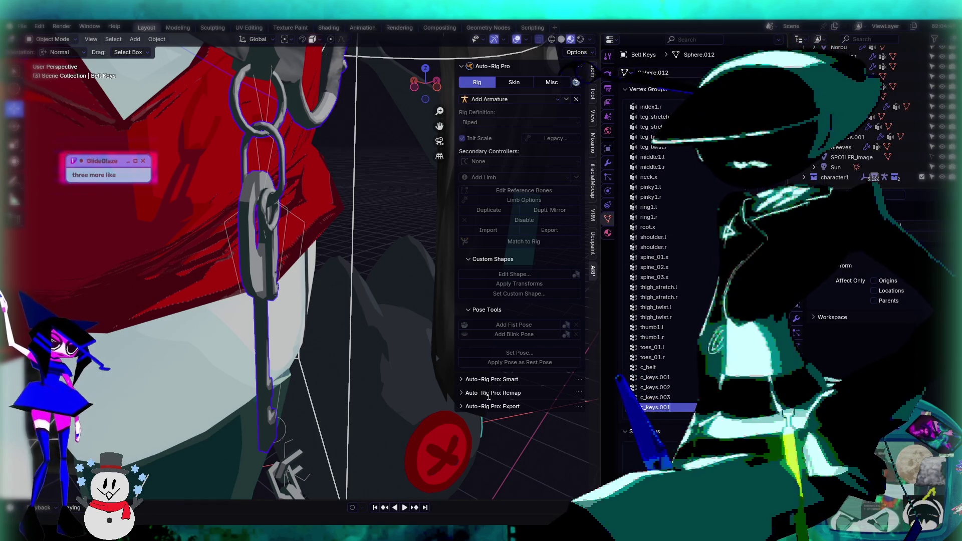
{"action": "key", "text": "Return"}
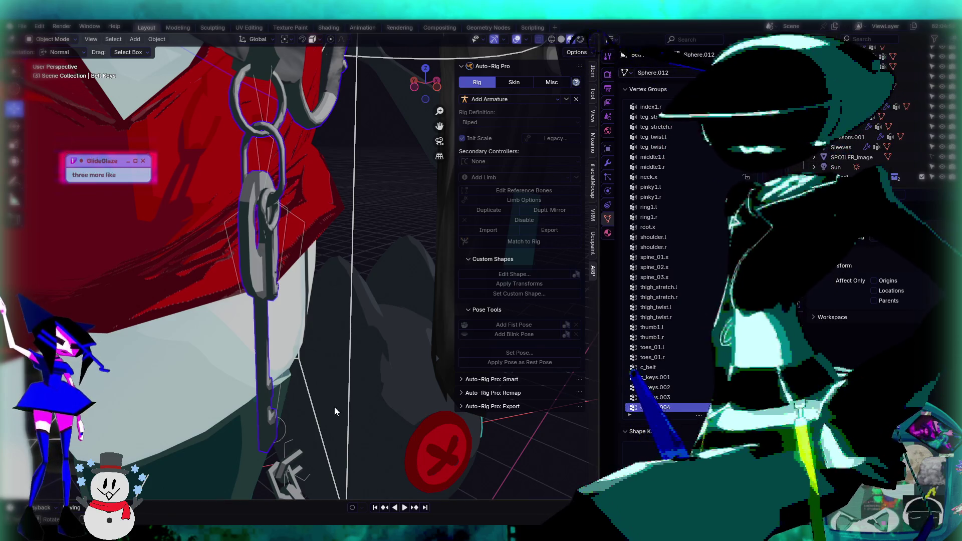
{"action": "mouse_move", "coordinate": [235, 288]}
{"action": "middle_mouse_down"}
{"action": "mouse_move", "coordinate": [297, 188]}
{"action": "mouse_move", "coordinate": [299, 217]}
{"action": "middle_mouse_up"}
{"action": "left_click", "coordinate": [299, 200]}
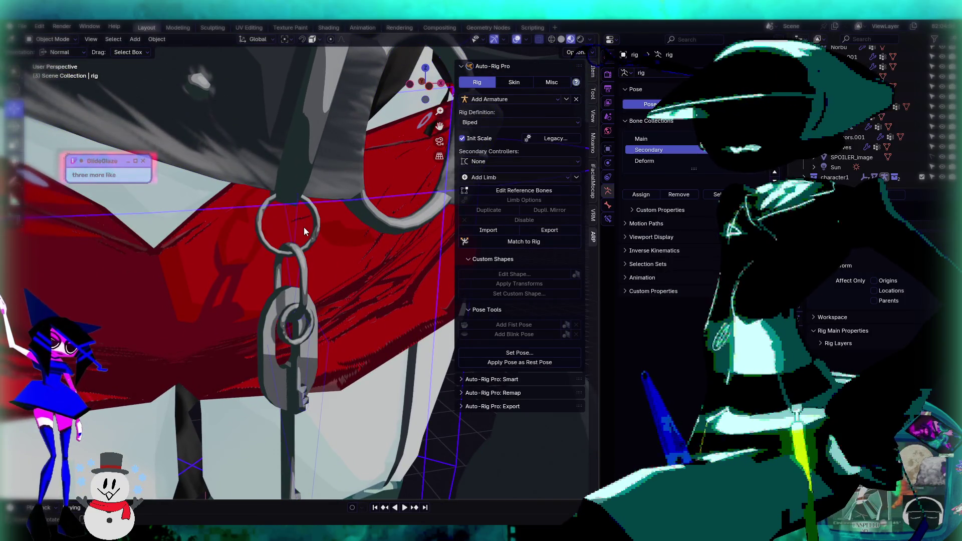
{"action": "left_click", "coordinate": [292, 140]}
{"action": "left_click", "coordinate": [59, 38]}
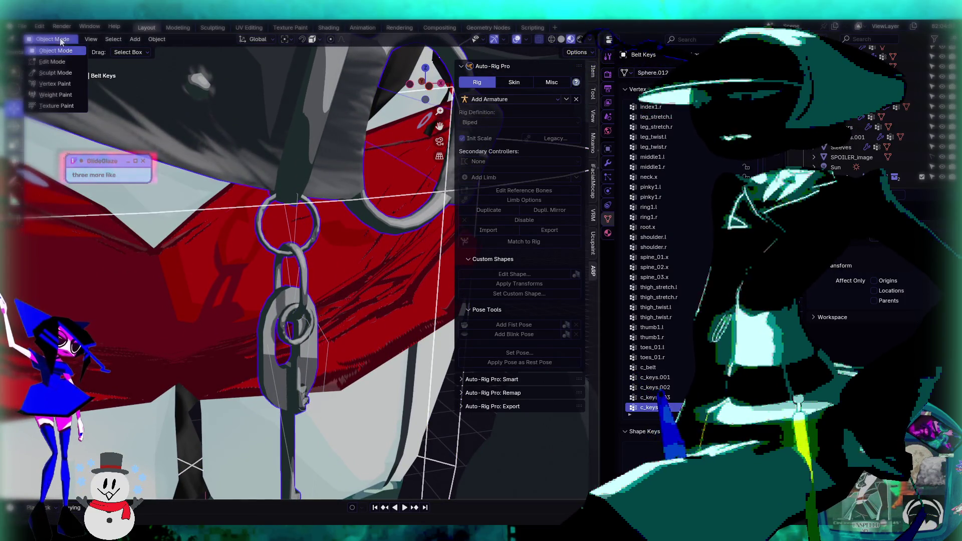
Step: Put Belt Keys into Edit Mode and select the top ring of the chain with L
{"action": "left_click", "coordinate": [68, 95]}
{"action": "middle_click_drag", "start_coordinate": [279, 222], "coordinate": [288, 206]}
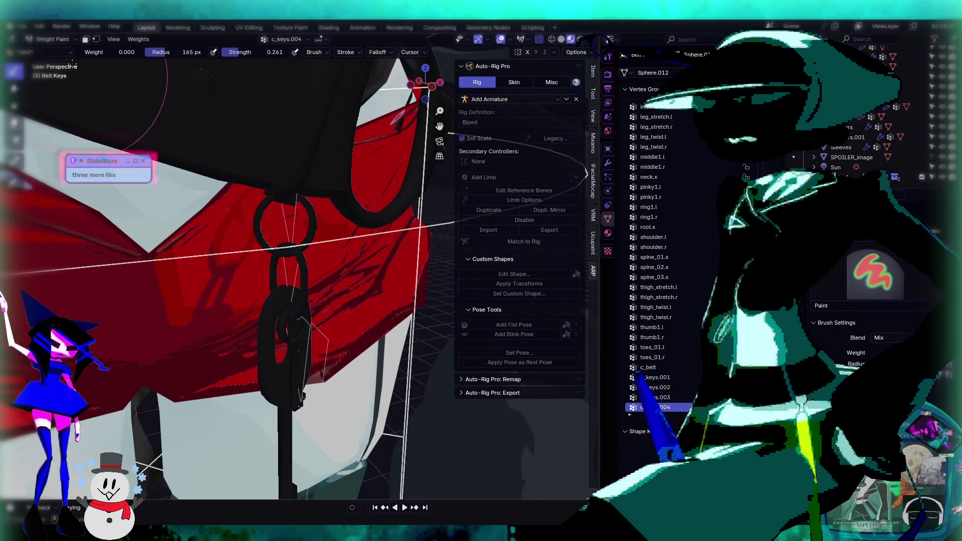
{"action": "left_click", "coordinate": [52, 39]}
{"action": "left_click", "coordinate": [64, 61]}
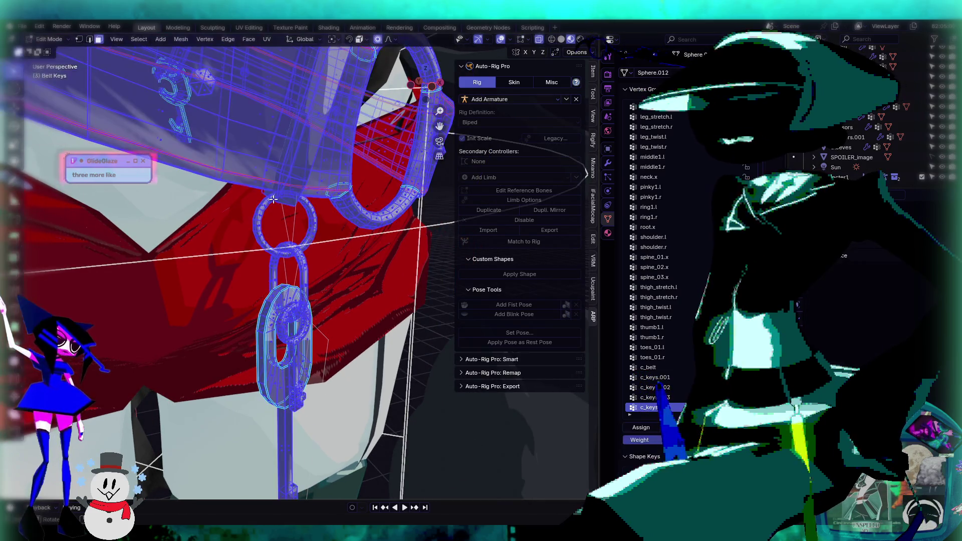
{"action": "key", "text": "l"}
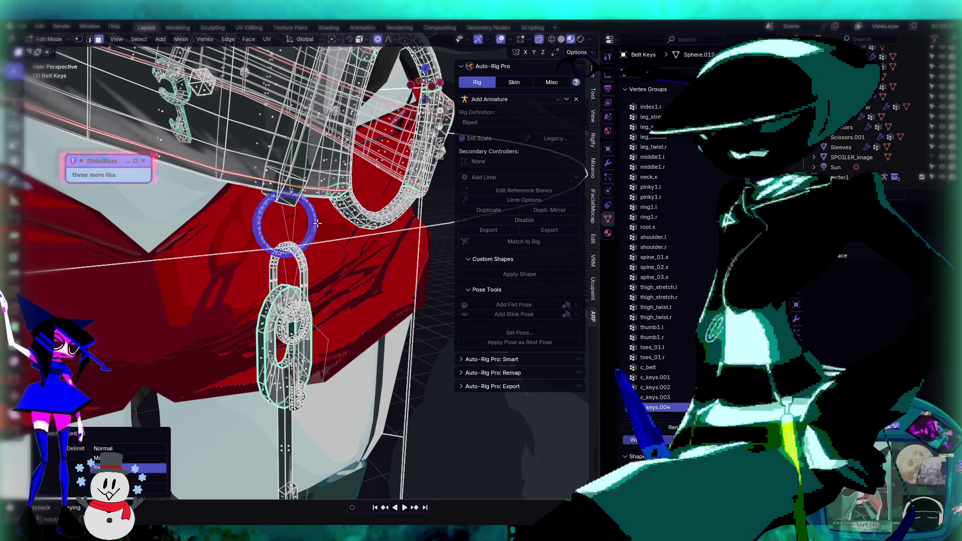
Step: Make c_belt the active vertex group and select the chain link below the ring
{"action": "left_click", "coordinate": [676, 378]}
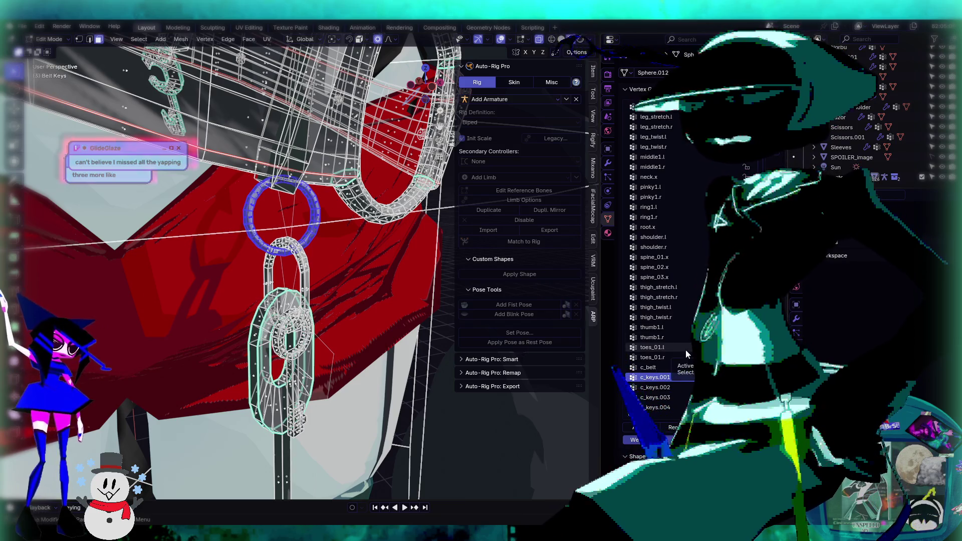
{"action": "scroll", "coordinate": [691, 253], "scroll_direction": "up", "scroll_amount": 5}
{"action": "scroll", "coordinate": [691, 257], "scroll_direction": "up", "scroll_amount": 10}
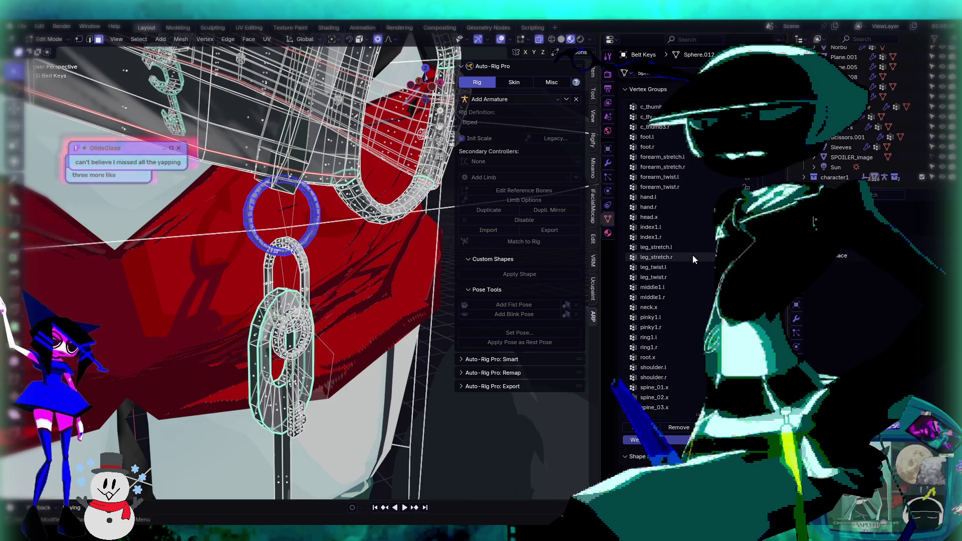
{"action": "left_click", "coordinate": [652, 106]}
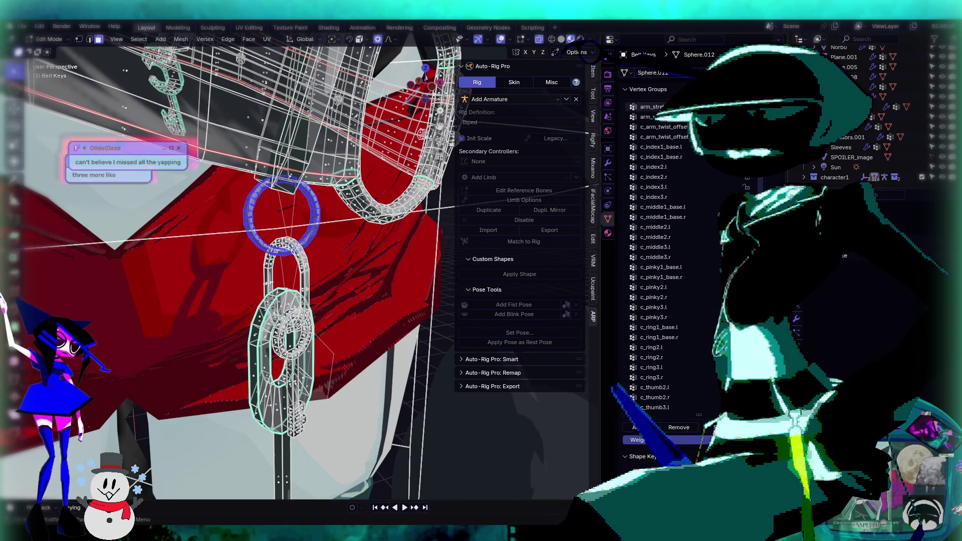
{"action": "left_click", "coordinate": [679, 428]}
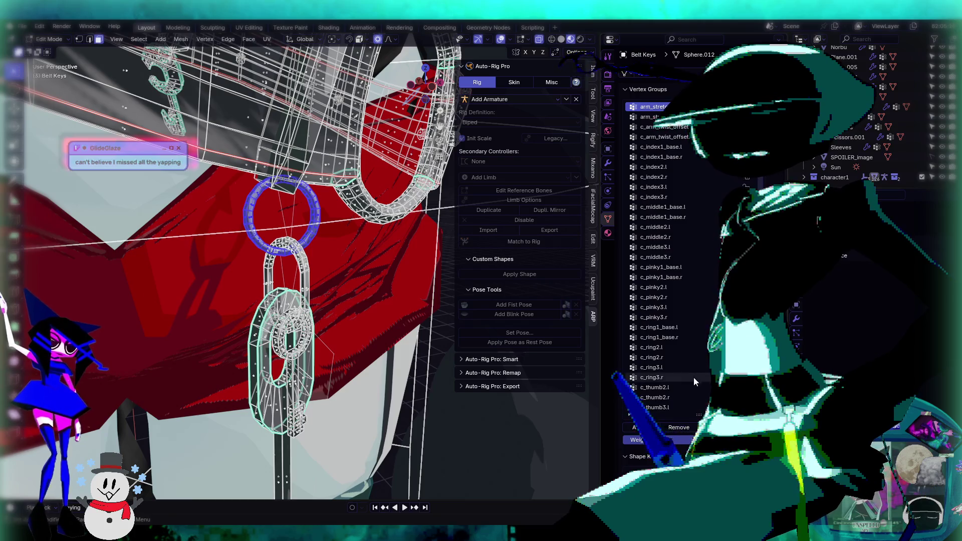
{"action": "scroll", "coordinate": [692, 347], "scroll_direction": "down", "scroll_amount": 15}
{"action": "scroll", "coordinate": [671, 360], "scroll_direction": "down", "scroll_amount": 3}
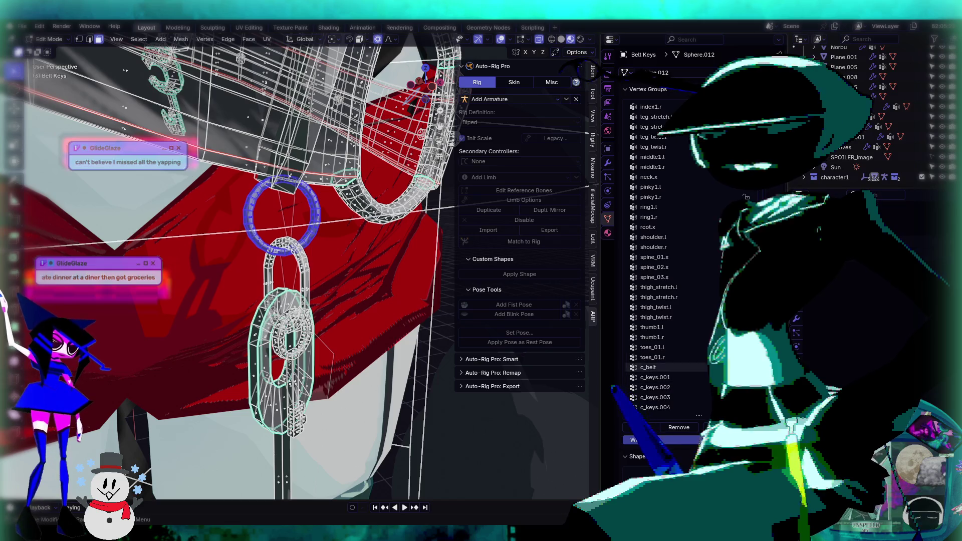
{"action": "left_click", "coordinate": [668, 369]}
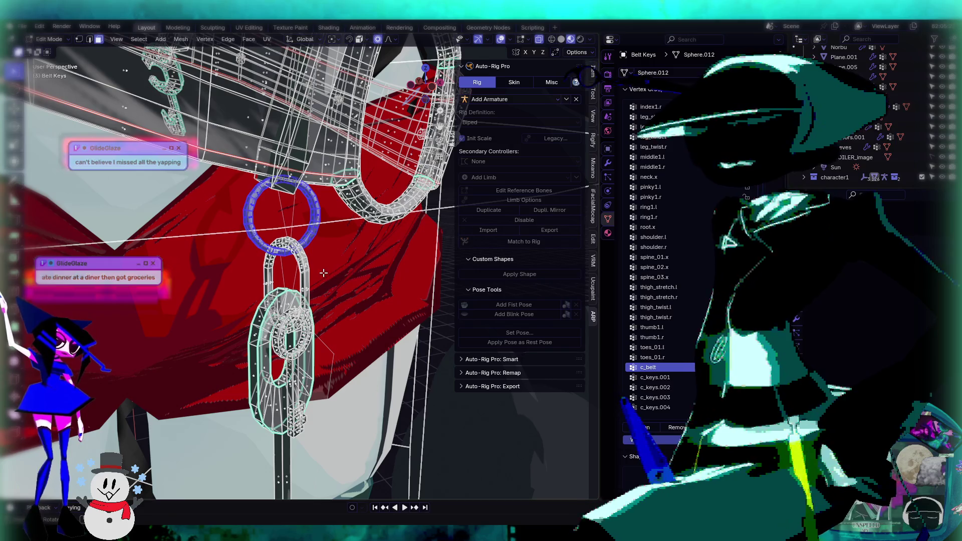
{"action": "left_click", "coordinate": [306, 267]}
{"action": "key", "text": "l"}
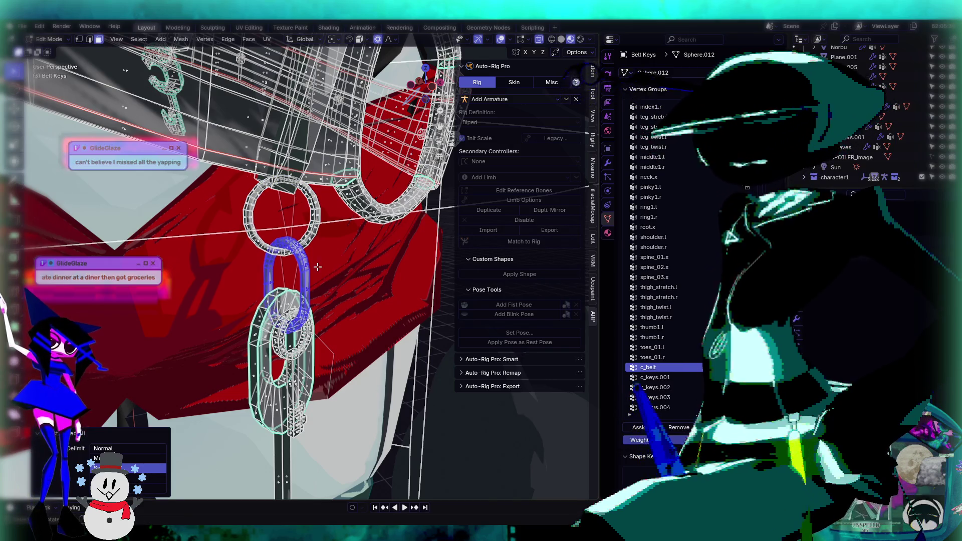
{"action": "left_click", "coordinate": [675, 428]}
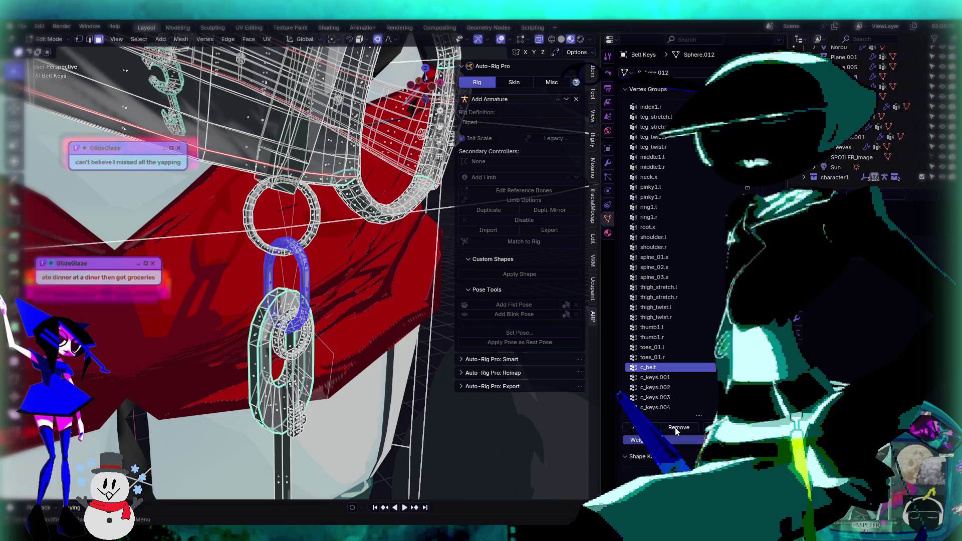
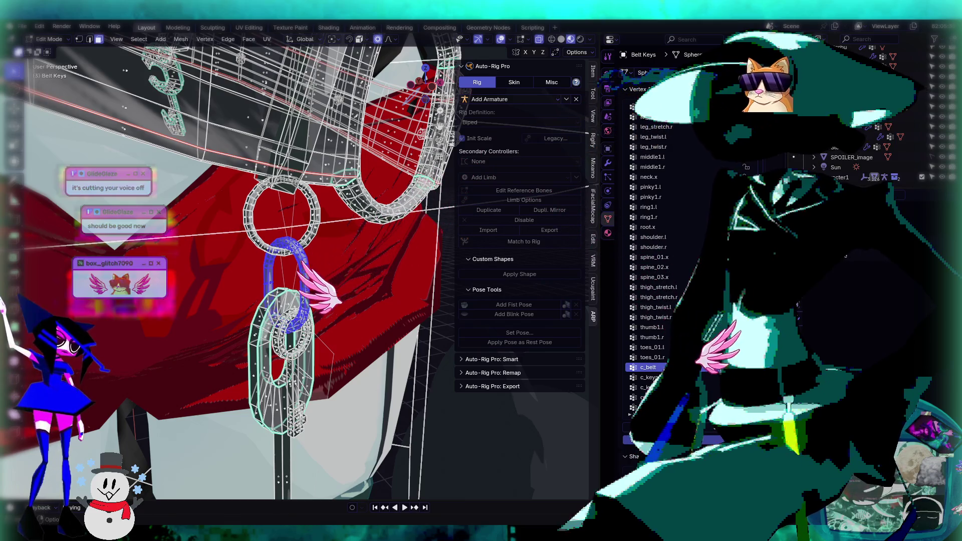
Step: Orbit and zoom around the belt chain to view its links from the side
{"action": "middle_click_drag", "start_coordinate": [301, 251], "coordinate": [331, 225]}
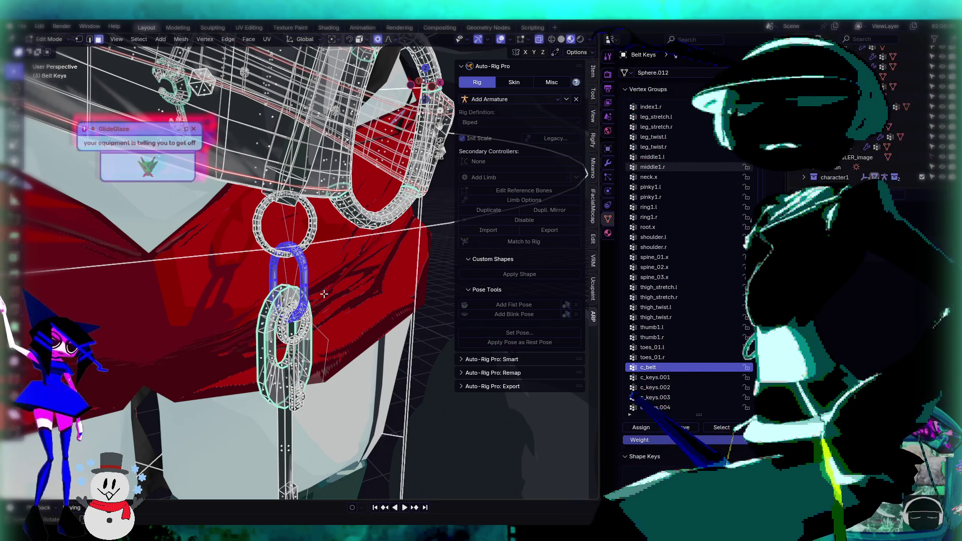
{"action": "mouse_move", "coordinate": [324, 295]}
{"action": "middle_mouse_down"}
{"action": "mouse_move", "coordinate": [295, 326]}
{"action": "mouse_move", "coordinate": [307, 332]}
{"action": "mouse_move", "coordinate": [298, 327]}
{"action": "middle_mouse_up"}
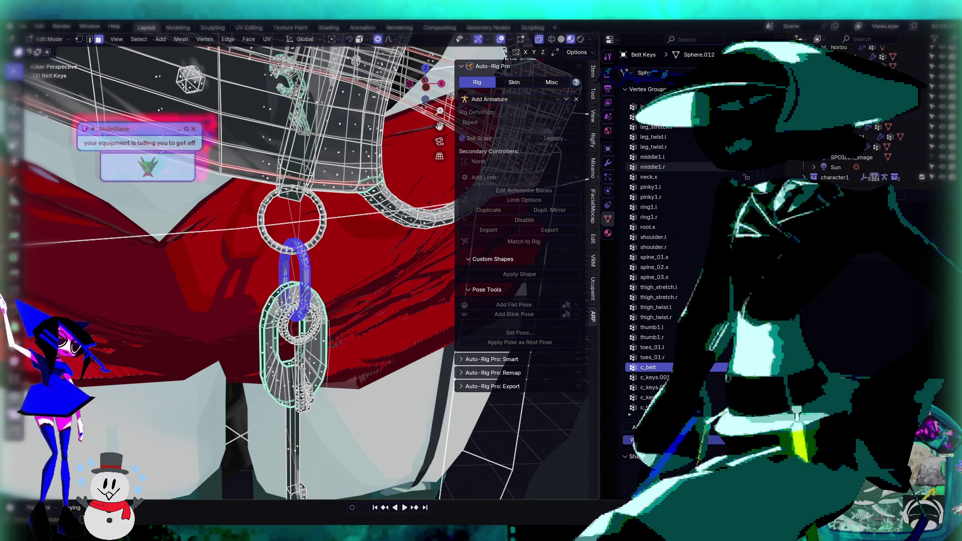
{"action": "scroll", "coordinate": [270, 324], "scroll_direction": "down", "scroll_amount": 5}
{"action": "scroll", "coordinate": [269, 325], "scroll_direction": "down", "scroll_amount": 6}
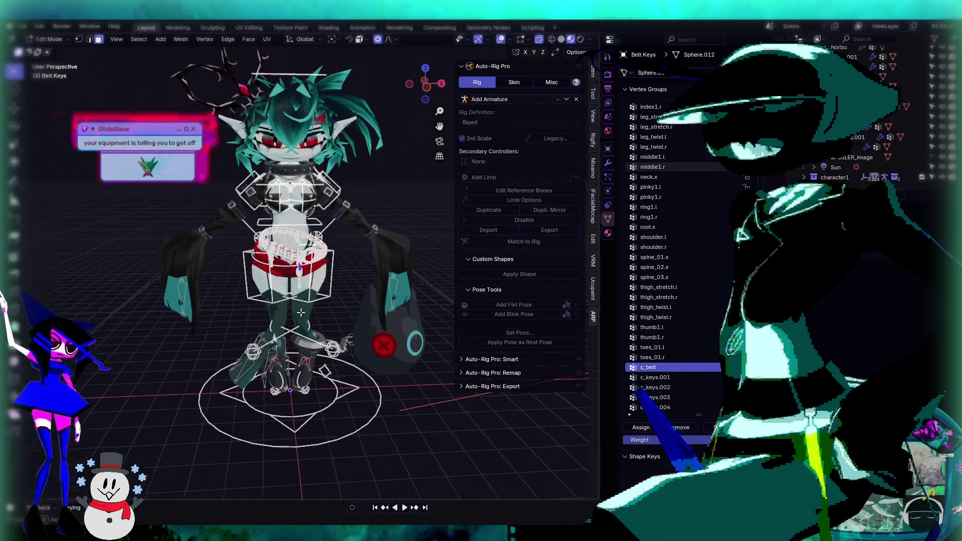
{"action": "scroll", "coordinate": [346, 286], "scroll_direction": "up", "scroll_amount": 2}
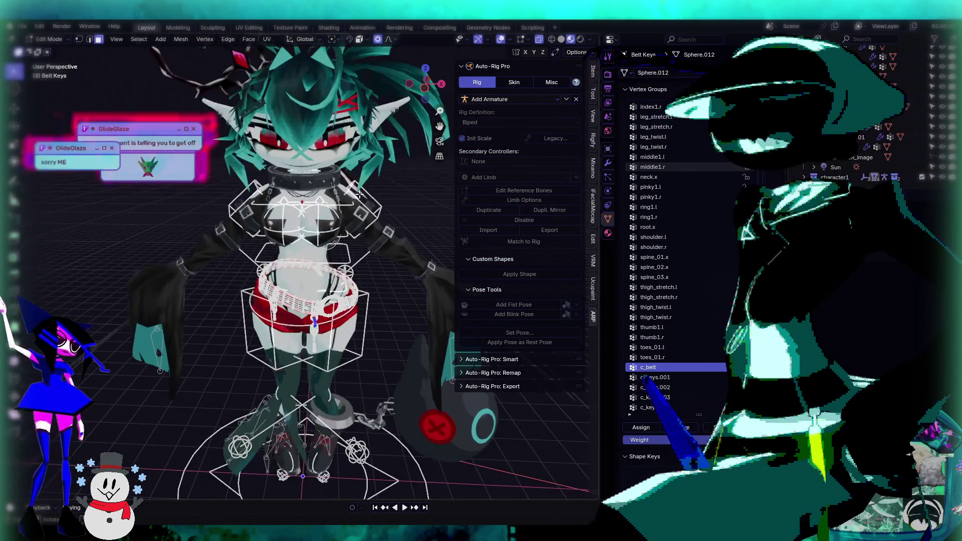
{"action": "scroll", "coordinate": [358, 234], "scroll_direction": "down", "scroll_amount": 5}
{"action": "middle_click_drag", "start_coordinate": [358, 234], "coordinate": [349, 227], "text": "shift"}
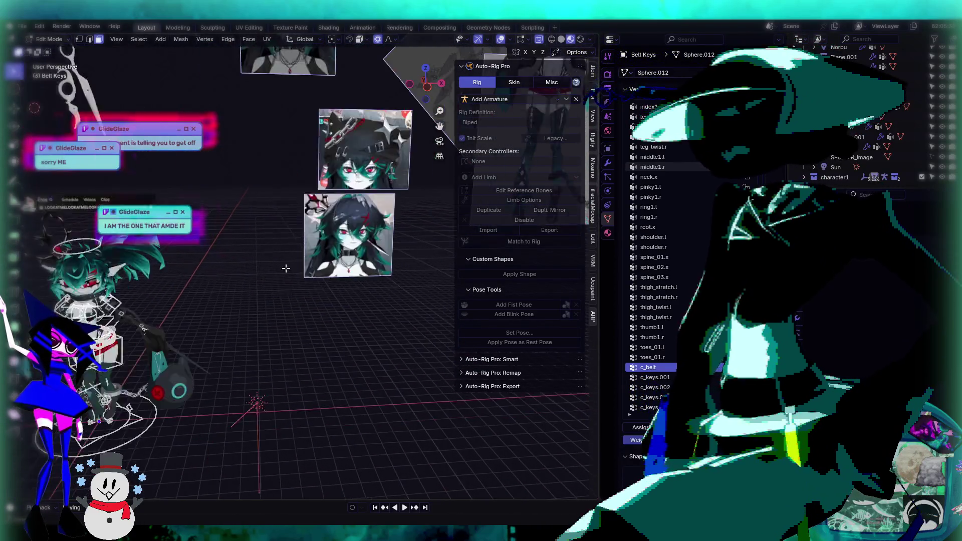
{"action": "scroll", "coordinate": [324, 258], "scroll_direction": "up", "scroll_amount": 5}
{"action": "middle_click_drag", "start_coordinate": [324, 257], "coordinate": [343, 257]}
{"action": "scroll", "coordinate": [343, 257], "scroll_direction": "down", "scroll_amount": 3}
{"action": "scroll", "coordinate": [342, 256], "scroll_direction": "up", "scroll_amount": 4}
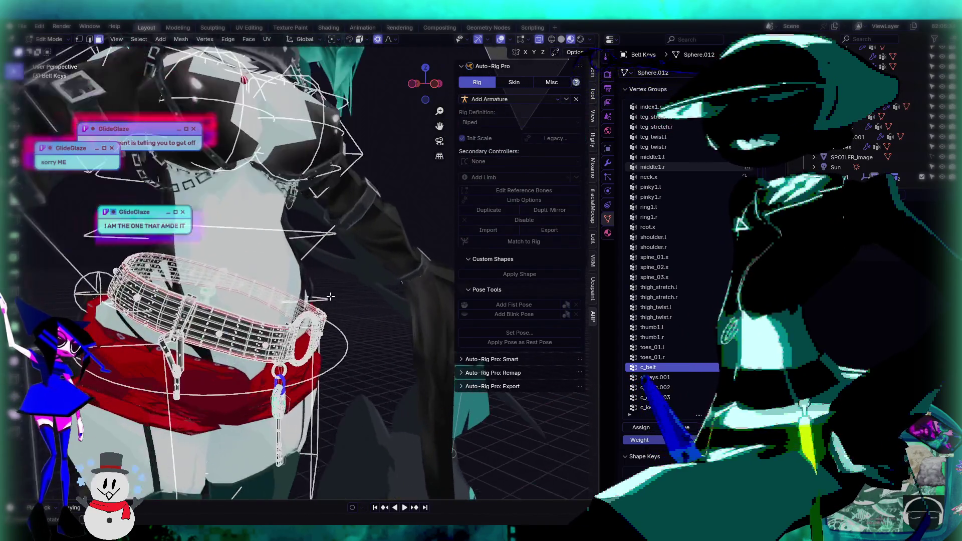
{"action": "scroll", "coordinate": [343, 257], "scroll_direction": "down", "scroll_amount": 4}
{"action": "scroll", "coordinate": [343, 257], "scroll_direction": "down", "scroll_amount": 4}
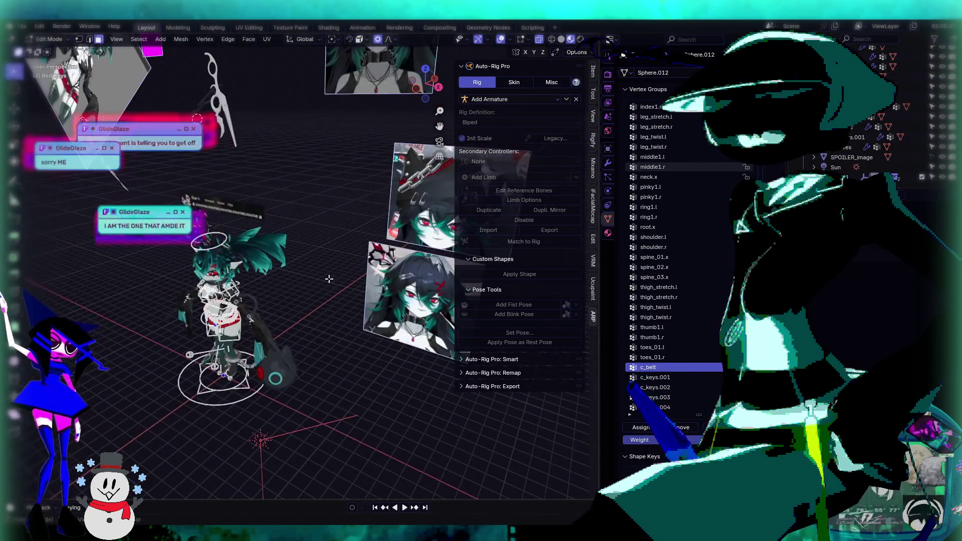
{"action": "scroll", "coordinate": [225, 329], "scroll_direction": "up", "scroll_amount": 6}
{"action": "scroll", "coordinate": [226, 329], "scroll_direction": "down", "scroll_amount": 6}
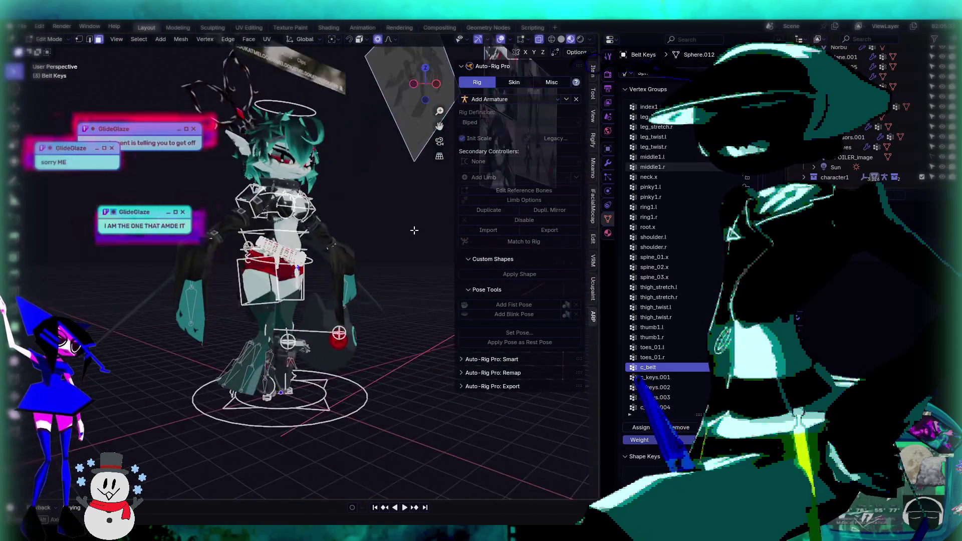
{"action": "scroll", "coordinate": [350, 256], "scroll_direction": "up", "scroll_amount": 6}
{"action": "scroll", "coordinate": [349, 256], "scroll_direction": "down", "scroll_amount": 6}
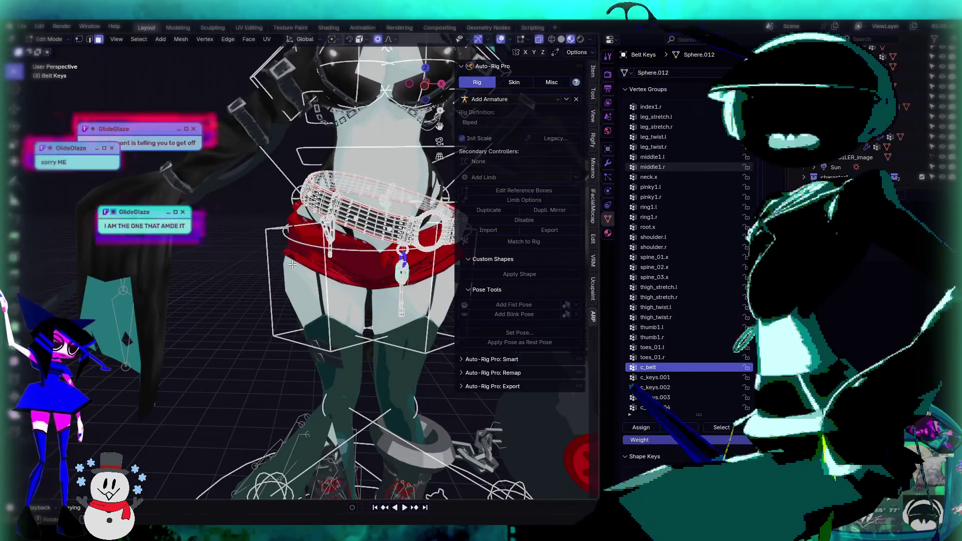
{"action": "scroll", "coordinate": [256, 271], "scroll_direction": "up", "scroll_amount": 7}
{"action": "middle_click_drag", "start_coordinate": [256, 271], "coordinate": [399, 256]}
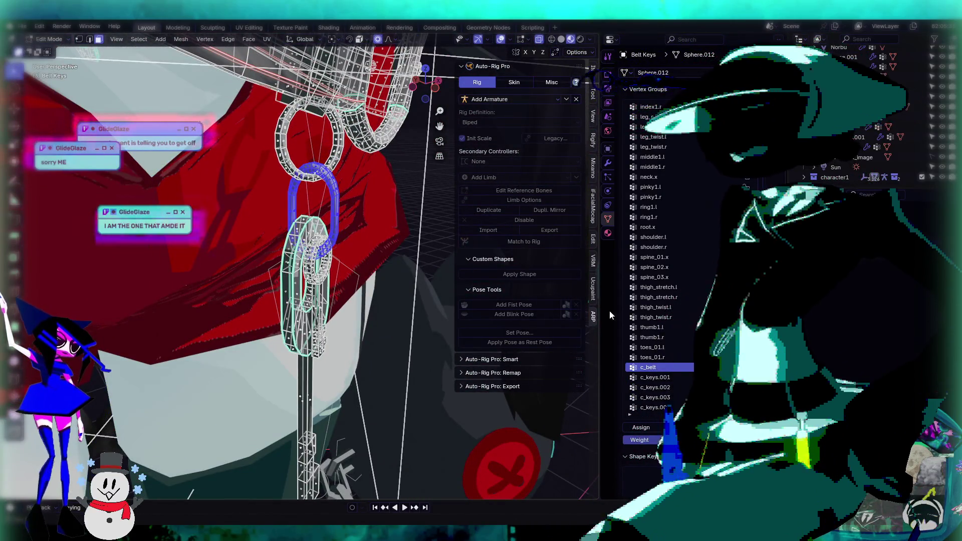
Step: Select the lower key piece, then the upper link, while checking the c_keys.002, c_belt and c_keys.004 groups
{"action": "left_click", "coordinate": [673, 387]}
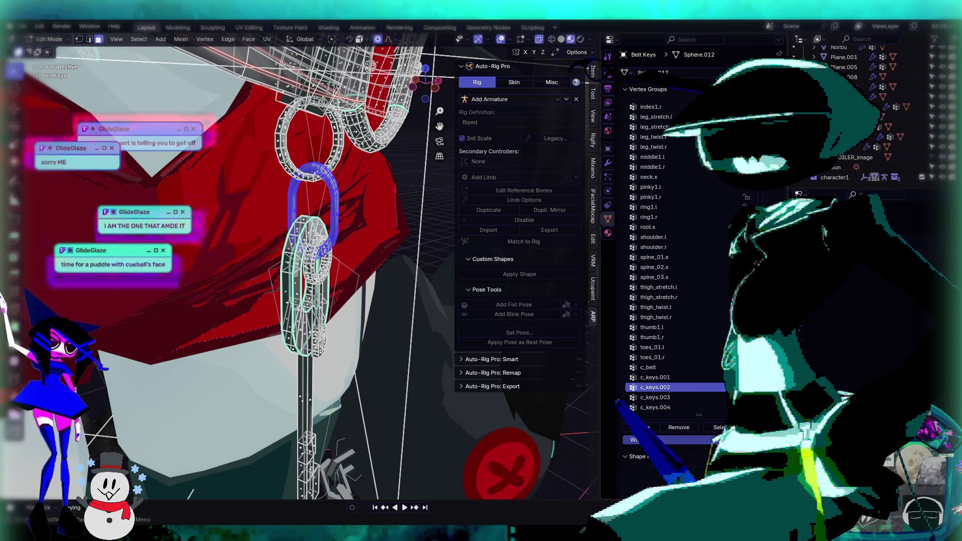
{"action": "mouse_move", "coordinate": [331, 300]}
{"action": "middle_mouse_down"}
{"action": "mouse_move", "coordinate": [350, 290]}
{"action": "mouse_move", "coordinate": [309, 298]}
{"action": "mouse_move", "coordinate": [326, 295]}
{"action": "middle_mouse_up"}
{"action": "left_click", "coordinate": [309, 298], "text": "alt"}
{"action": "key", "text": "ctrl+l"}
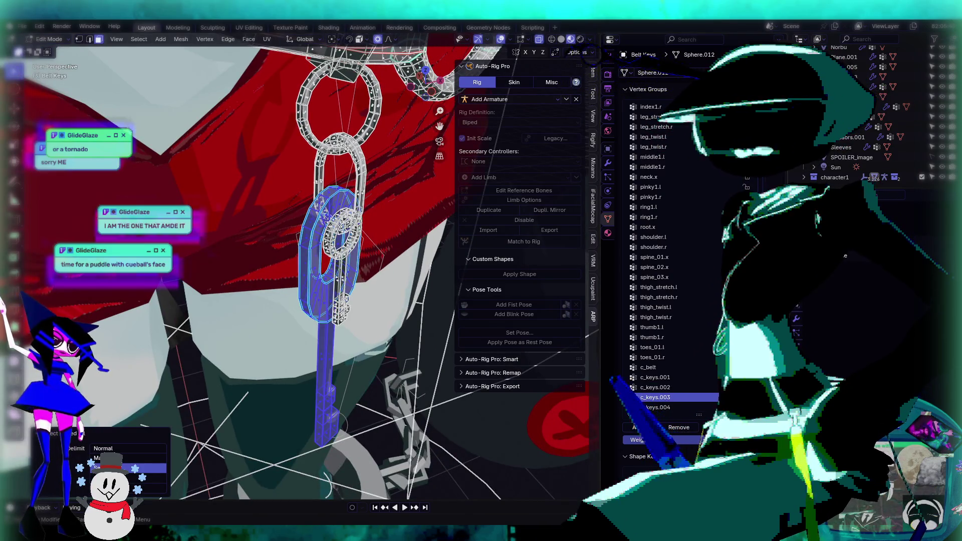
{"action": "left_click", "coordinate": [658, 367]}
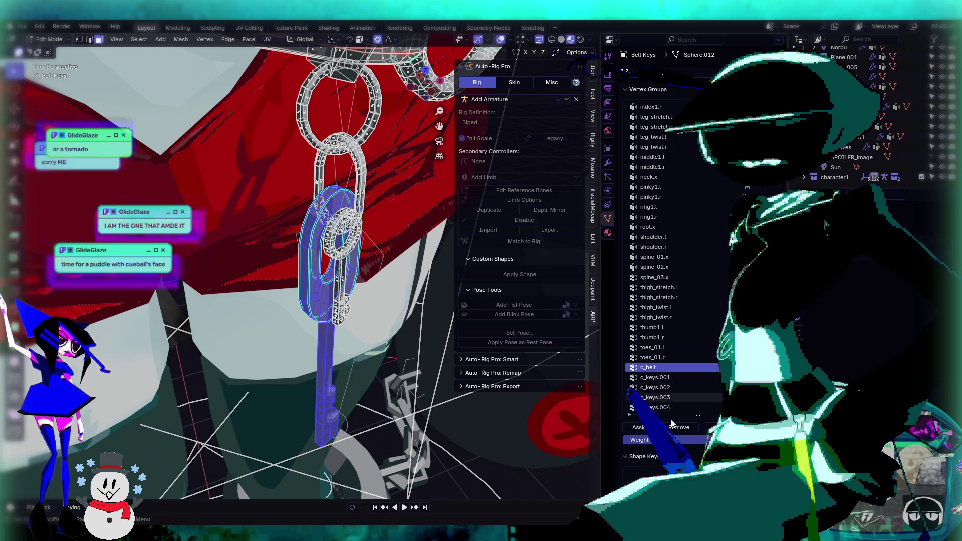
{"action": "left_click", "coordinate": [358, 178]}
{"action": "key", "text": "ctrl+l"}
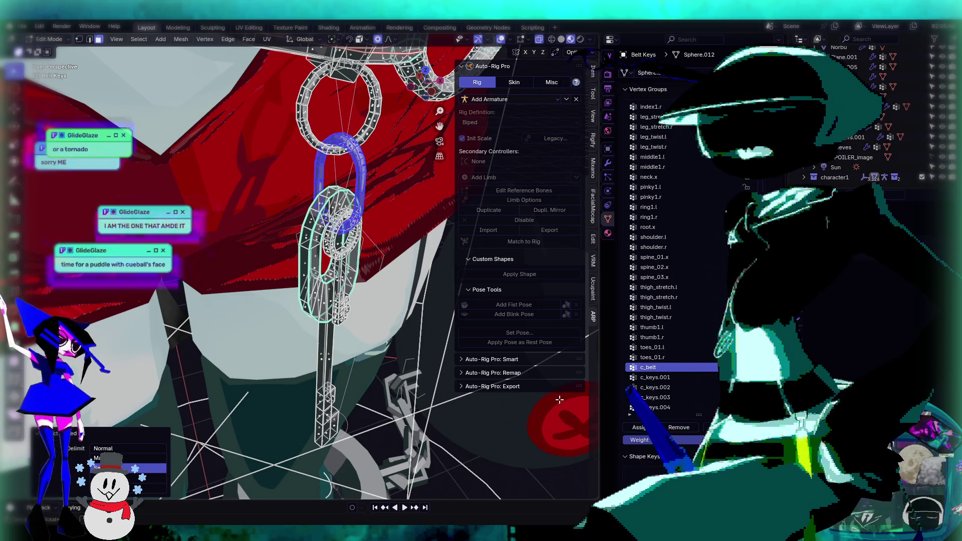
{"action": "left_click", "coordinate": [679, 387]}
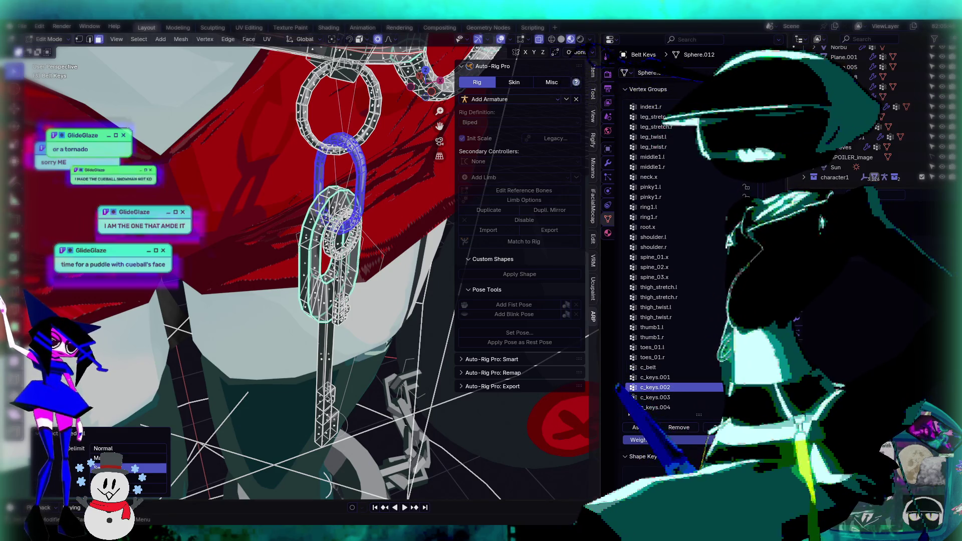
{"action": "left_click", "coordinate": [663, 408]}
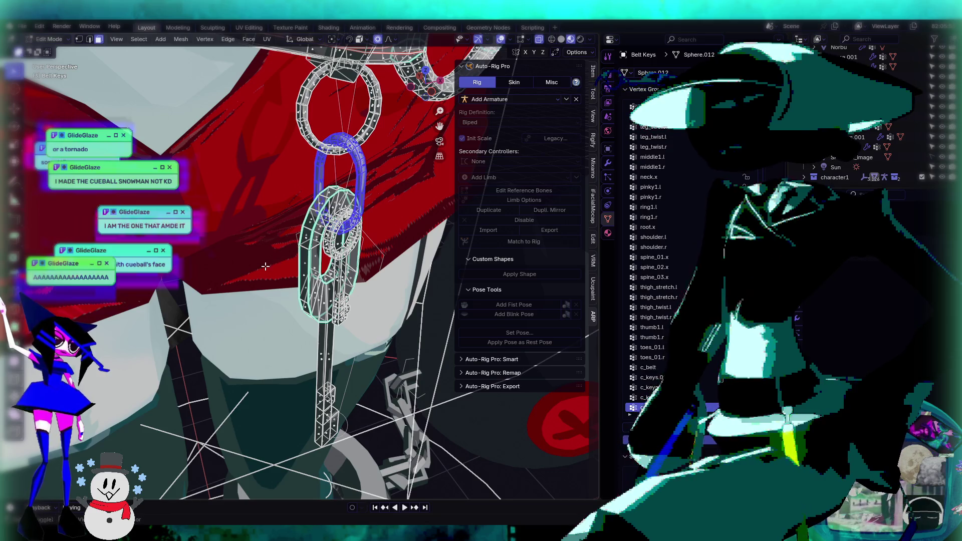
Step: Select the whole inner chain link, assign it to c_keys.004, and return to Object Mode
{"action": "scroll", "coordinate": [266, 267], "scroll_direction": "up", "scroll_amount": 3}
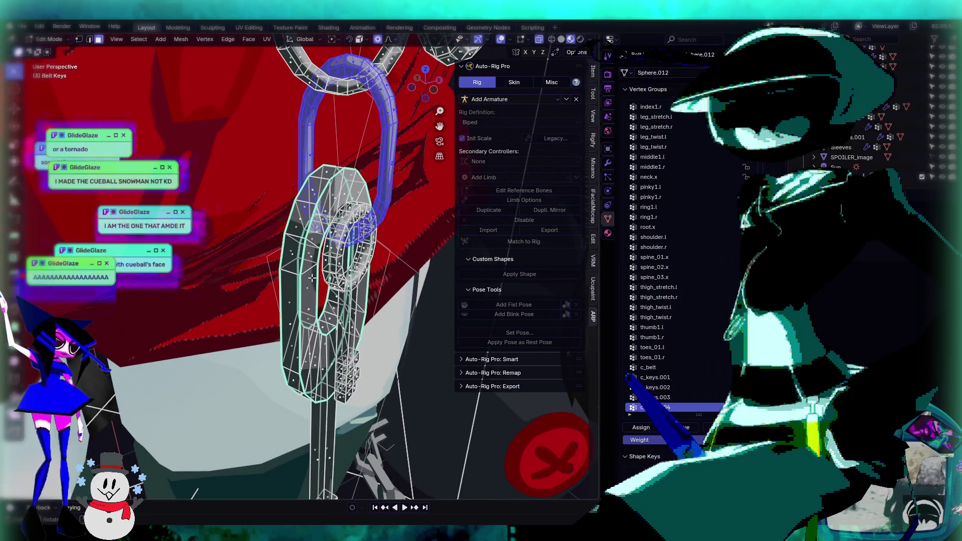
{"action": "left_click", "coordinate": [346, 266]}
{"action": "middle_click_drag", "start_coordinate": [346, 266], "coordinate": [365, 249]}
{"action": "key", "text": "ctrl+l"}
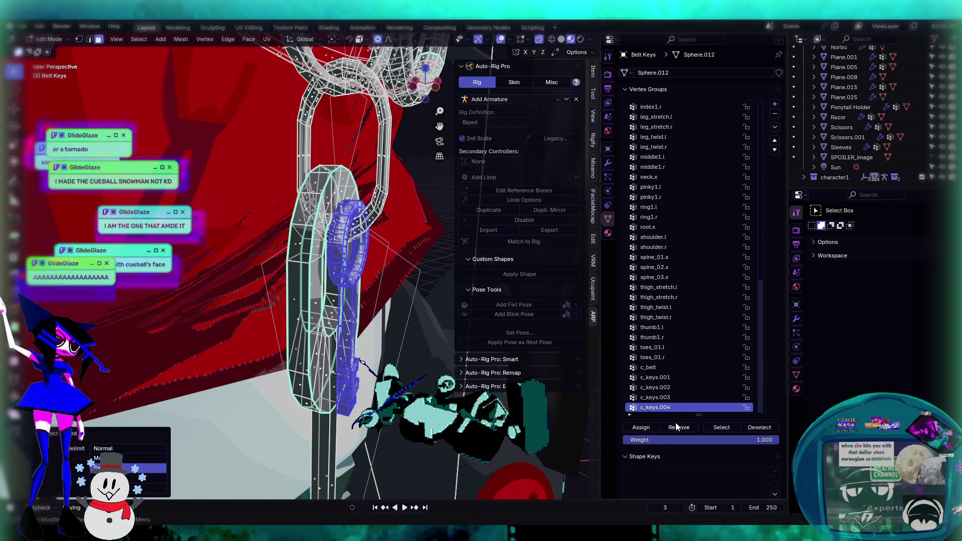
{"action": "left_click", "coordinate": [650, 427]}
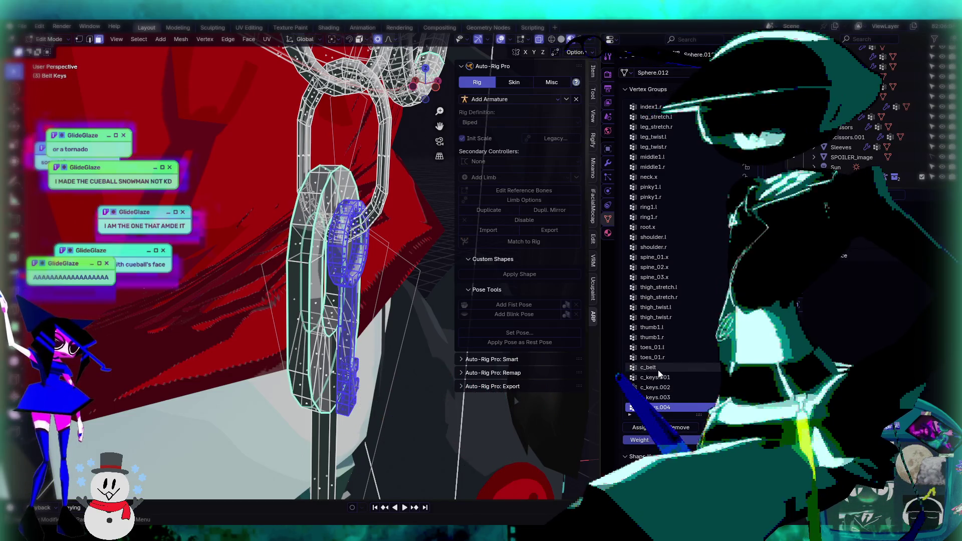
{"action": "middle_click_drag", "start_coordinate": [391, 331], "coordinate": [388, 304]}
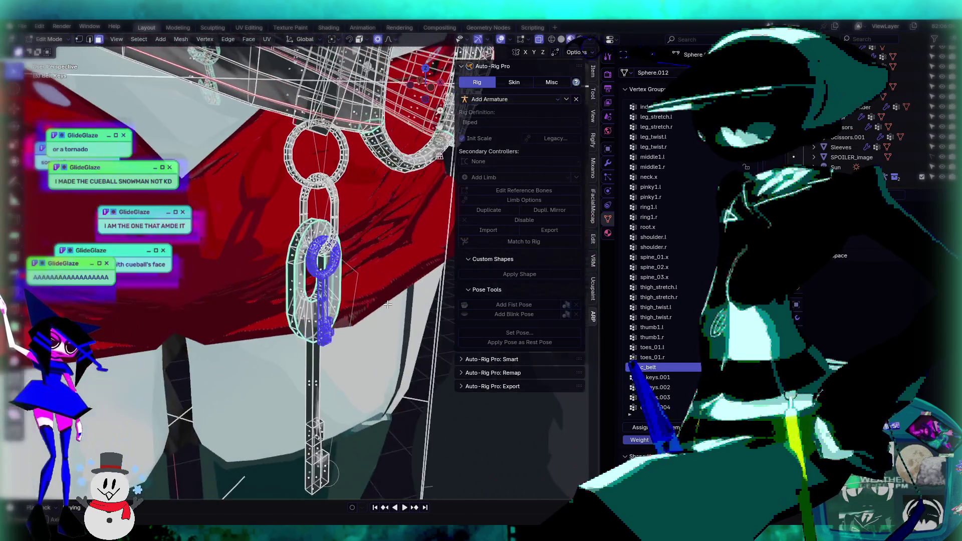
{"action": "key", "text": "Tab"}
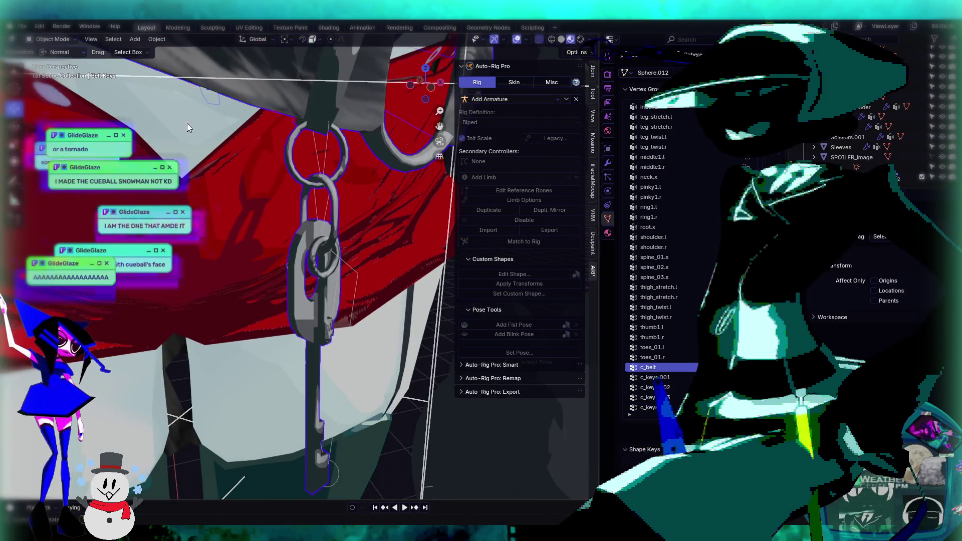
Step: Make the rig armature active and put it into Pose Mode
{"action": "scroll", "coordinate": [329, 145], "scroll_direction": "down", "scroll_amount": 3}
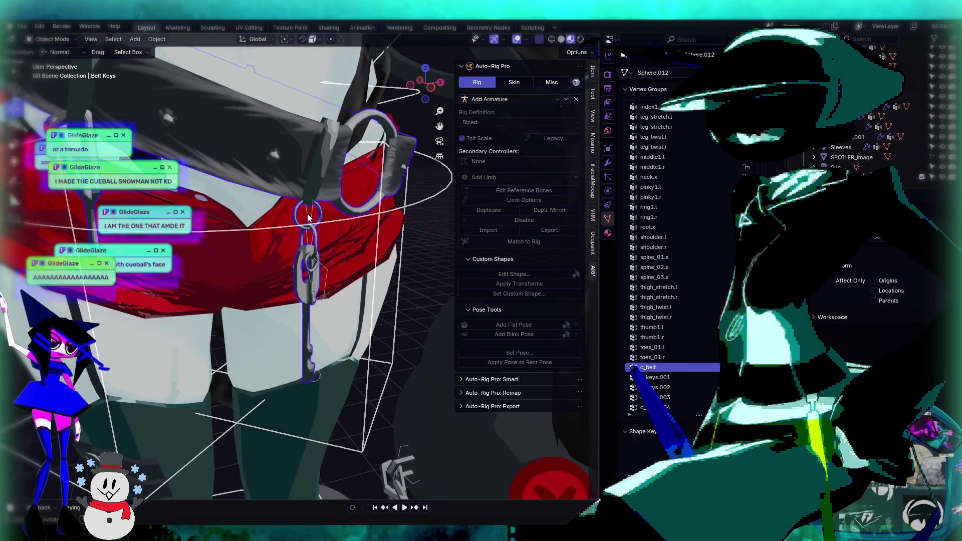
{"action": "left_click", "coordinate": [307, 213]}
{"action": "left_click", "coordinate": [66, 43]}
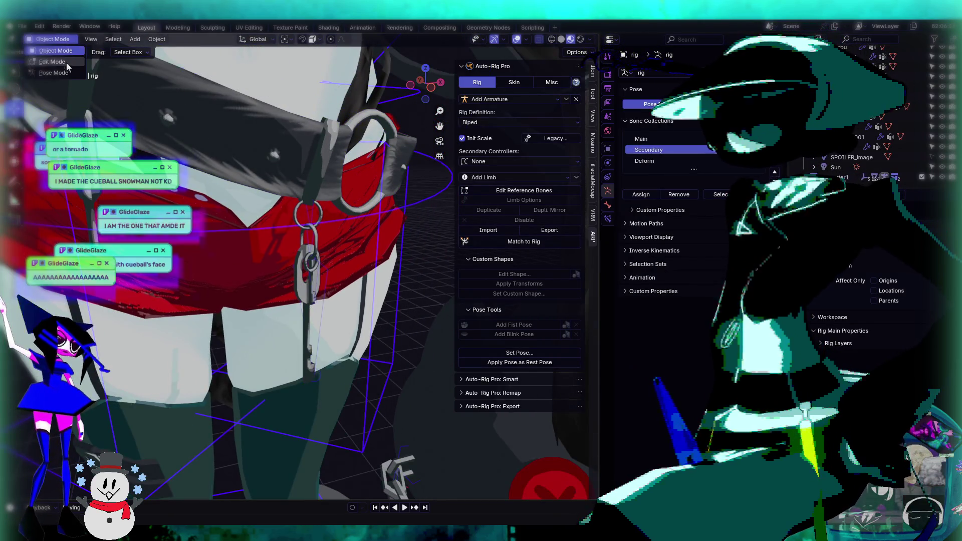
{"action": "left_click", "coordinate": [52, 74]}
Step: Test-rotate the c_keys.003, c_keys.004 and c_keys.002 bones, then undo back to hanging straight
{"action": "scroll", "coordinate": [354, 252], "scroll_direction": "up", "scroll_amount": 3}
{"action": "middle_click_drag", "start_coordinate": [326, 275], "coordinate": [350, 266]}
{"action": "left_click", "coordinate": [317, 261]}
{"action": "key", "text": "r"}
{"action": "key", "text": "r"}
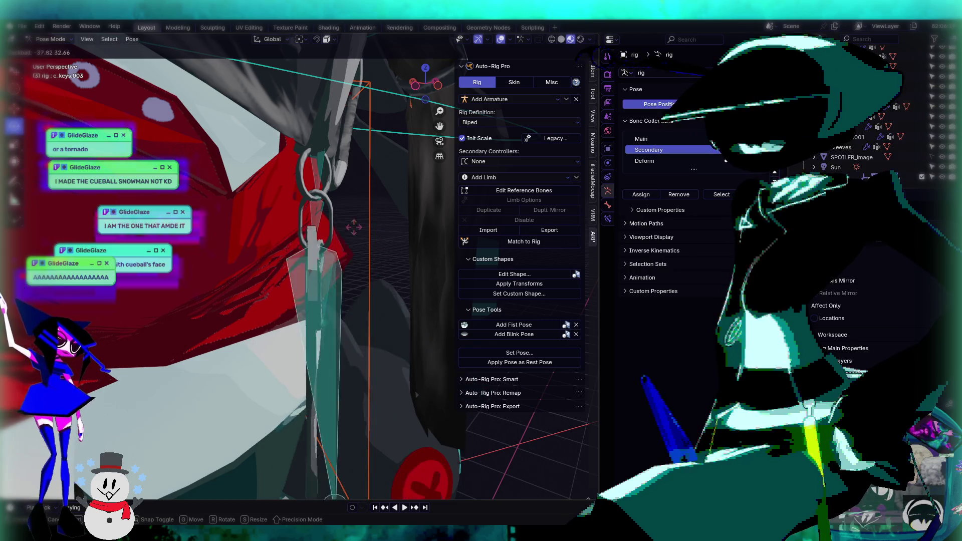
{"action": "left_click", "coordinate": [318, 269]}
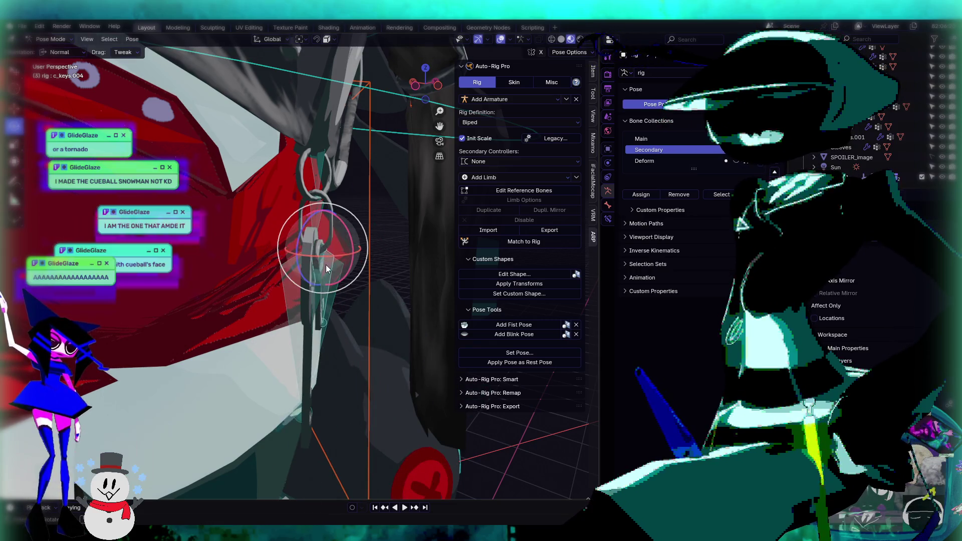
{"action": "left_click", "coordinate": [321, 273]}
{"action": "key", "text": "r"}
{"action": "key", "text": "r"}
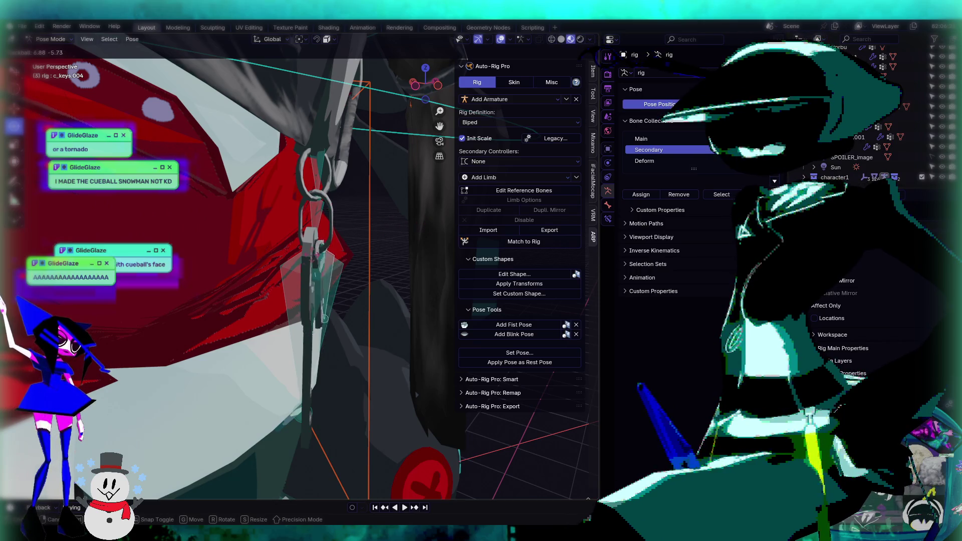
{"action": "left_click", "coordinate": [295, 331]}
{"action": "left_click", "coordinate": [315, 215]}
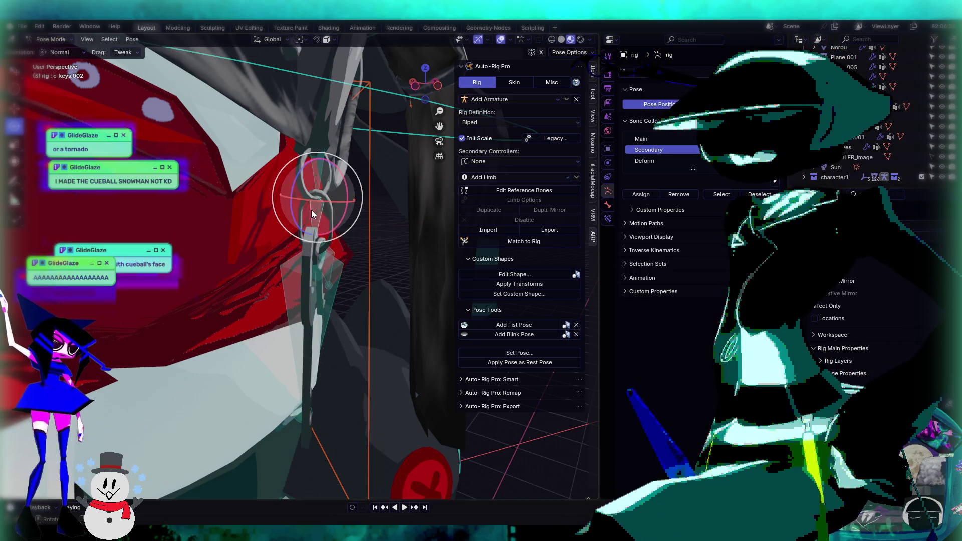
{"action": "key", "text": "r"}
{"action": "key", "text": "r"}
{"action": "left_click", "coordinate": [342, 206]}
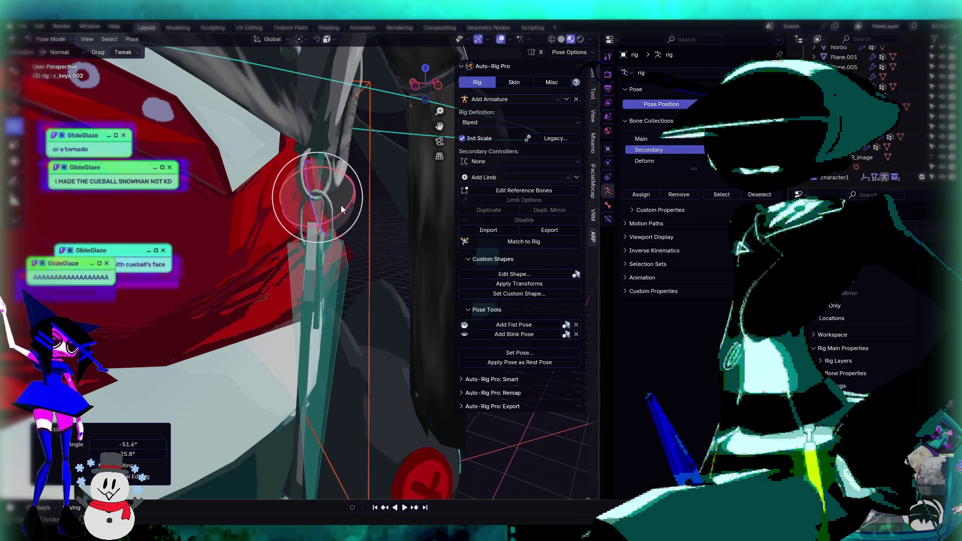
{"action": "key", "text": "ctrl+z"}
{"action": "key", "text": "ctrl+z"}
{"action": "key", "text": "ctrl+z"}
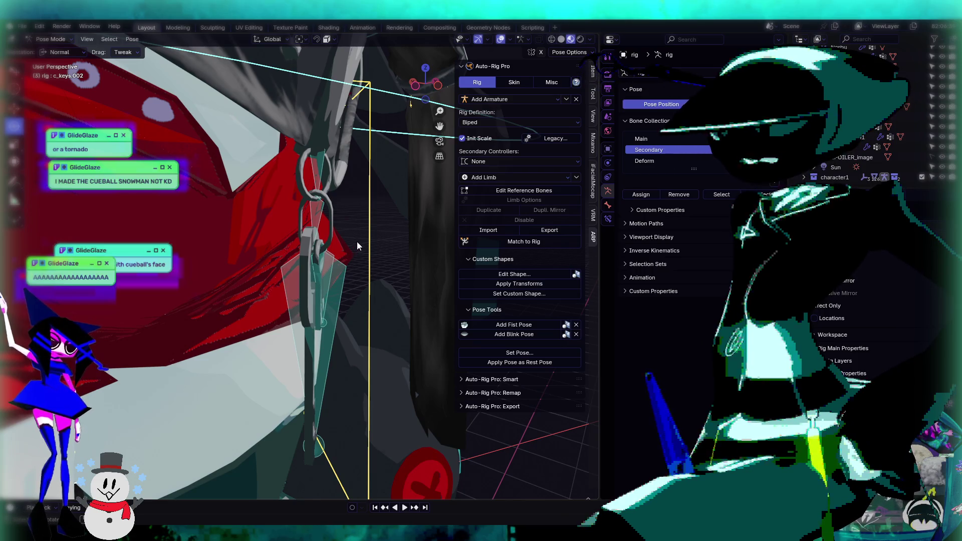
Step: Switch the rig back to Object Mode and select the Belt Keys chain object
{"action": "scroll", "coordinate": [356, 243], "scroll_direction": "down", "scroll_amount": 4}
{"action": "middle_click_drag", "start_coordinate": [356, 245], "coordinate": [368, 317]}
{"action": "scroll", "coordinate": [342, 283], "scroll_direction": "up", "scroll_amount": 5}
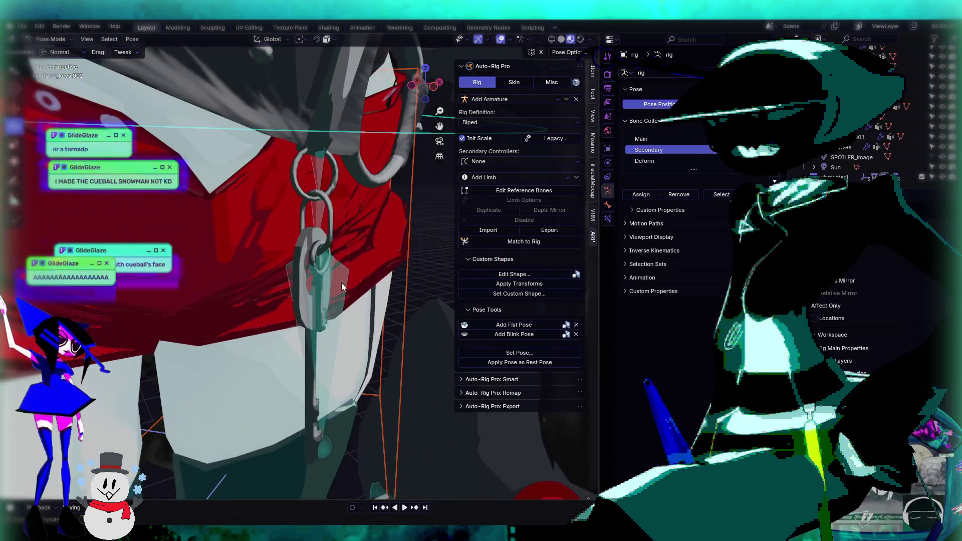
{"action": "left_click", "coordinate": [316, 159]}
{"action": "scroll", "coordinate": [308, 176], "scroll_direction": "down", "scroll_amount": 2}
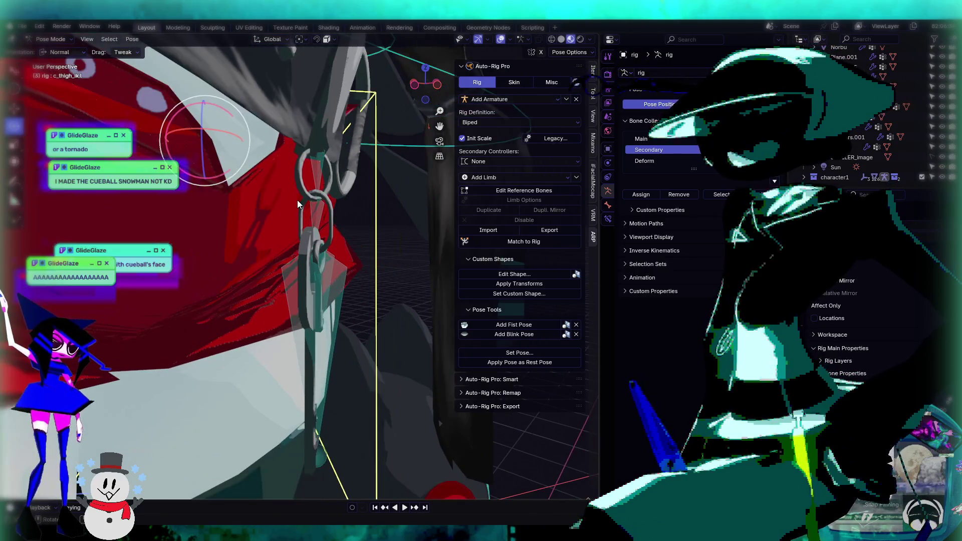
{"action": "left_click", "coordinate": [51, 39]}
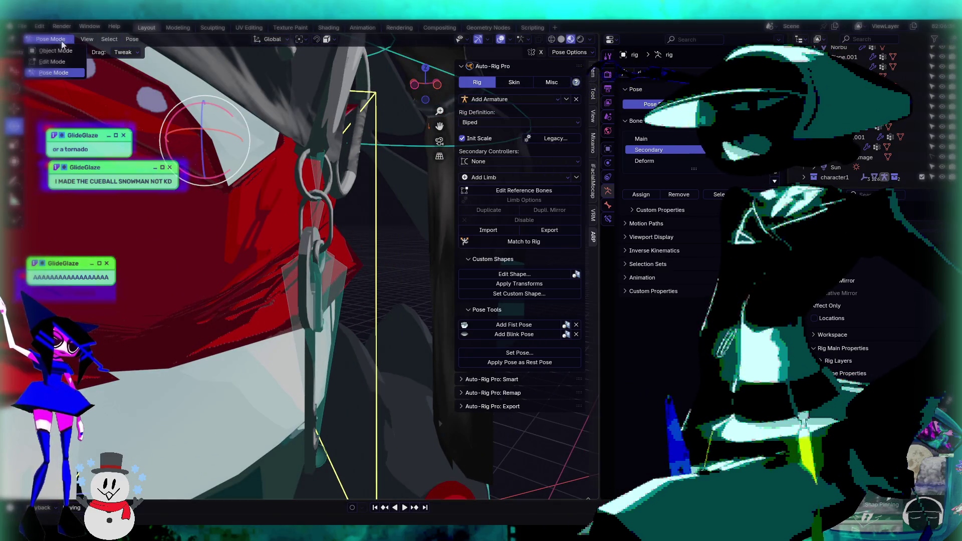
{"action": "left_click", "coordinate": [75, 54]}
{"action": "scroll", "coordinate": [246, 200], "scroll_direction": "up", "scroll_amount": 2}
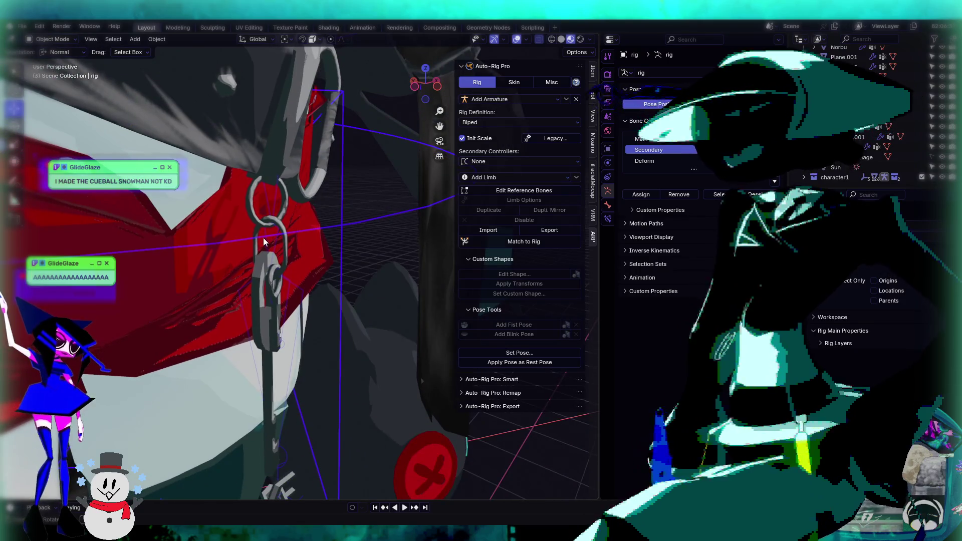
{"action": "left_click", "coordinate": [271, 219]}
{"action": "left_click", "coordinate": [53, 40]}
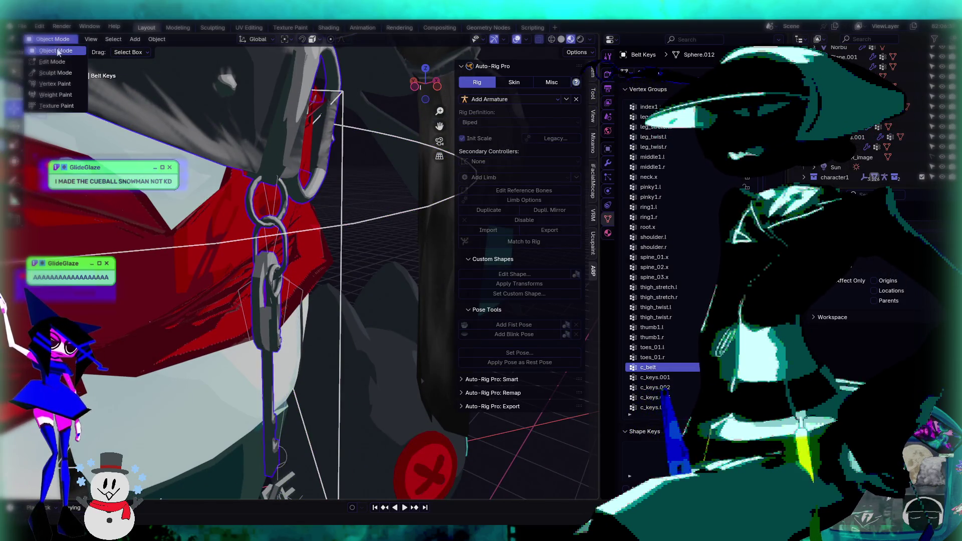
Step: Switch the chain to Weight Paint and inspect the c_keys.001 and c_keys.002 weights
{"action": "left_click", "coordinate": [65, 97]}
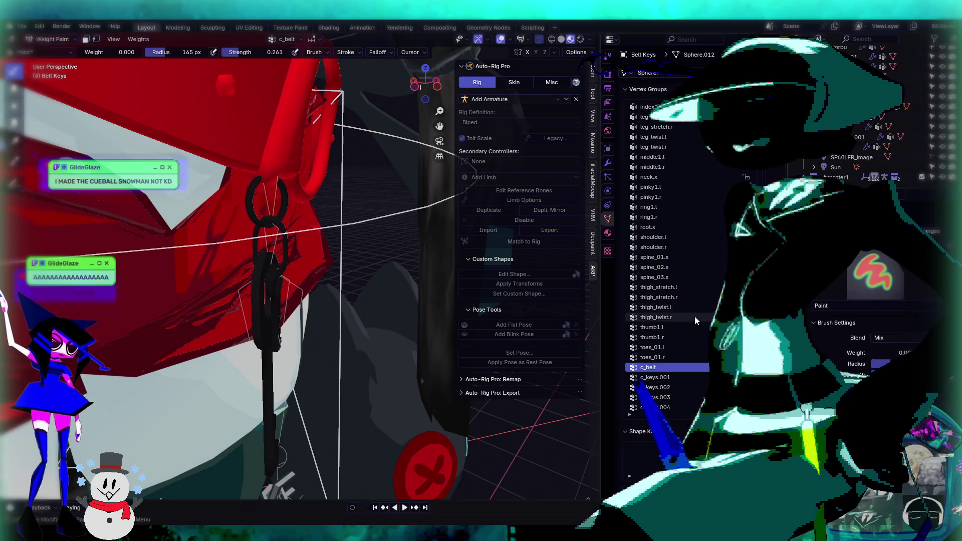
{"action": "left_click", "coordinate": [665, 380]}
{"action": "left_click", "coordinate": [667, 387]}
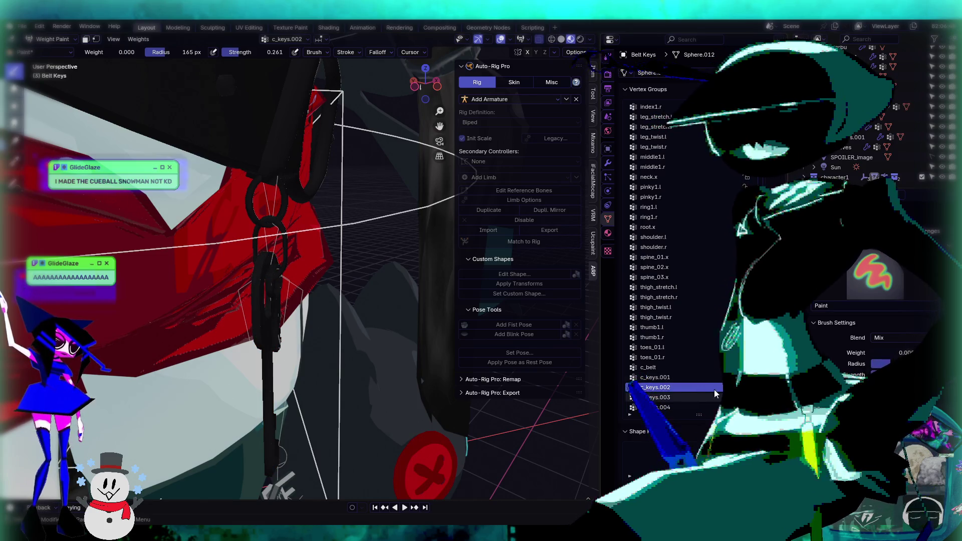
{"action": "scroll", "coordinate": [705, 387], "scroll_direction": "down", "scroll_amount": 1, "text": "ctrl"}
{"action": "scroll", "coordinate": [706, 387], "scroll_direction": "down", "scroll_amount": 1, "text": "ctrl"}
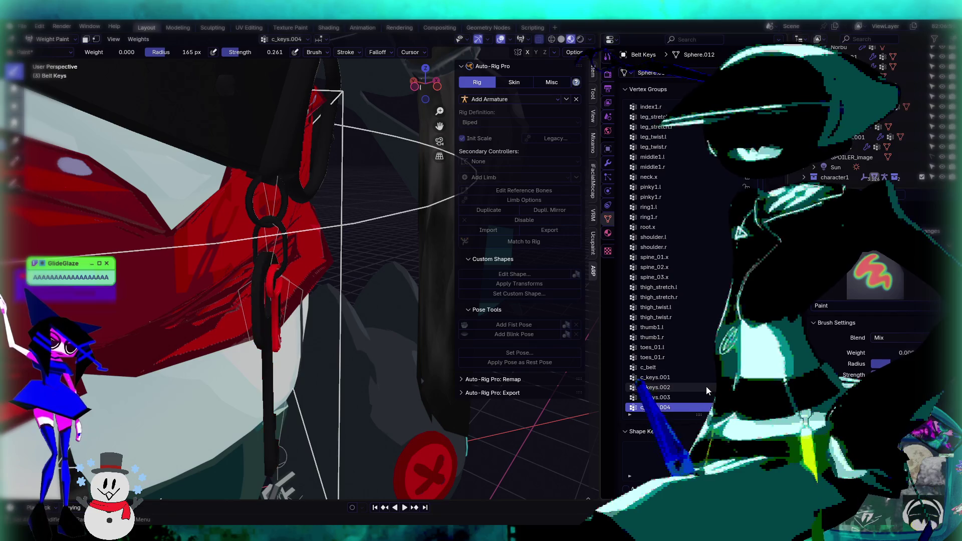
{"action": "scroll", "coordinate": [706, 386], "scroll_direction": "up", "scroll_amount": 2, "text": "ctrl"}
Step: In Edit Mode, select the whole upper chain link and assign it to c_keys.002
{"action": "key", "text": "Tab"}
{"action": "scroll", "coordinate": [275, 294], "scroll_direction": "up", "scroll_amount": 3}
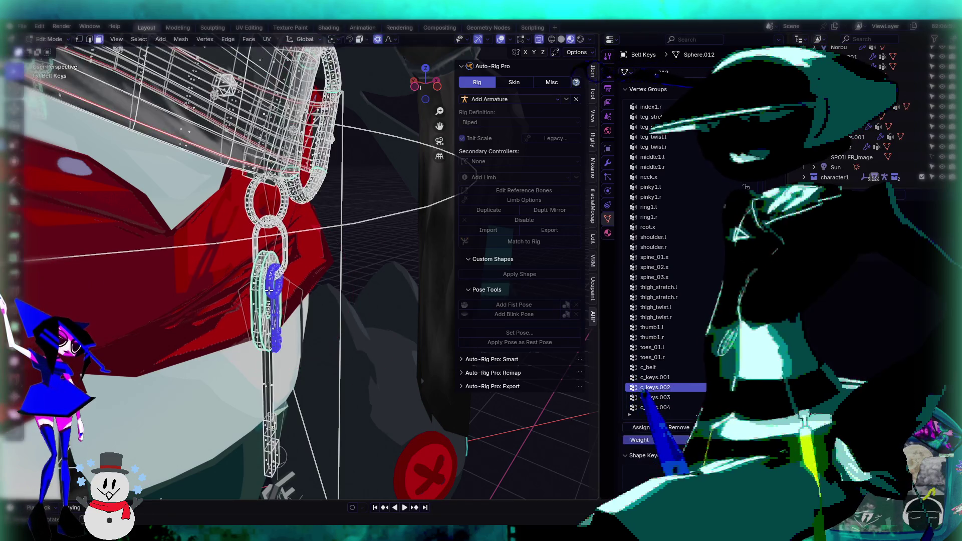
{"action": "left_click", "coordinate": [269, 238]}
{"action": "key", "text": "ctrl+l"}
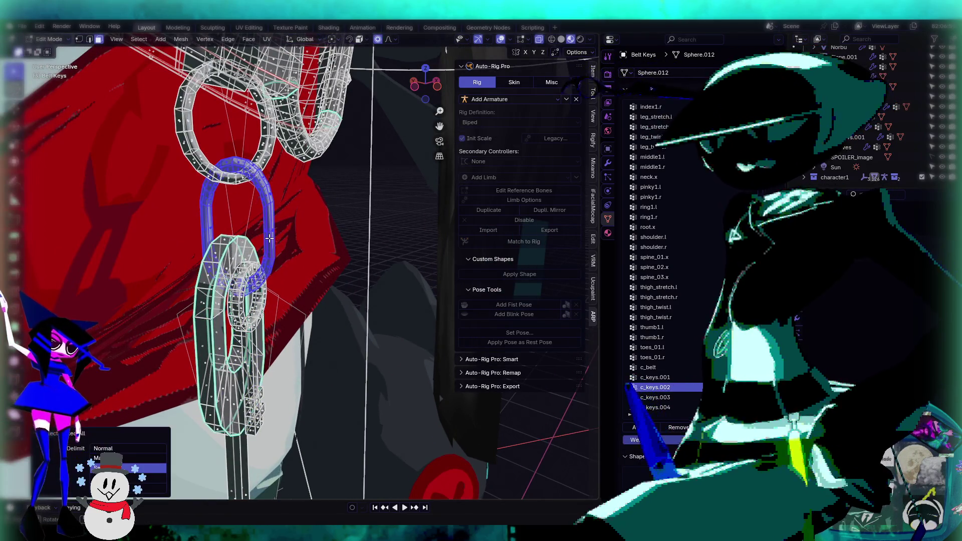
{"action": "left_click", "coordinate": [644, 429]}
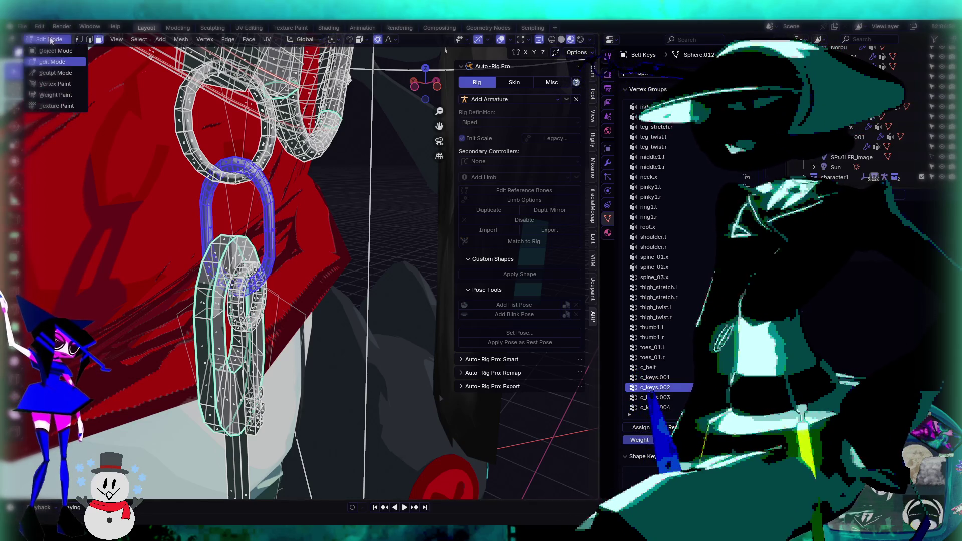
{"action": "key", "text": "Tab"}
Step: Inspect the c_keys.003 group's weights on the key chain
{"action": "scroll", "coordinate": [266, 175], "scroll_direction": "down", "scroll_amount": 2}
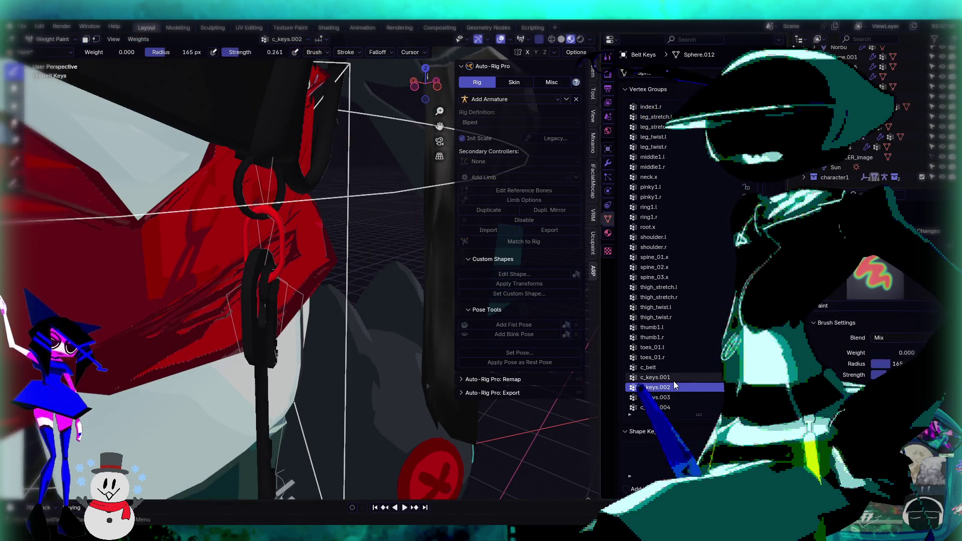
{"action": "left_click", "coordinate": [657, 398]}
{"action": "scroll", "coordinate": [674, 380], "scroll_direction": "up", "scroll_amount": 13, "text": "ctrl"}
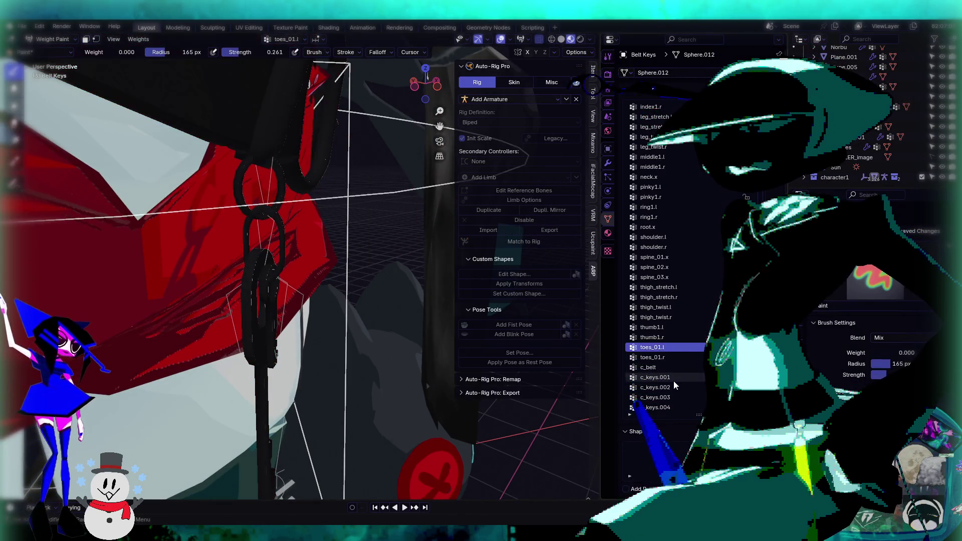
{"action": "scroll", "coordinate": [672, 378], "scroll_direction": "up", "scroll_amount": 6, "text": "ctrl"}
{"action": "scroll", "coordinate": [672, 378], "scroll_direction": "down", "scroll_amount": 15, "text": "ctrl"}
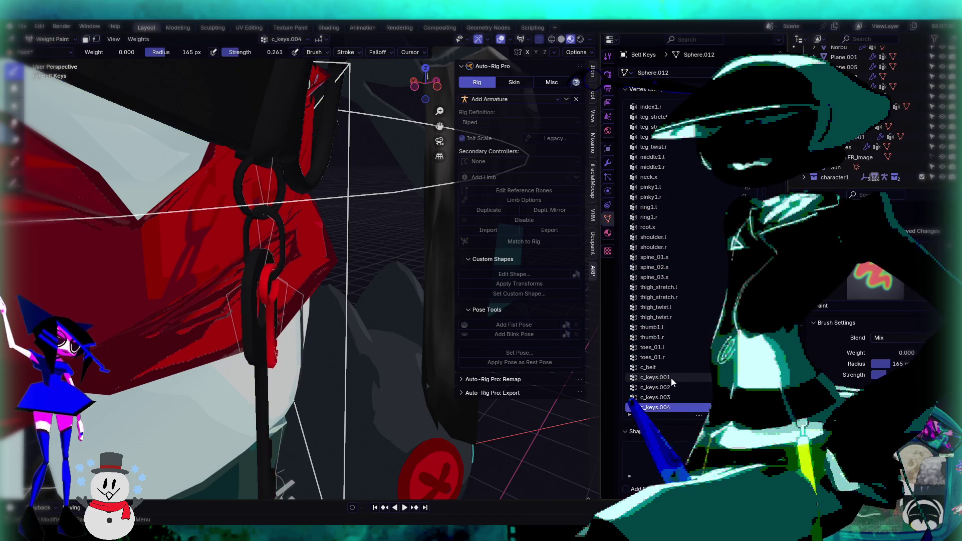
{"action": "scroll", "coordinate": [672, 378], "scroll_direction": "down", "scroll_amount": 1, "text": "ctrl"}
{"action": "scroll", "coordinate": [671, 378], "scroll_direction": "up", "scroll_amount": 6, "text": "ctrl"}
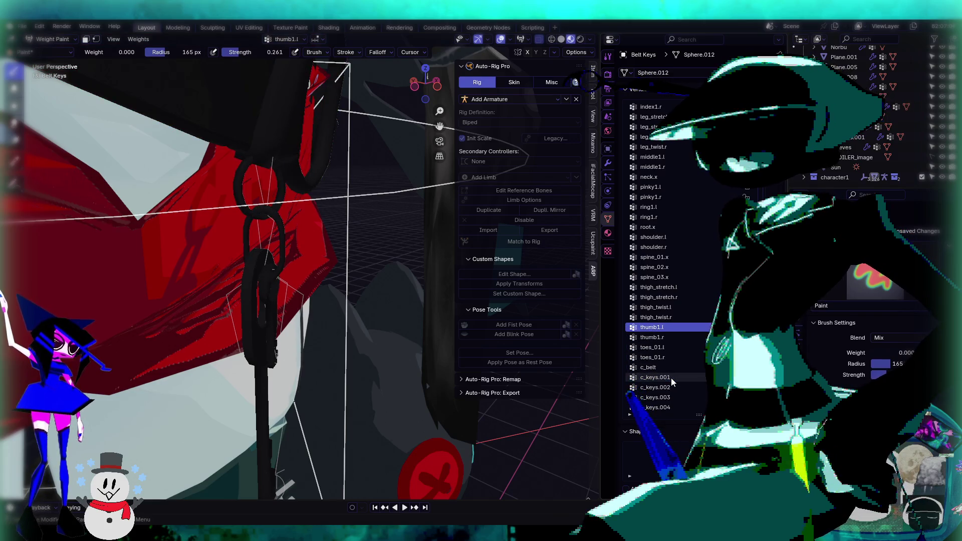
Step: Select the entire key chain and remove it from the thigh_twist.l group
{"action": "key", "text": "Tab"}
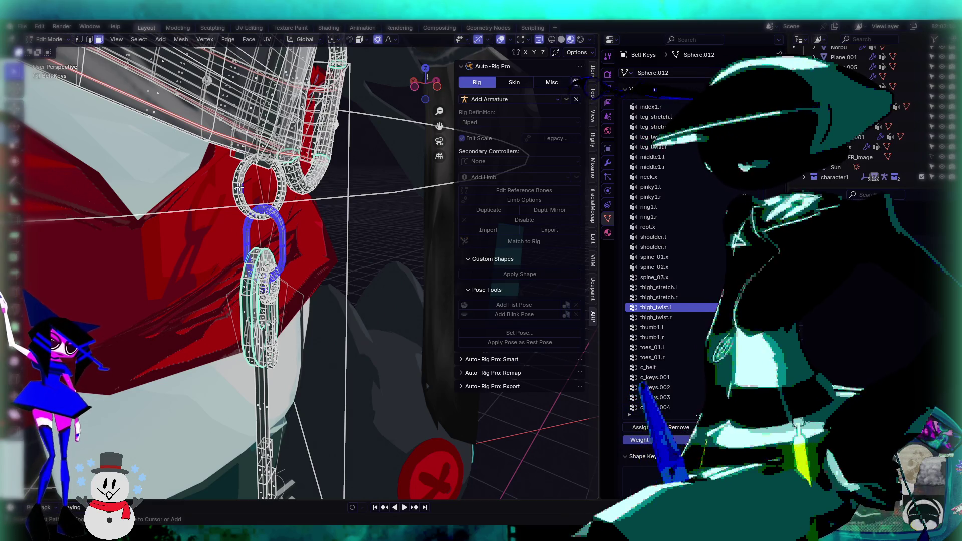
{"action": "key", "text": "ctrl+l"}
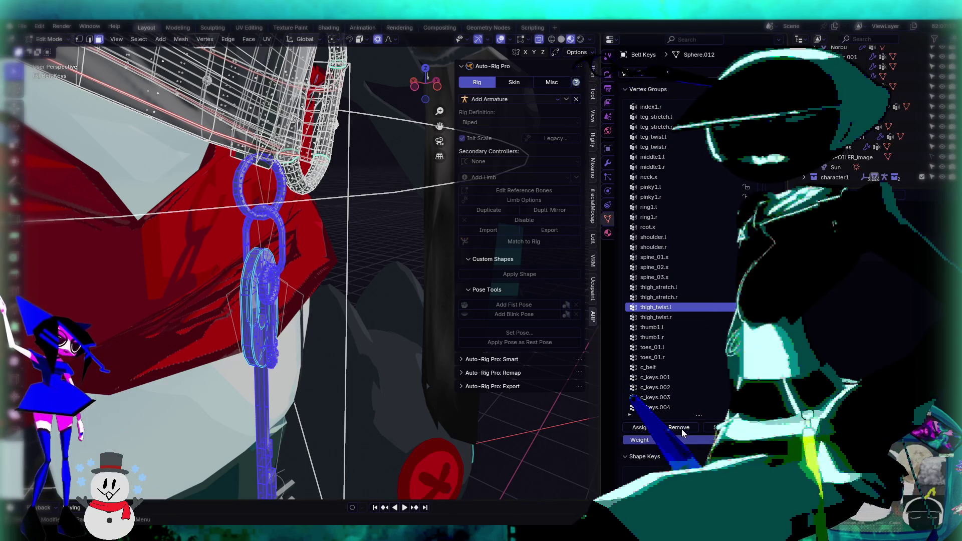
{"action": "left_click", "coordinate": [682, 428]}
{"action": "key", "text": "Tab"}
{"action": "scroll", "coordinate": [671, 314], "scroll_direction": "up", "scroll_amount": 1, "text": "ctrl"}
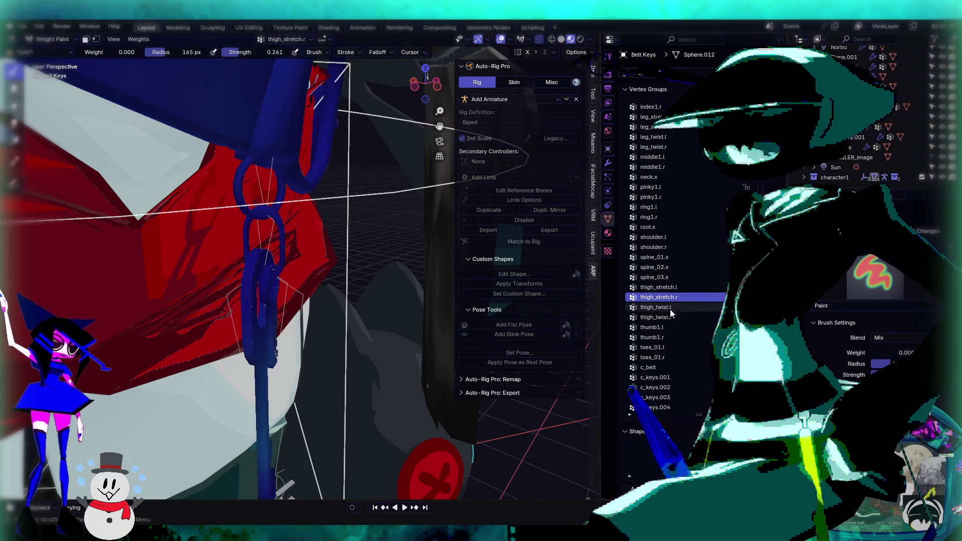
Step: Check the thigh_stretch.l weights and verify the stray weights are cleared from the chain
{"action": "key", "text": "Tab"}
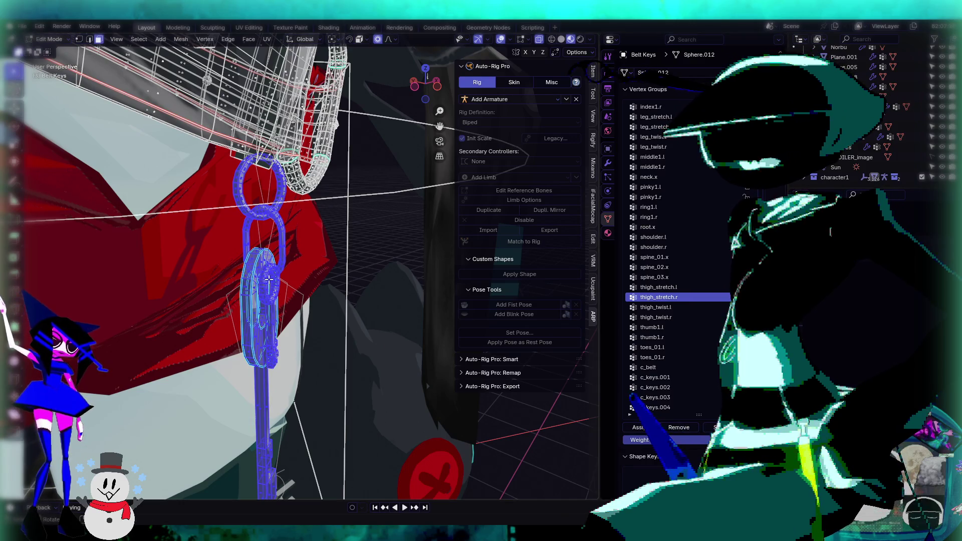
{"action": "key", "text": "Tab"}
{"action": "left_click", "coordinate": [659, 287]}
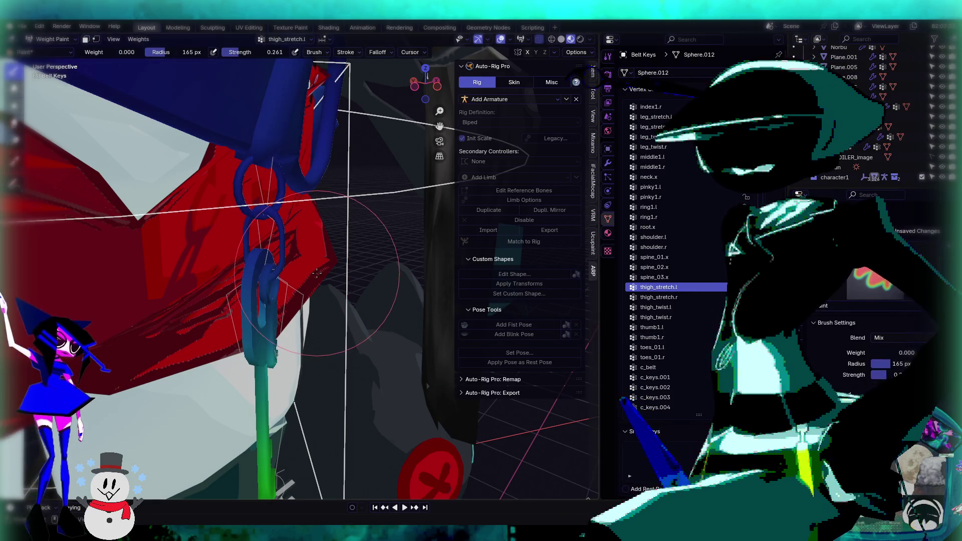
{"action": "key", "text": "Tab"}
{"action": "key", "text": "Tab"}
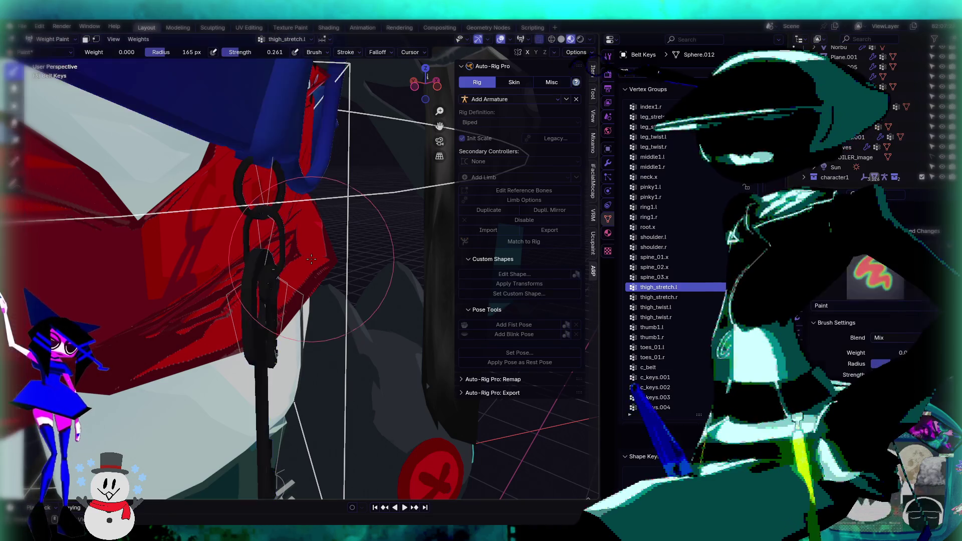
{"action": "scroll", "coordinate": [681, 277], "scroll_direction": "up", "scroll_amount": 13, "text": "ctrl"}
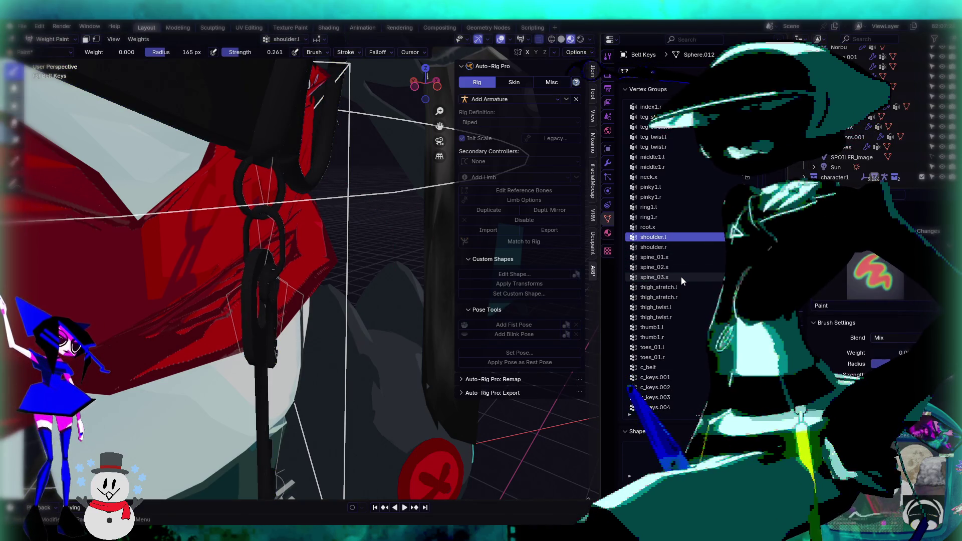
{"action": "scroll", "coordinate": [681, 277], "scroll_direction": "down", "scroll_amount": 7, "text": "ctrl"}
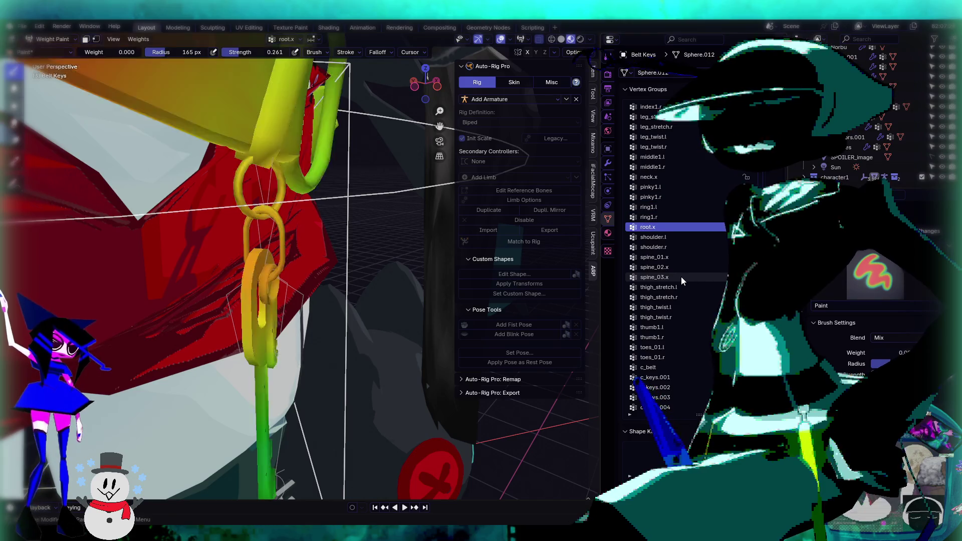
{"action": "key", "text": "Tab"}
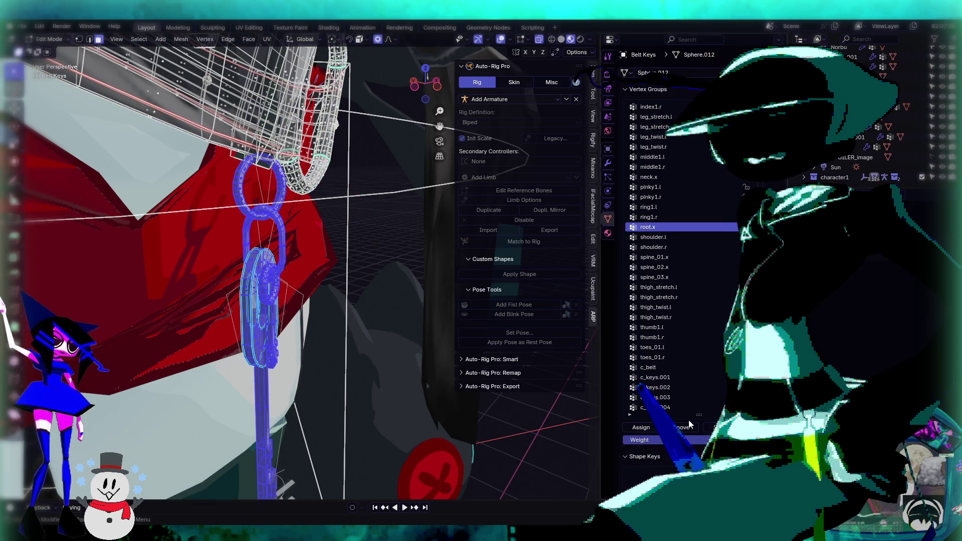
{"action": "key", "text": "Tab"}
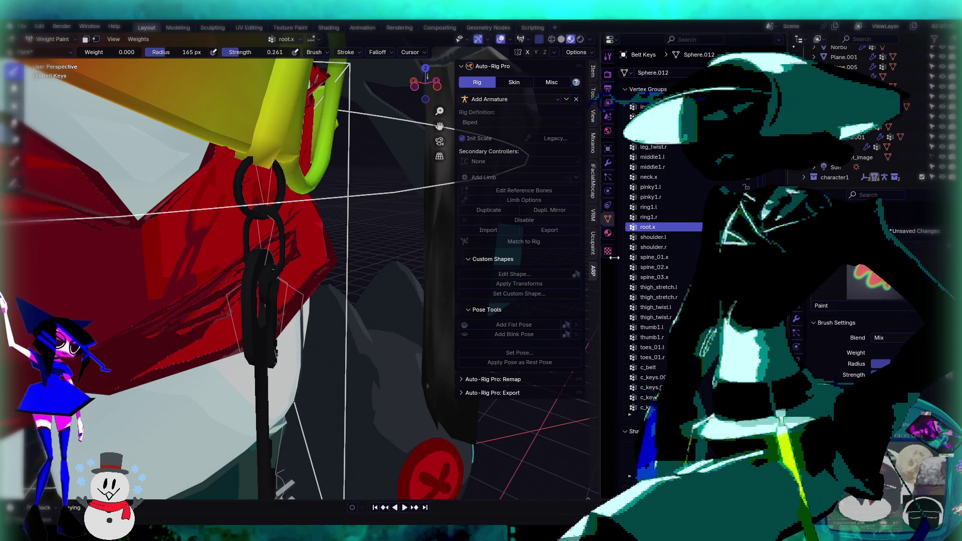
{"action": "key", "text": "Up"}
{"action": "scroll", "coordinate": [655, 266], "scroll_direction": "up", "scroll_amount": 1, "text": "ctrl"}
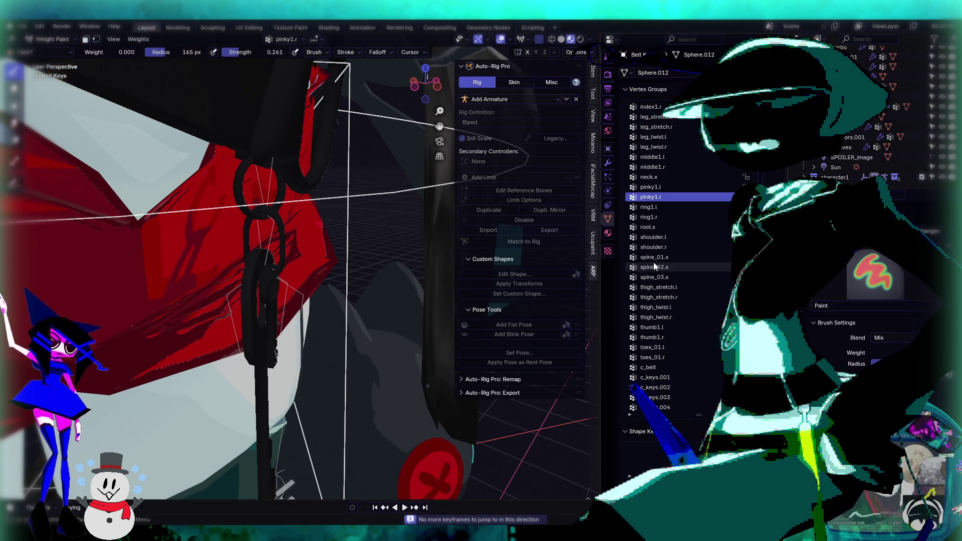
{"action": "scroll", "coordinate": [653, 266], "scroll_direction": "up", "scroll_amount": 15, "text": "ctrl"}
{"action": "scroll", "coordinate": [654, 266], "scroll_direction": "up", "scroll_amount": 15, "text": "ctrl"}
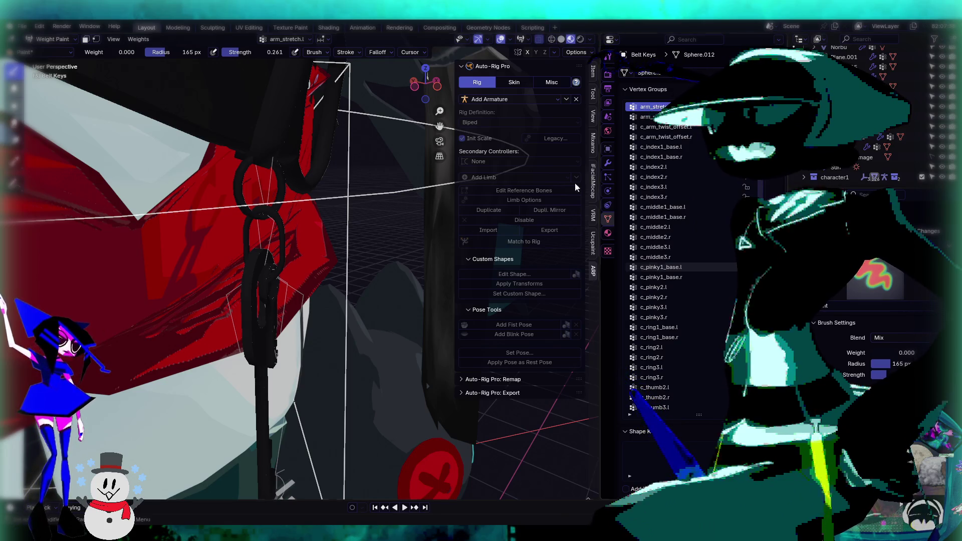
{"action": "middle_click_drag", "start_coordinate": [404, 136], "coordinate": [231, 88]}
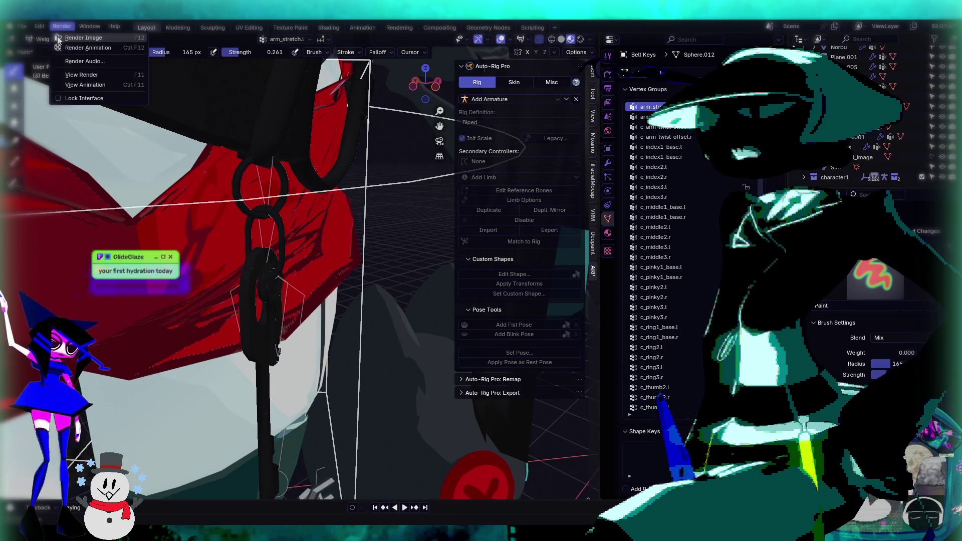
Step: Leave Weight Paint for Object Mode and put the rig armature into Pose Mode
{"action": "left_click", "coordinate": [52, 40]}
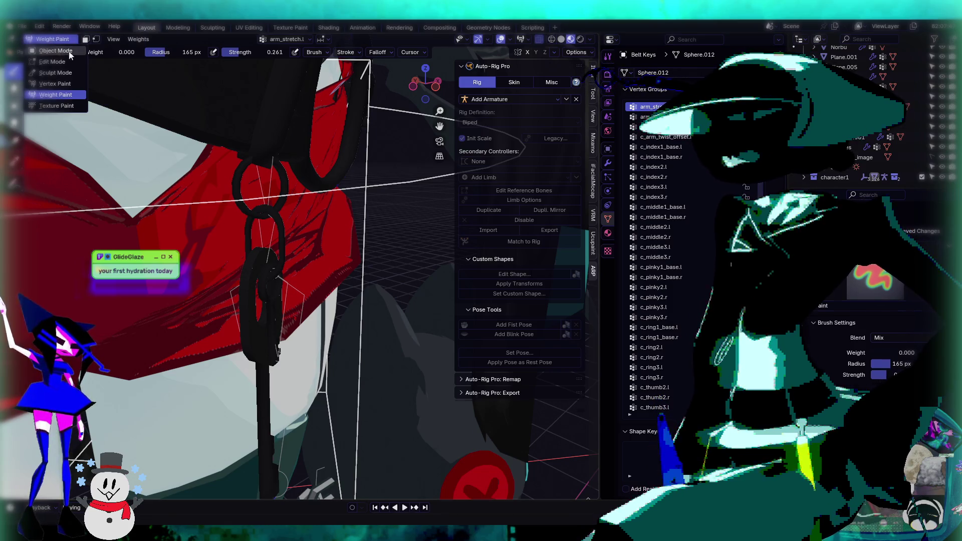
{"action": "left_click", "coordinate": [70, 52]}
{"action": "left_click", "coordinate": [402, 185]}
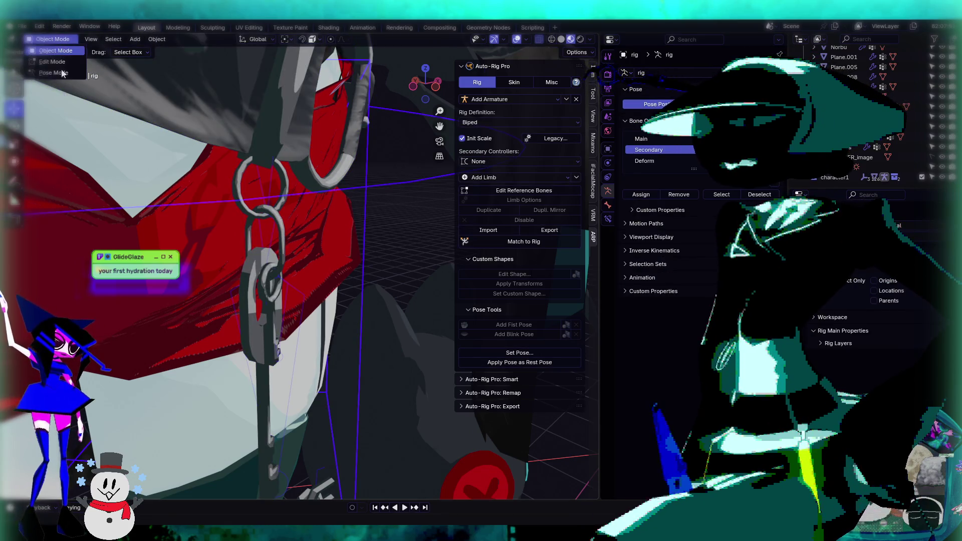
{"action": "left_click", "coordinate": [54, 72]}
Step: Swing the c_keys.003 and c_keys.004 pendant bones to test rotations, undoing each
{"action": "left_click", "coordinate": [263, 246]}
{"action": "scroll", "coordinate": [271, 238], "scroll_direction": "up", "scroll_amount": 4}
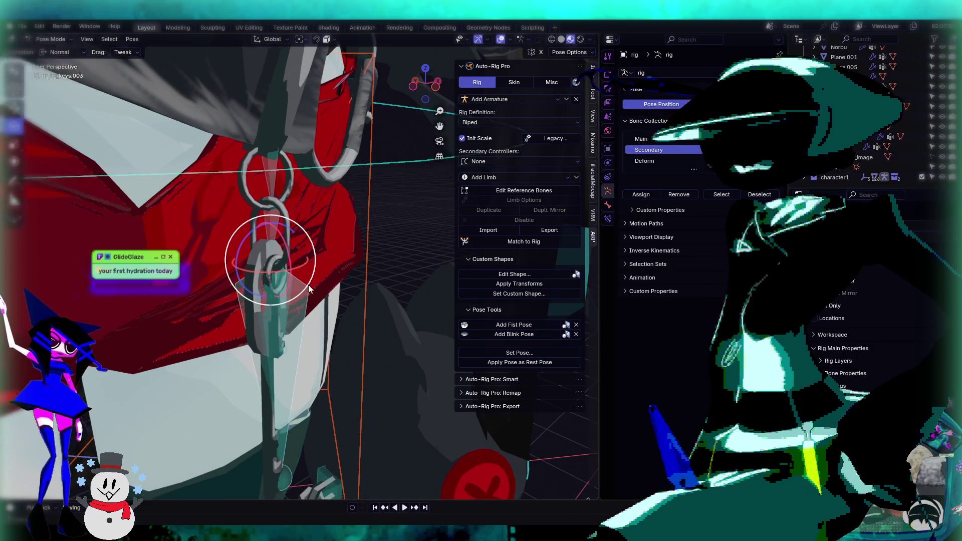
{"action": "key", "text": "r"}
{"action": "key", "text": "r"}
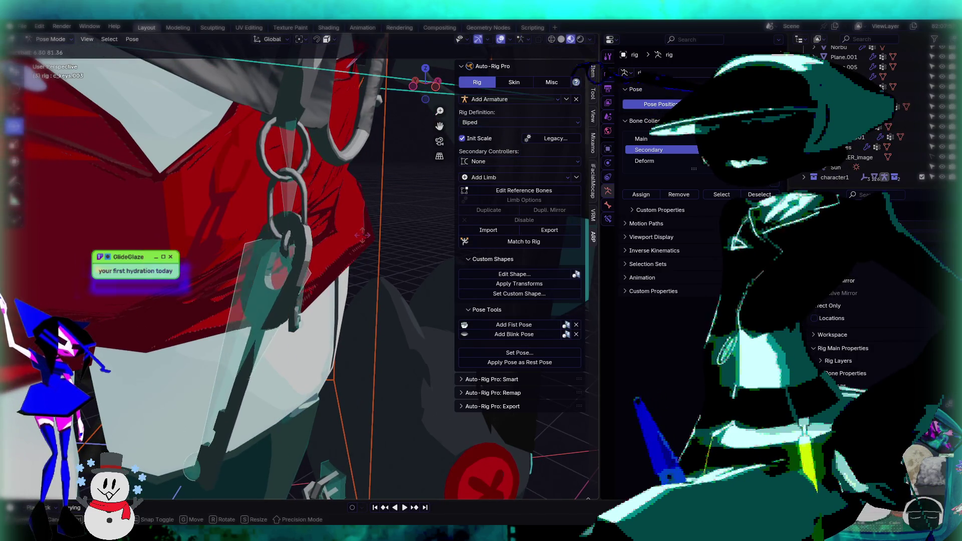
{"action": "left_click", "coordinate": [302, 255]}
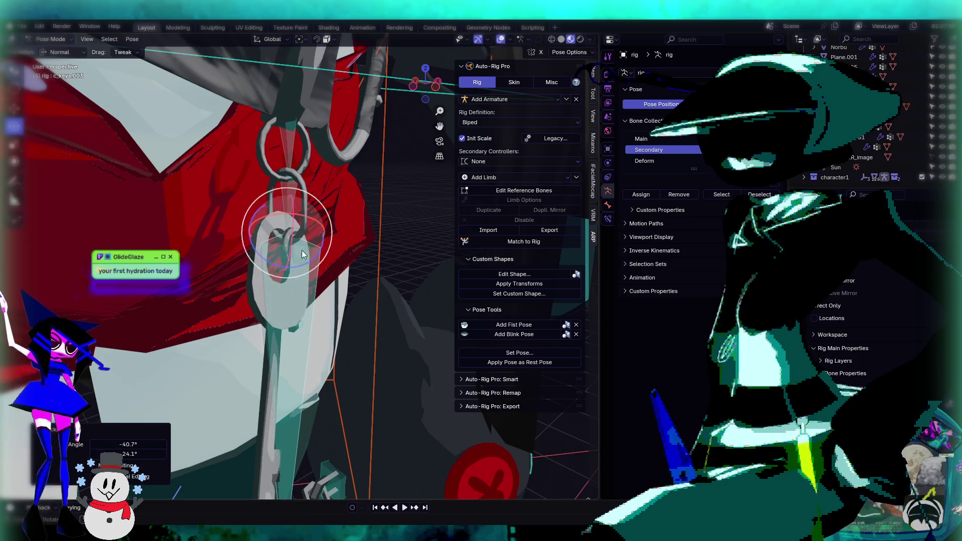
{"action": "key", "text": "ctrl+z"}
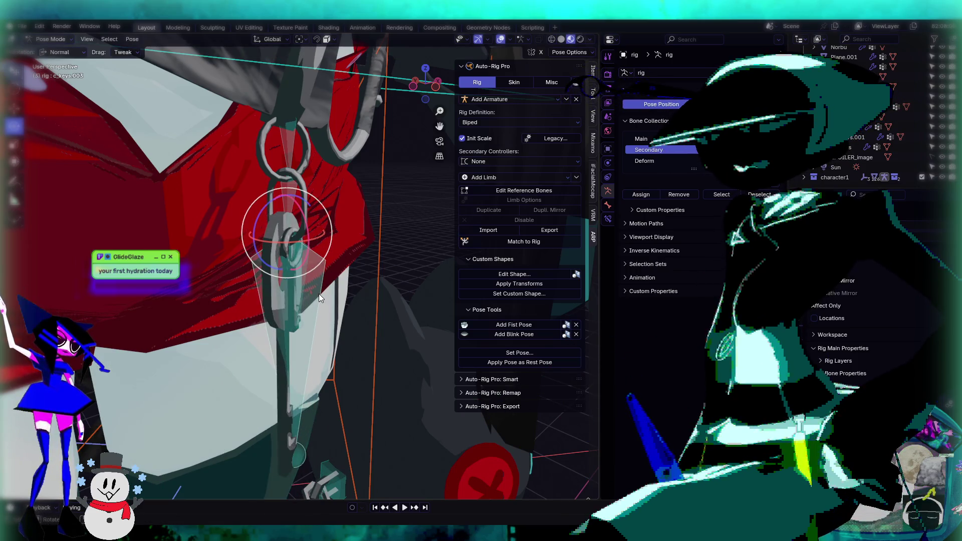
{"action": "left_click", "coordinate": [292, 259]}
{"action": "scroll", "coordinate": [293, 260], "scroll_direction": "up", "scroll_amount": 1}
{"action": "key", "text": "r"}
{"action": "key", "text": "r"}
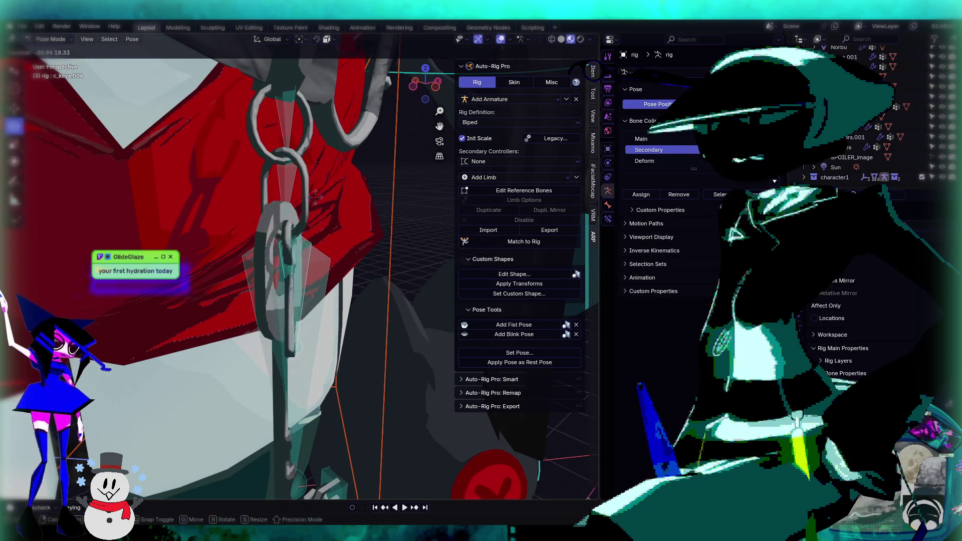
{"action": "left_click", "coordinate": [262, 228]}
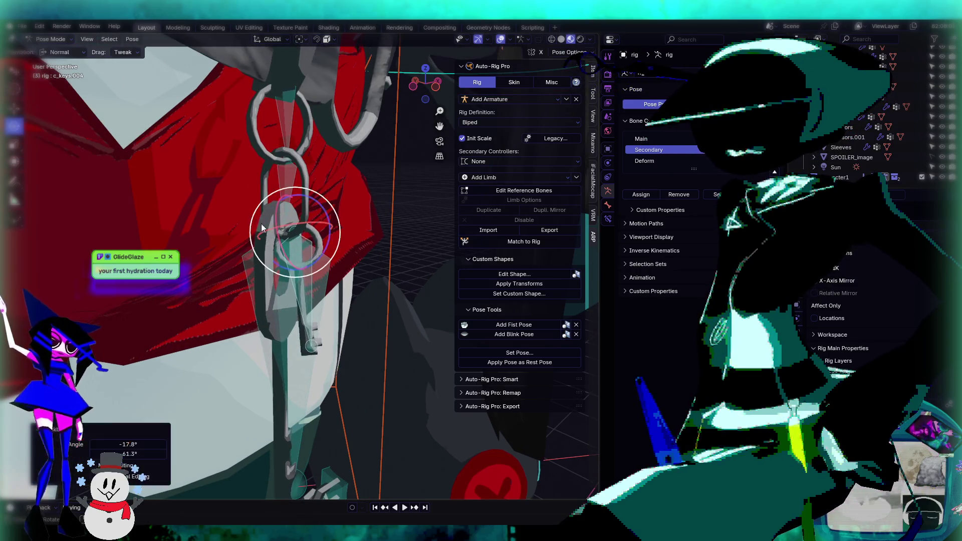
{"action": "key", "text": "ctrl+z"}
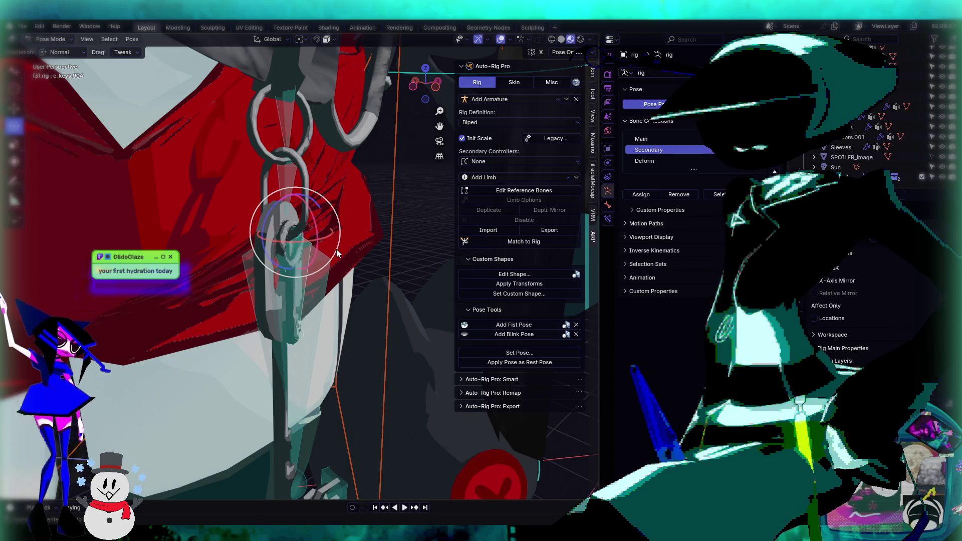
Step: Rotate the c_keys.002 and c_keys.001 ring bones to swing the key chain, then zoom out
{"action": "left_click", "coordinate": [280, 146]}
{"action": "key", "text": "r"}
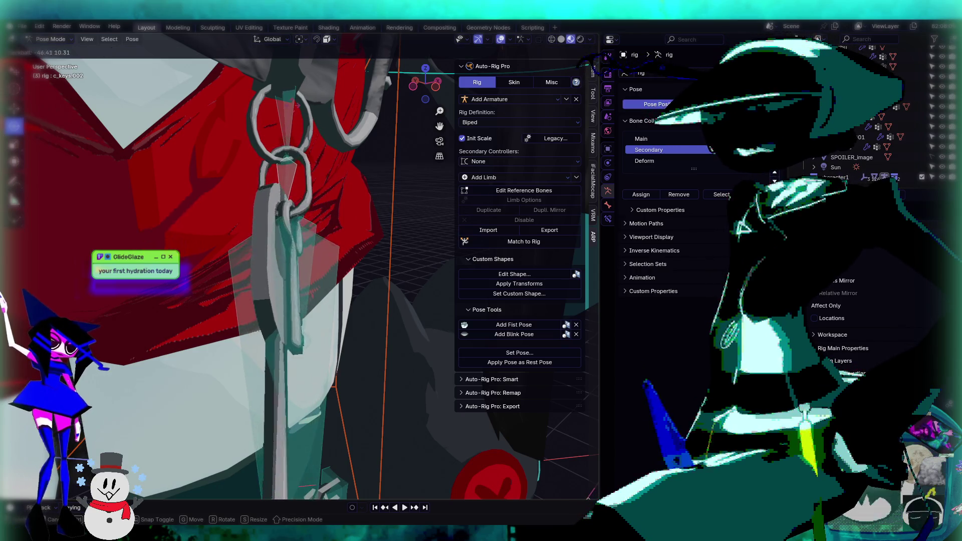
{"action": "left_click", "coordinate": [309, 207]}
{"action": "left_click", "coordinate": [272, 212]}
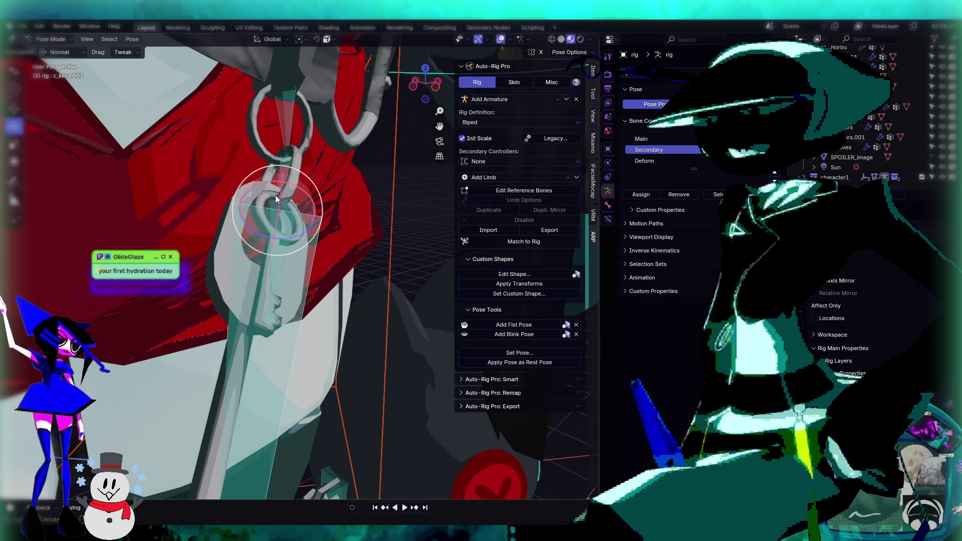
{"action": "left_click", "coordinate": [291, 124]}
{"action": "key", "text": "r"}
{"action": "key", "text": "r"}
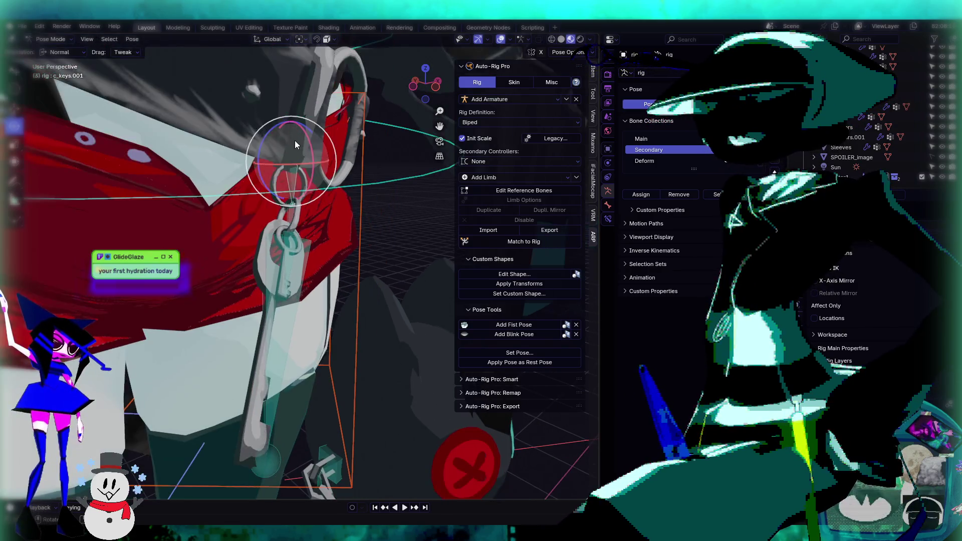
{"action": "left_click", "coordinate": [366, 221]}
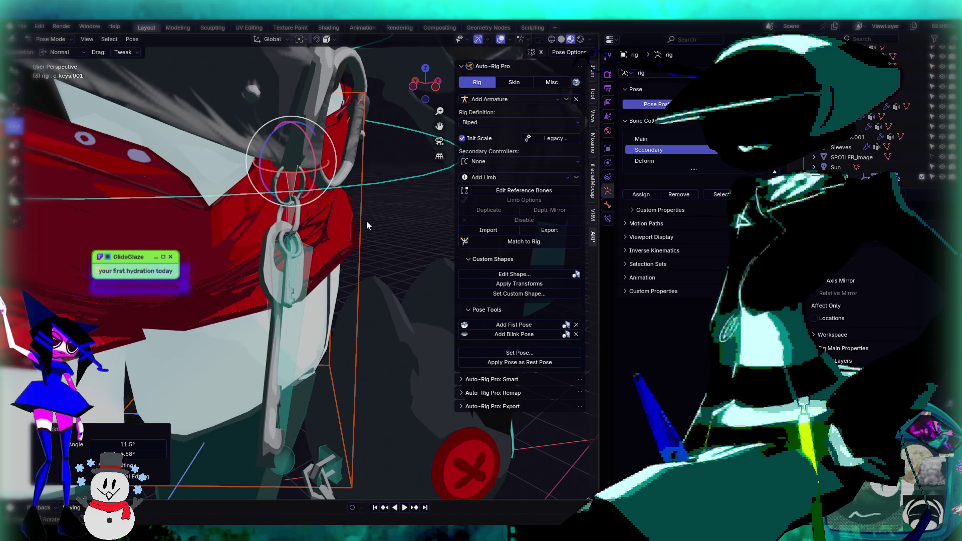
{"action": "left_click", "coordinate": [291, 211]}
{"action": "mouse_move", "coordinate": [300, 220]}
{"action": "middle_mouse_down"}
{"action": "mouse_move", "coordinate": [364, 245]}
{"action": "mouse_move", "coordinate": [379, 205]}
{"action": "middle_mouse_up"}
{"action": "scroll", "coordinate": [350, 246], "scroll_direction": "down", "scroll_amount": 6}
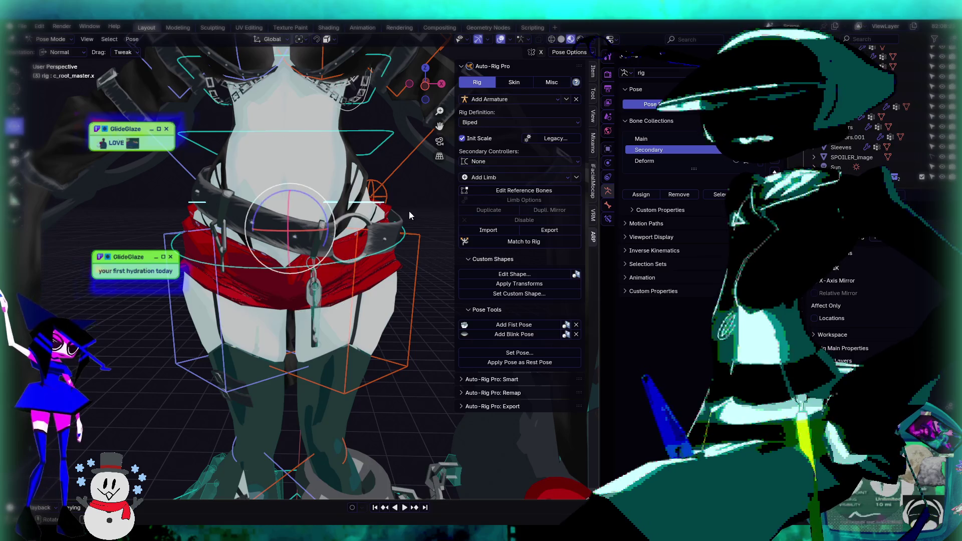
Step: Trackball-rotate c_root_master.x to tilt the whole rig, then zoom in on the belt
{"action": "key", "text": "r"}
{"action": "key", "text": "r"}
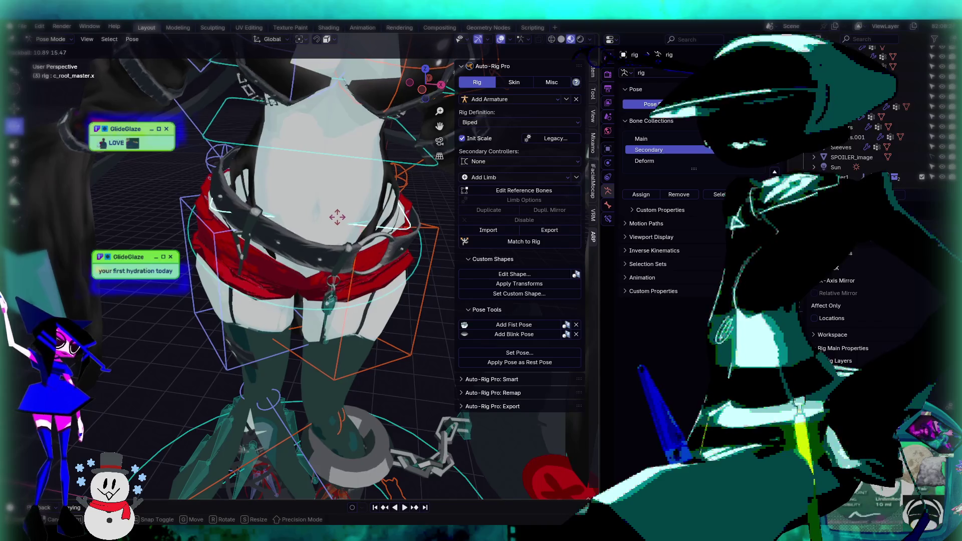
{"action": "left_click", "coordinate": [351, 274]}
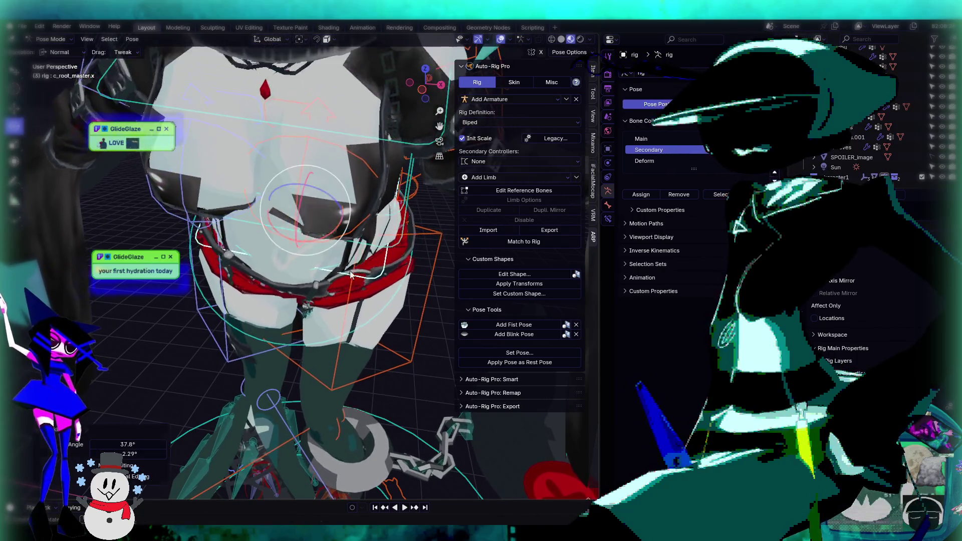
{"action": "scroll", "coordinate": [377, 330], "scroll_direction": "up", "scroll_amount": 2}
{"action": "middle_click_drag", "start_coordinate": [376, 330], "coordinate": [346, 183], "text": "shift"}
{"action": "scroll", "coordinate": [303, 189], "scroll_direction": "up", "scroll_amount": 3}
Step: Select the c_keys.001 ring bone and orbit around the belt ring to inspect the hanging keys
{"action": "left_click", "coordinate": [305, 186]}
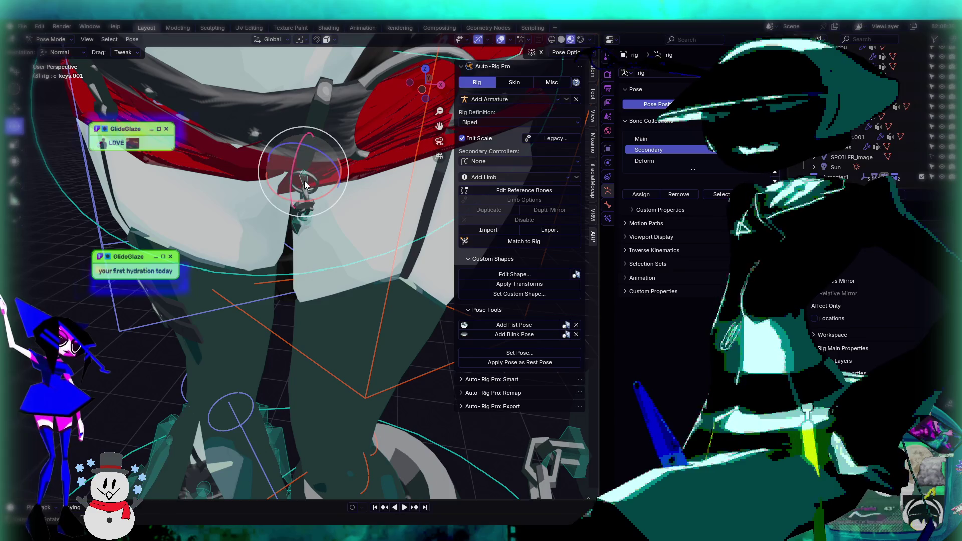
{"action": "scroll", "coordinate": [372, 216], "scroll_direction": "up", "scroll_amount": 2}
{"action": "left_click", "coordinate": [396, 301]}
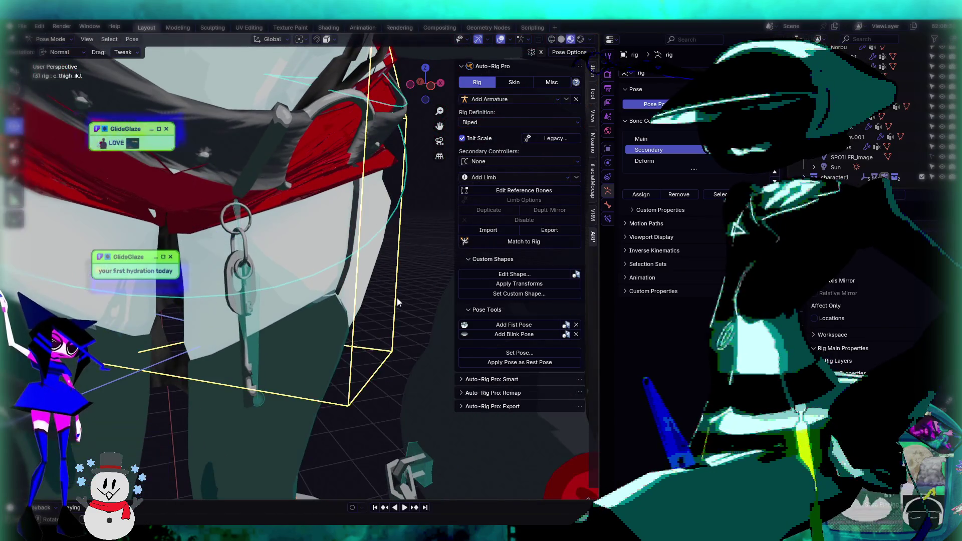
{"action": "scroll", "coordinate": [397, 297], "scroll_direction": "down", "scroll_amount": 3}
{"action": "mouse_move", "coordinate": [404, 291]}
{"action": "middle_mouse_down"}
{"action": "mouse_move", "coordinate": [253, 285]}
{"action": "mouse_move", "coordinate": [356, 288]}
{"action": "mouse_move", "coordinate": [338, 221]}
{"action": "mouse_move", "coordinate": [278, 219]}
{"action": "mouse_move", "coordinate": [300, 294]}
{"action": "middle_mouse_up"}
{"action": "scroll", "coordinate": [381, 292], "scroll_direction": "up", "scroll_amount": 2}
{"action": "scroll", "coordinate": [381, 291], "scroll_direction": "down", "scroll_amount": 2}
{"action": "scroll", "coordinate": [300, 294], "scroll_direction": "up", "scroll_amount": 3}
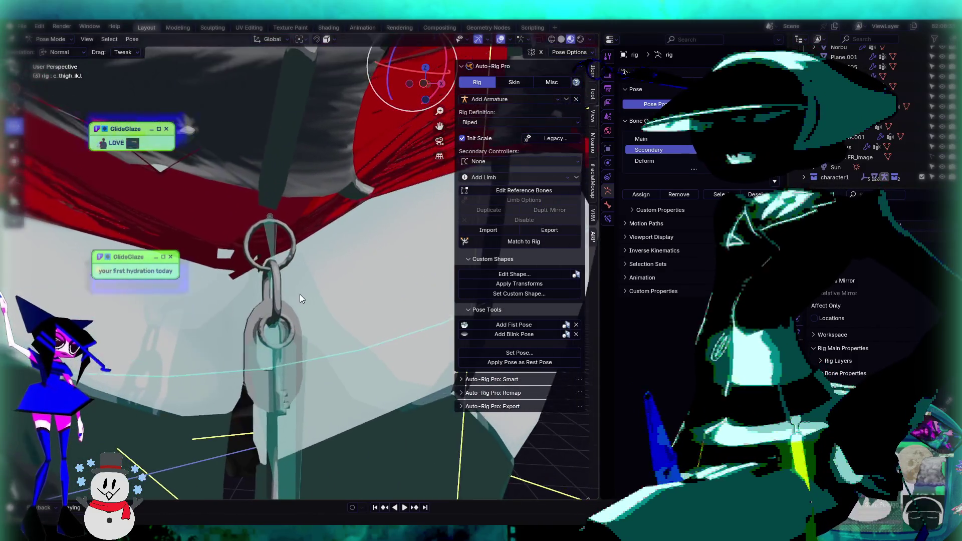
{"action": "scroll", "coordinate": [300, 294], "scroll_direction": "down", "scroll_amount": 2}
{"action": "mouse_move", "coordinate": [355, 302]}
{"action": "middle_mouse_down"}
{"action": "mouse_move", "coordinate": [218, 257]}
{"action": "mouse_move", "coordinate": [363, 312]}
{"action": "middle_mouse_up"}
{"action": "scroll", "coordinate": [368, 303], "scroll_direction": "up", "scroll_amount": 2}
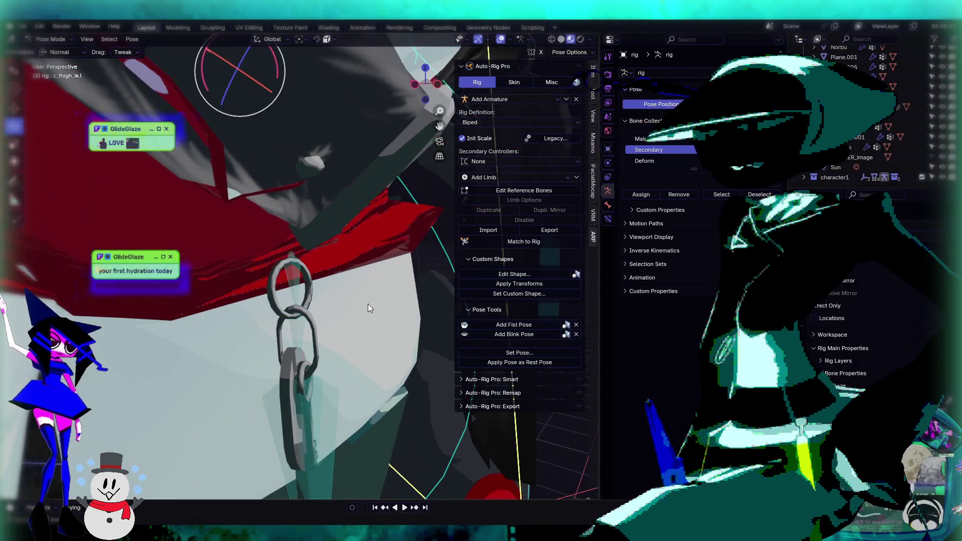
{"action": "scroll", "coordinate": [293, 279], "scroll_direction": "down", "scroll_amount": 2}
{"action": "scroll", "coordinate": [292, 279], "scroll_direction": "up", "scroll_amount": 2}
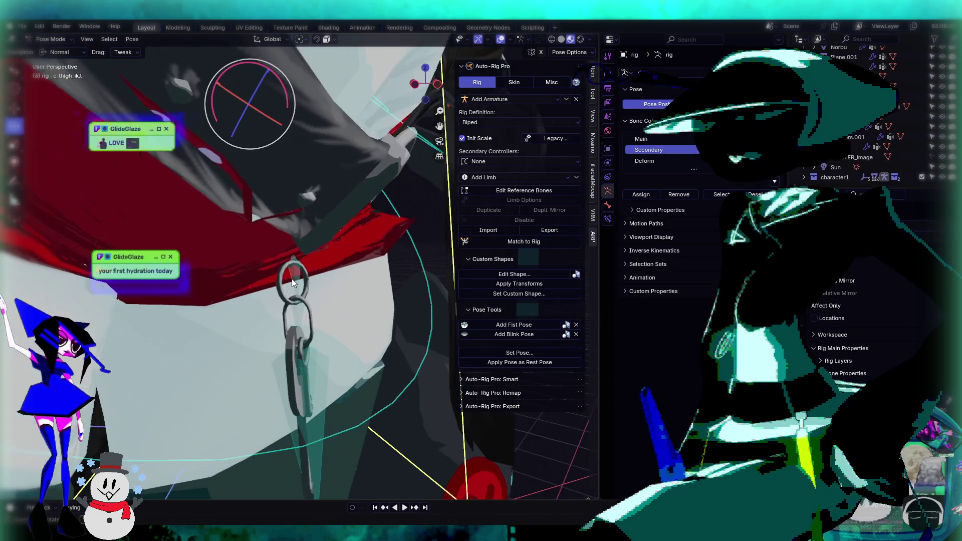
{"action": "mouse_move", "coordinate": [296, 274]}
{"action": "middle_mouse_down", "text": "shift"}
{"action": "mouse_move", "coordinate": [294, 304]}
{"action": "mouse_move", "coordinate": [300, 281]}
{"action": "mouse_move", "coordinate": [263, 266]}
{"action": "middle_mouse_up", "text": "shift"}
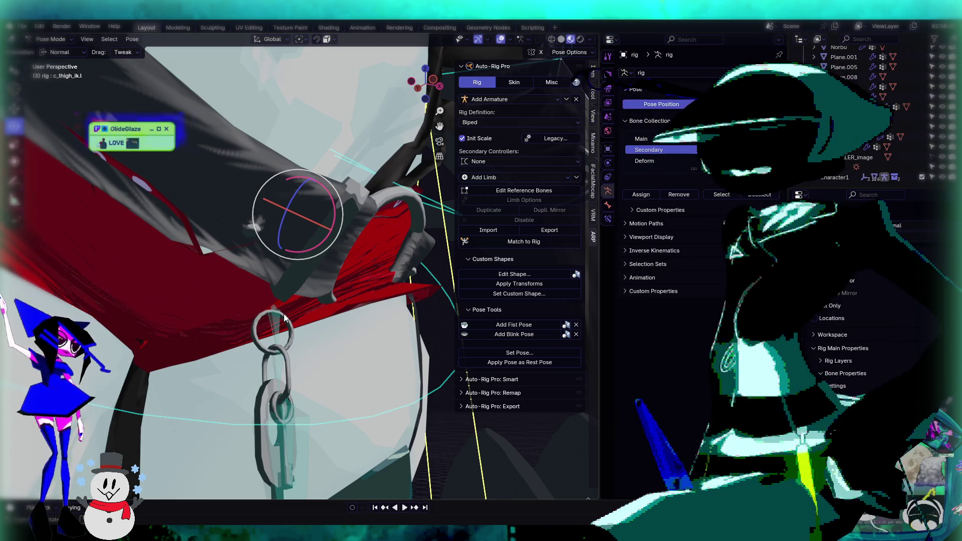
{"action": "scroll", "coordinate": [300, 301], "scroll_direction": "down", "scroll_amount": 5}
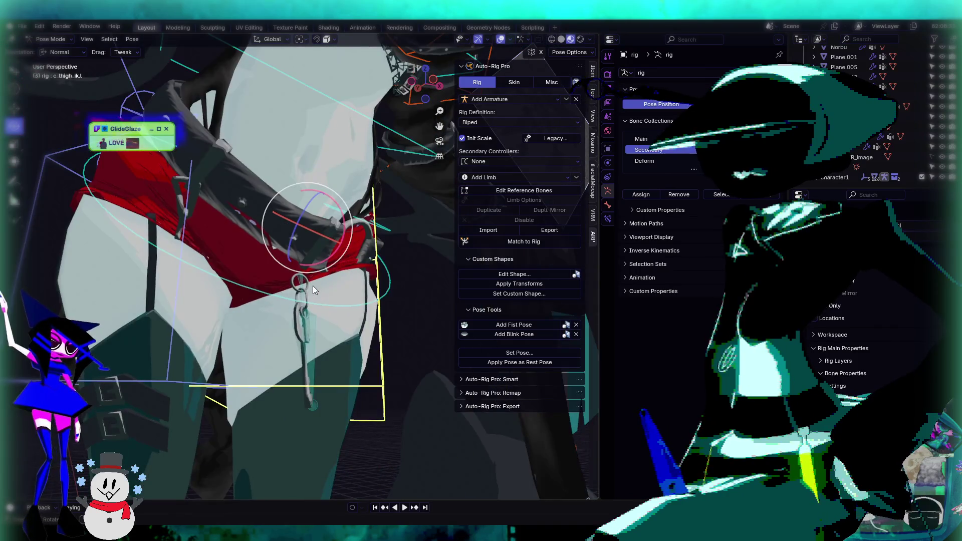
{"action": "scroll", "coordinate": [312, 286], "scroll_direction": "up", "scroll_amount": 5}
{"action": "mouse_move", "coordinate": [349, 292]}
{"action": "middle_mouse_down"}
{"action": "mouse_move", "coordinate": [309, 321]}
{"action": "mouse_move", "coordinate": [369, 336]}
{"action": "mouse_move", "coordinate": [289, 333]}
{"action": "mouse_move", "coordinate": [346, 279]}
{"action": "mouse_move", "coordinate": [312, 264]}
{"action": "mouse_move", "coordinate": [336, 257]}
{"action": "middle_mouse_up"}
{"action": "scroll", "coordinate": [323, 281], "scroll_direction": "up", "scroll_amount": 4}
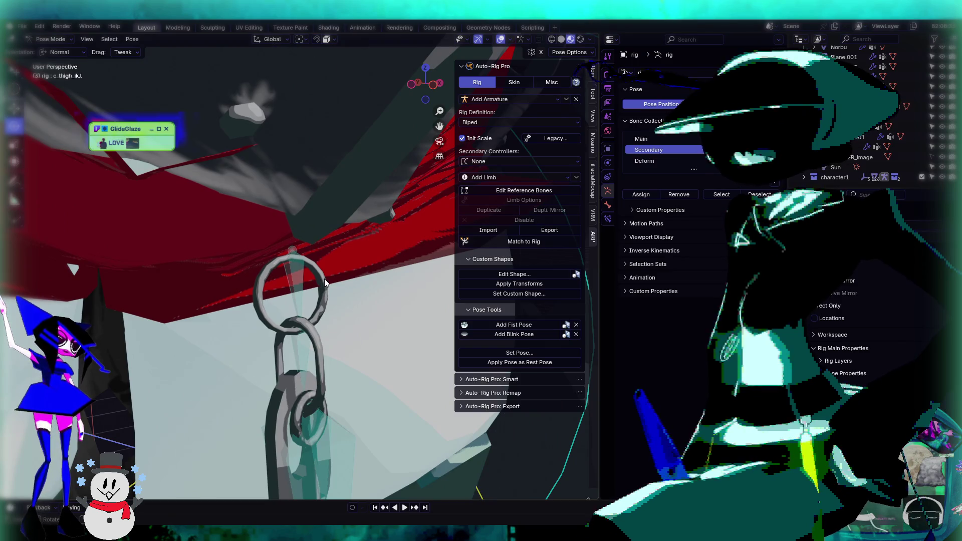
{"action": "scroll", "coordinate": [329, 276], "scroll_direction": "down", "scroll_amount": 3}
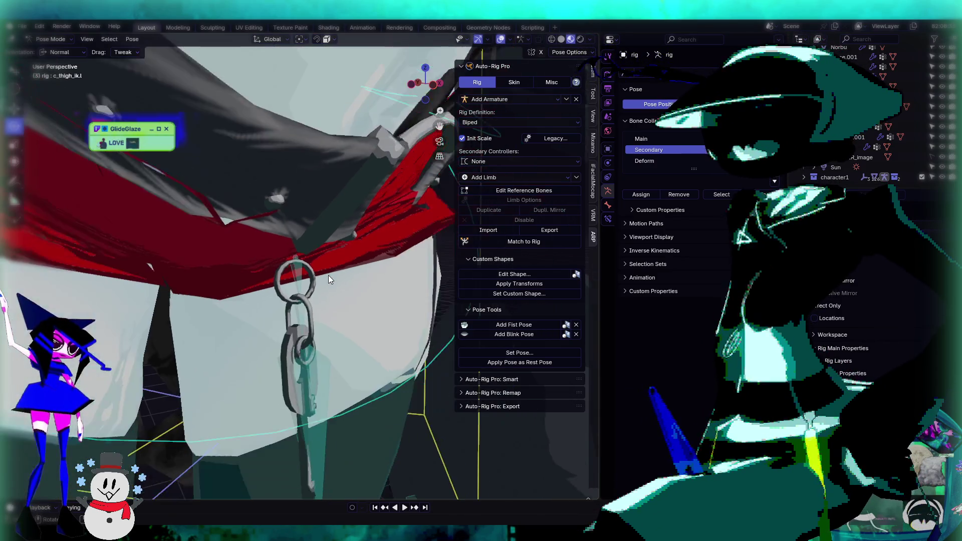
{"action": "middle_click_drag", "start_coordinate": [339, 284], "coordinate": [347, 278]}
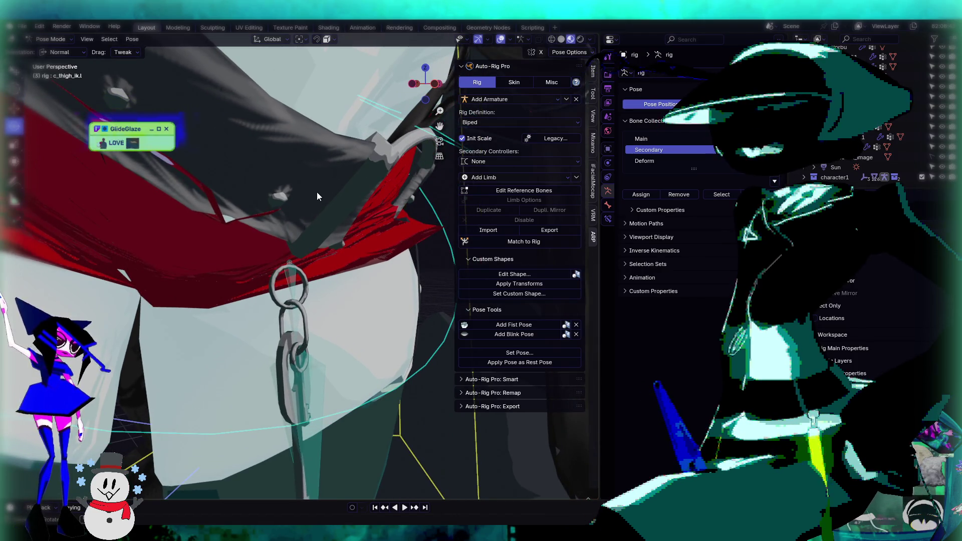
{"action": "left_click", "coordinate": [58, 39]}
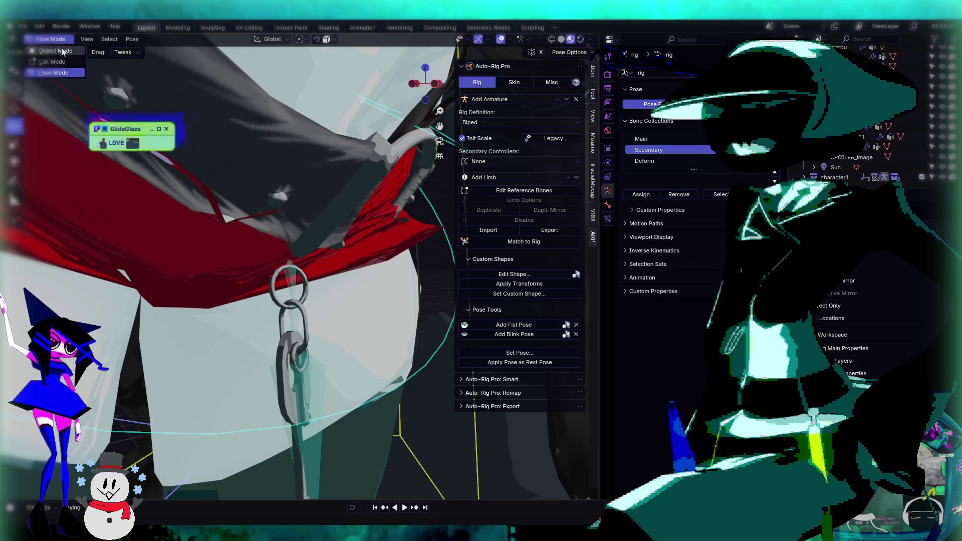
Step: Put the Belt Keys mesh in Weight Paint mode and review its c_keys.001 and c_belt weights
{"action": "left_click", "coordinate": [50, 52]}
{"action": "left_click", "coordinate": [327, 195]}
{"action": "left_click", "coordinate": [54, 39]}
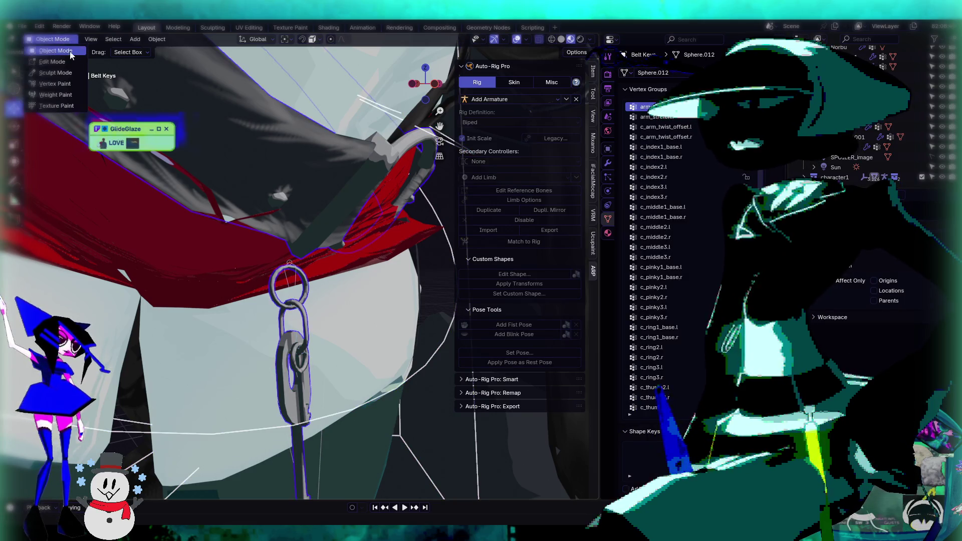
{"action": "left_click", "coordinate": [55, 95]}
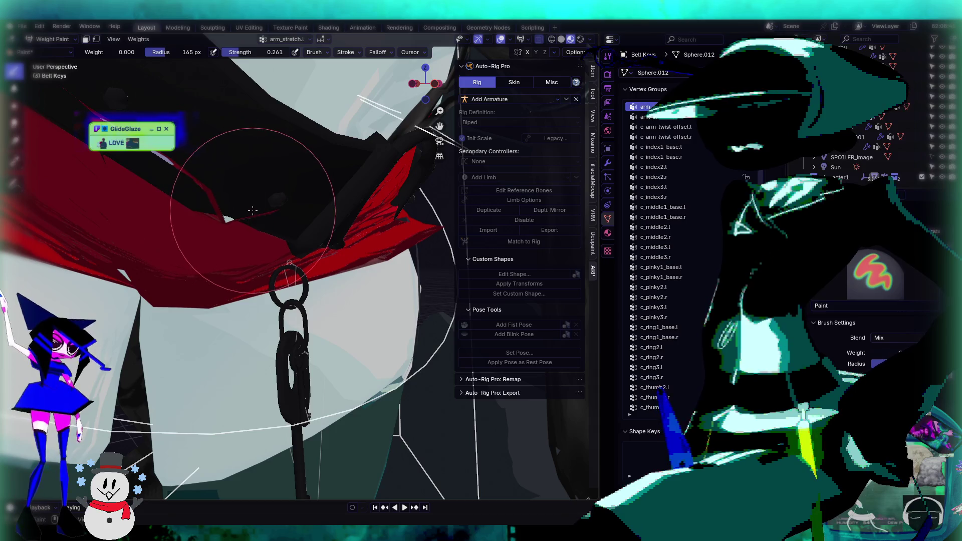
{"action": "scroll", "coordinate": [696, 189], "scroll_direction": "down", "scroll_amount": 20, "text": "ctrl"}
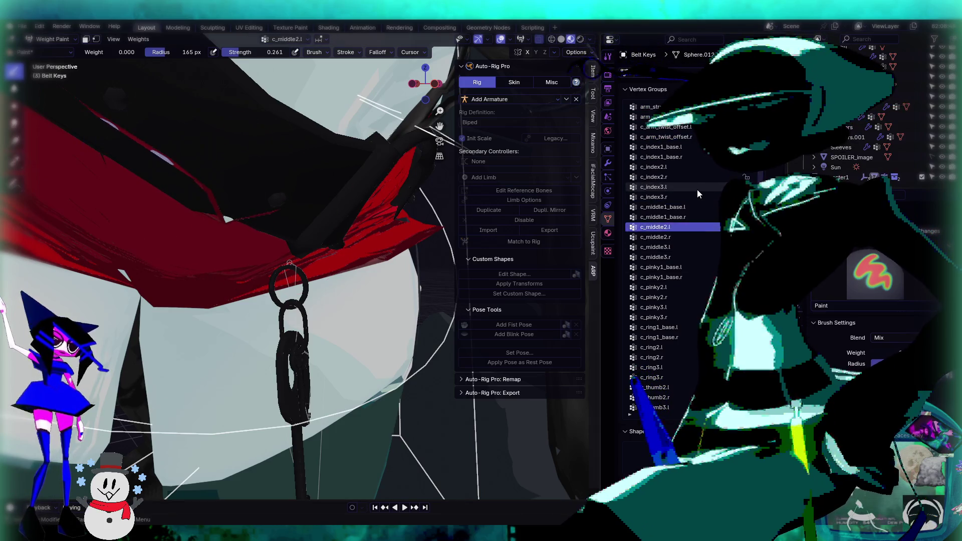
{"action": "scroll", "coordinate": [697, 190], "scroll_direction": "down", "scroll_amount": 20, "text": "ctrl"}
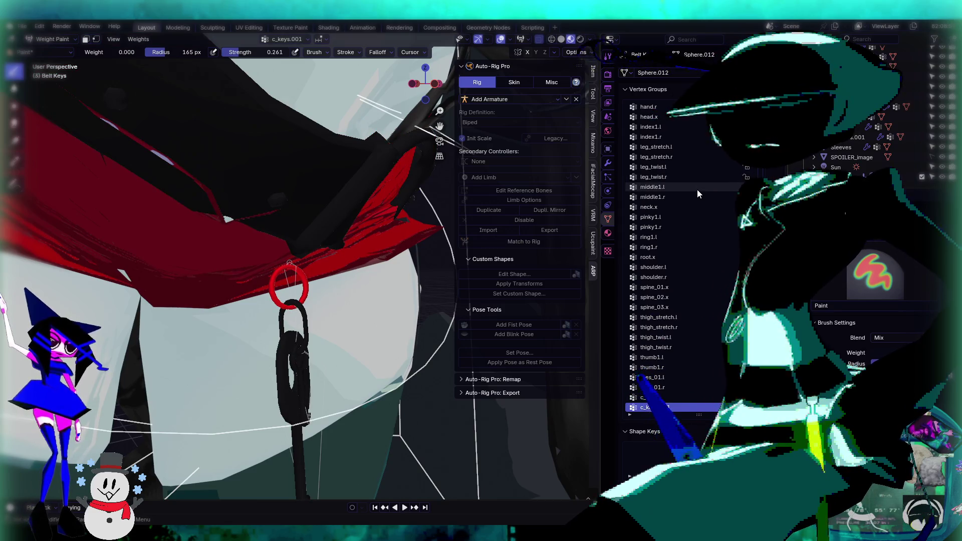
{"action": "scroll", "coordinate": [697, 190], "scroll_direction": "up", "scroll_amount": 1, "text": "ctrl"}
{"action": "middle_click_drag", "start_coordinate": [258, 308], "coordinate": [290, 301]}
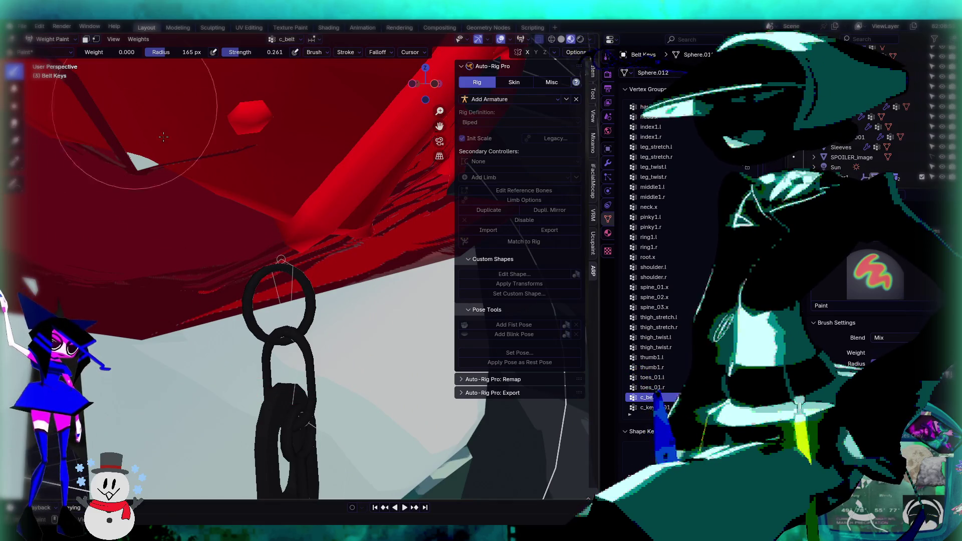
{"action": "middle_click_drag", "start_coordinate": [236, 118], "coordinate": [279, 236]}
{"action": "middle_click_drag", "start_coordinate": [328, 326], "coordinate": [280, 236]}
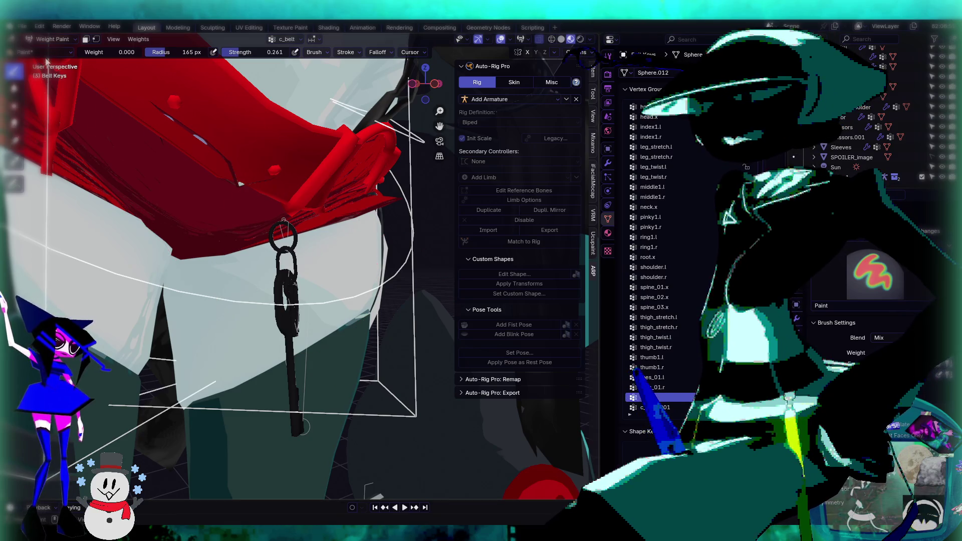
Step: Switch the Belt Keys mesh into Edit Mode and orbit closer to the key
{"action": "left_click", "coordinate": [51, 39]}
{"action": "left_click", "coordinate": [52, 61]}
{"action": "middle_click_drag", "start_coordinate": [318, 271], "coordinate": [303, 286]}
{"action": "scroll", "coordinate": [303, 287], "scroll_direction": "down", "scroll_amount": 2}
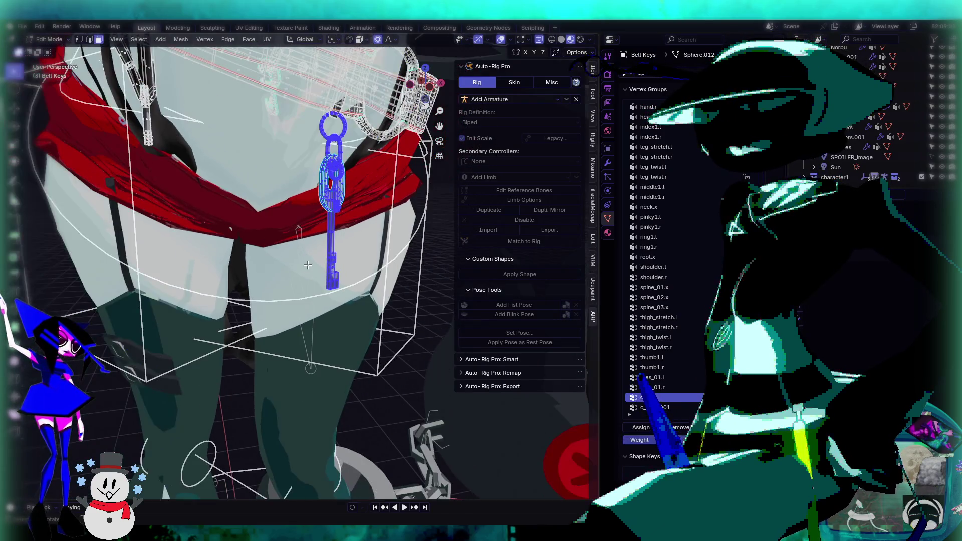
Step: Select the linked belt key vertices and remove them from thigh_stretch.r and thigh_stretch.l
{"action": "scroll", "coordinate": [301, 250], "scroll_direction": "down", "scroll_amount": 4}
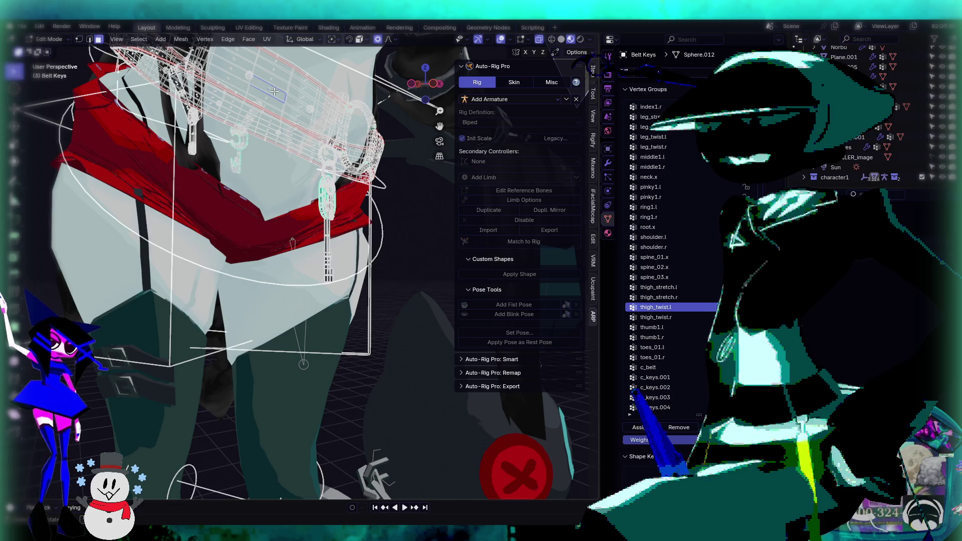
{"action": "double_click", "coordinate": [276, 92]}
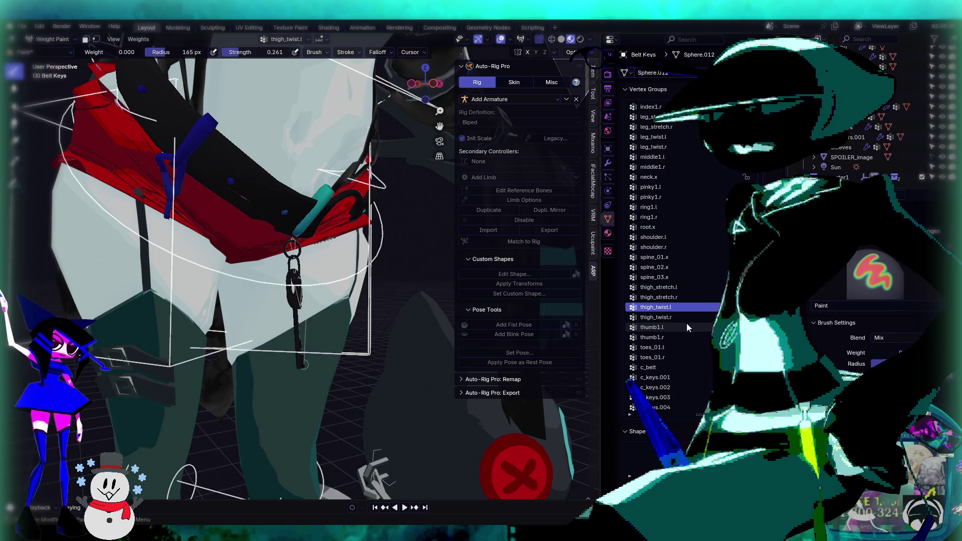
{"action": "key", "text": "Up"}
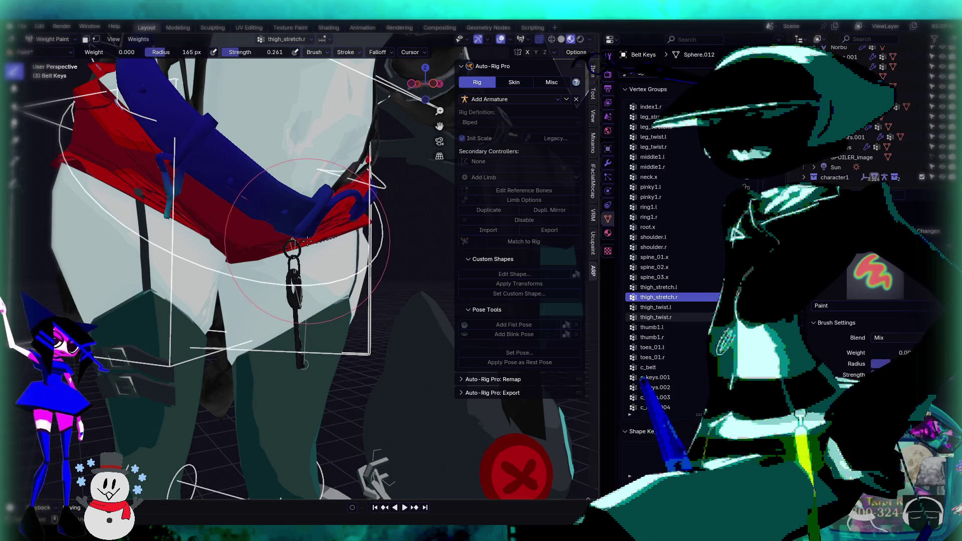
{"action": "key", "text": "Tab"}
{"action": "left_click", "coordinate": [689, 431]}
{"action": "key", "text": "Tab"}
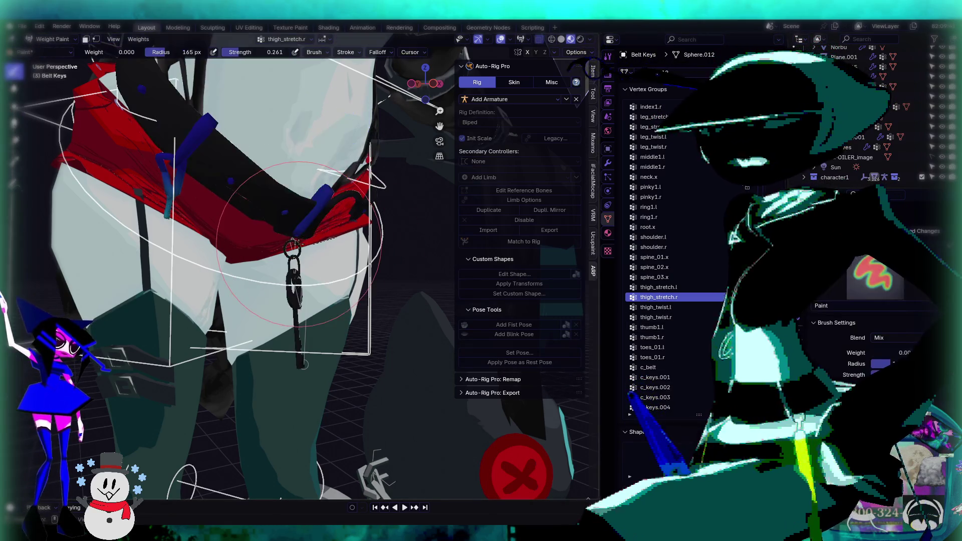
{"action": "key", "text": "Up"}
{"action": "key", "text": "Tab"}
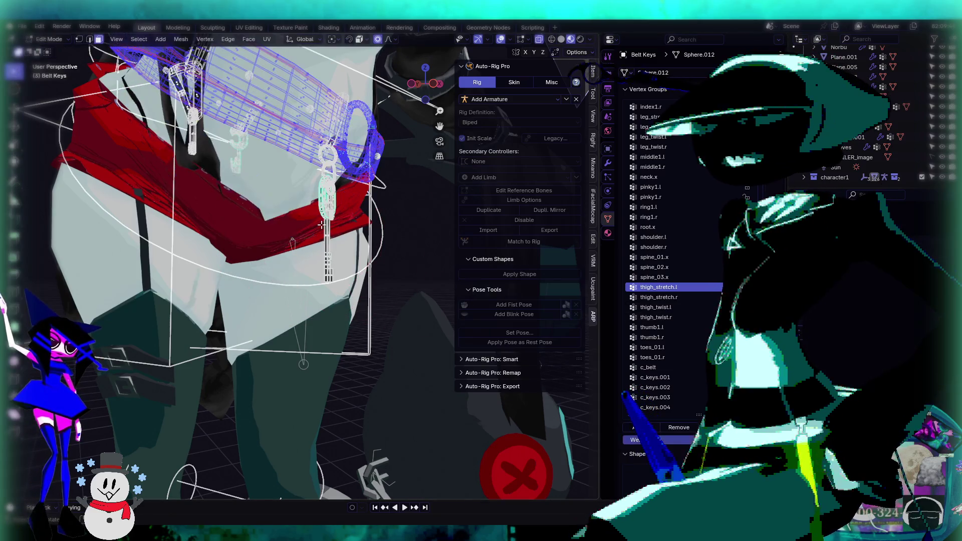
{"action": "left_click", "coordinate": [680, 427]}
{"action": "key", "text": "Tab"}
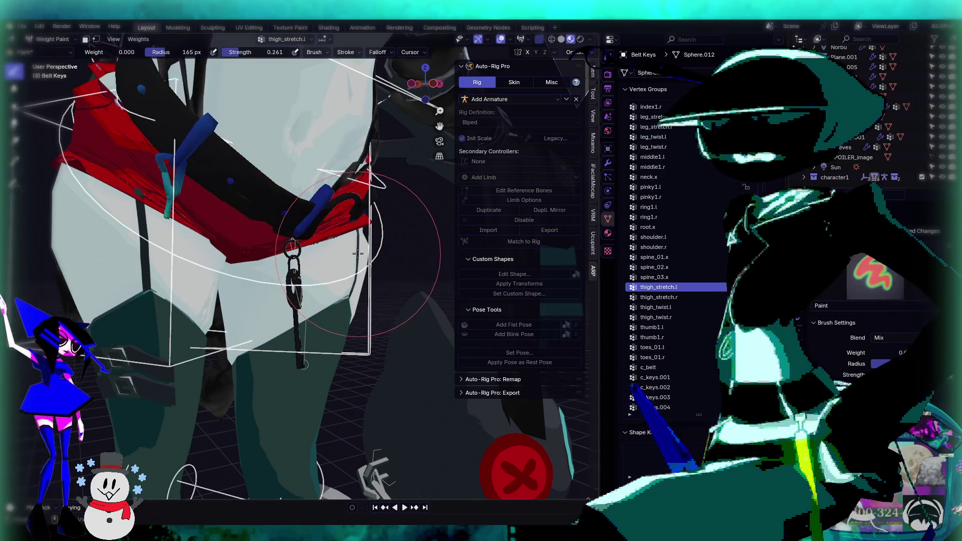
Step: Check root.x, then step through middle1.l, c_middle1_base.l and c_pinky2.r weights around the hip key
{"action": "key", "text": "Up"}
{"action": "key", "text": "Up"}
{"action": "key", "text": "Up"}
{"action": "key", "text": "Up"}
{"action": "key", "text": "Up"}
{"action": "key", "text": "Up"}
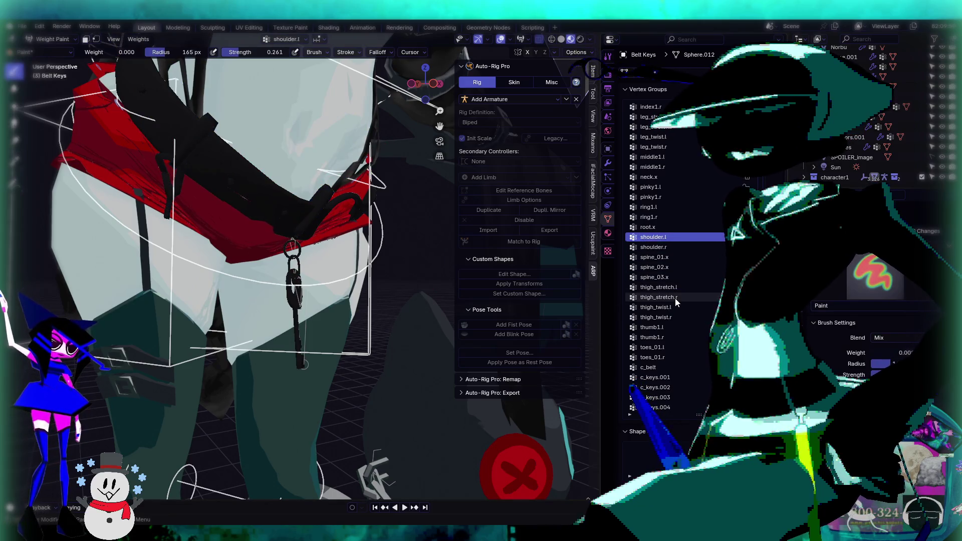
{"action": "key", "text": "Tab"}
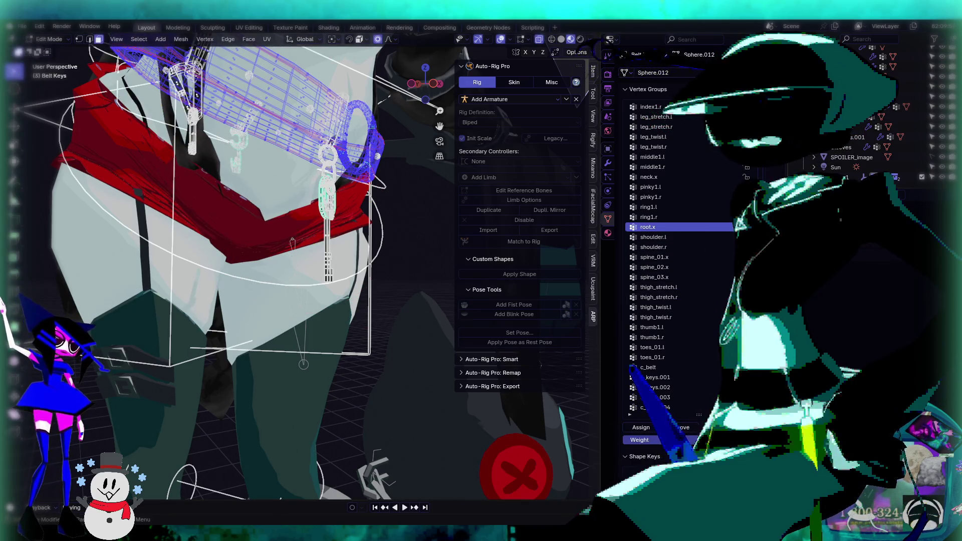
{"action": "key", "text": "Tab"}
{"action": "key", "text": "Up"}
{"action": "key", "text": "Up"}
{"action": "key", "text": "Up"}
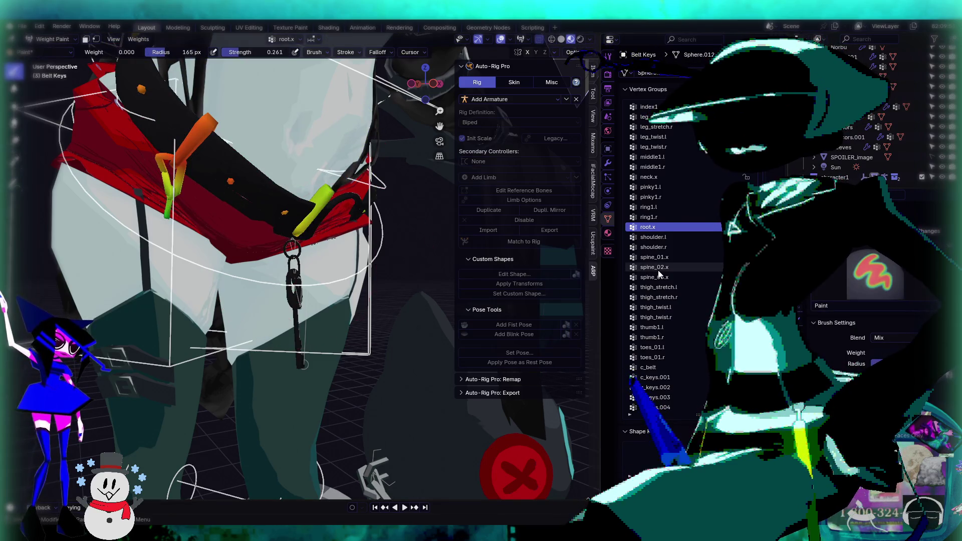
{"action": "key", "text": "Up"}
{"action": "key", "text": "Up"}
{"action": "key", "text": "Up"}
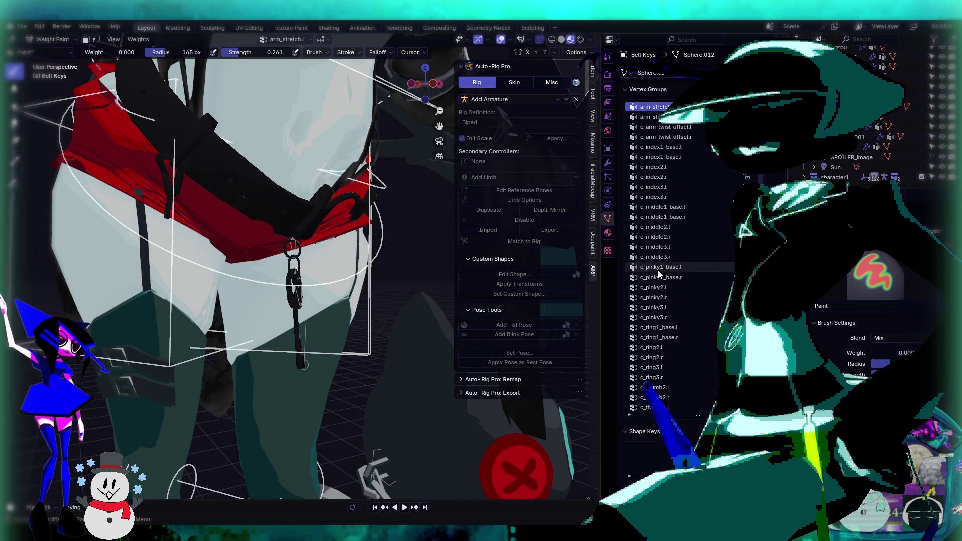
{"action": "key", "text": "Down"}
{"action": "key", "text": "Down"}
{"action": "key", "text": "Down"}
{"action": "key", "text": "Down"}
{"action": "key", "text": "Down"}
{"action": "key", "text": "Down"}
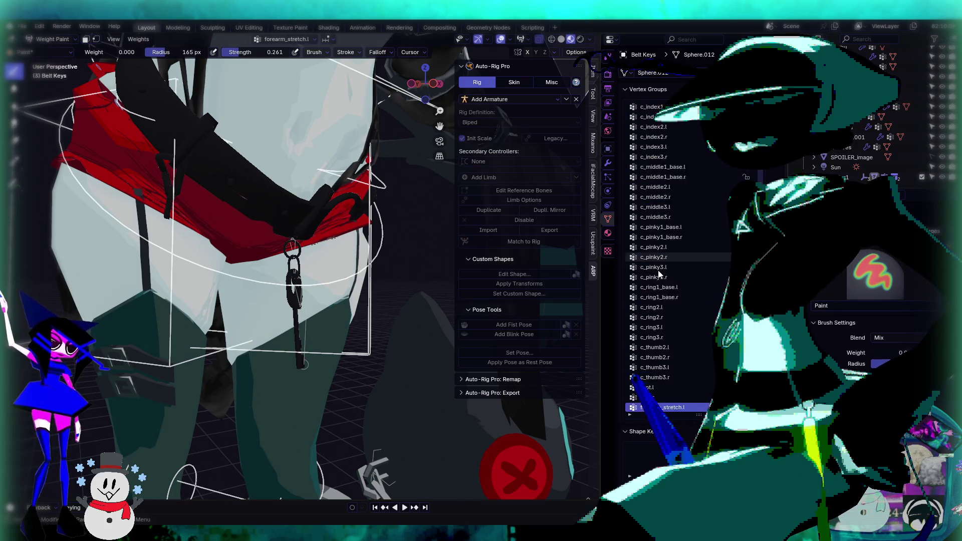
{"action": "mouse_move", "coordinate": [275, 161]}
{"action": "middle_mouse_down"}
{"action": "mouse_move", "coordinate": [335, 193]}
{"action": "mouse_move", "coordinate": [344, 225]}
{"action": "mouse_move", "coordinate": [308, 238]}
{"action": "mouse_move", "coordinate": [355, 230]}
{"action": "mouse_move", "coordinate": [282, 247]}
{"action": "mouse_move", "coordinate": [410, 183]}
{"action": "mouse_move", "coordinate": [399, 257]}
{"action": "mouse_move", "coordinate": [410, 258]}
{"action": "mouse_move", "coordinate": [279, 270]}
{"action": "mouse_move", "coordinate": [383, 239]}
{"action": "middle_mouse_up"}
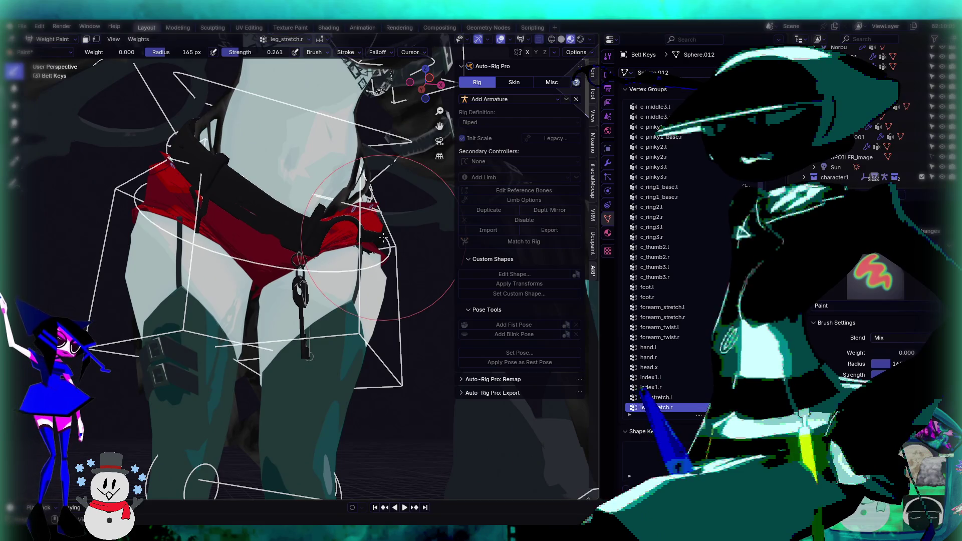
{"action": "scroll", "coordinate": [383, 239], "scroll_direction": "up", "scroll_amount": 8}
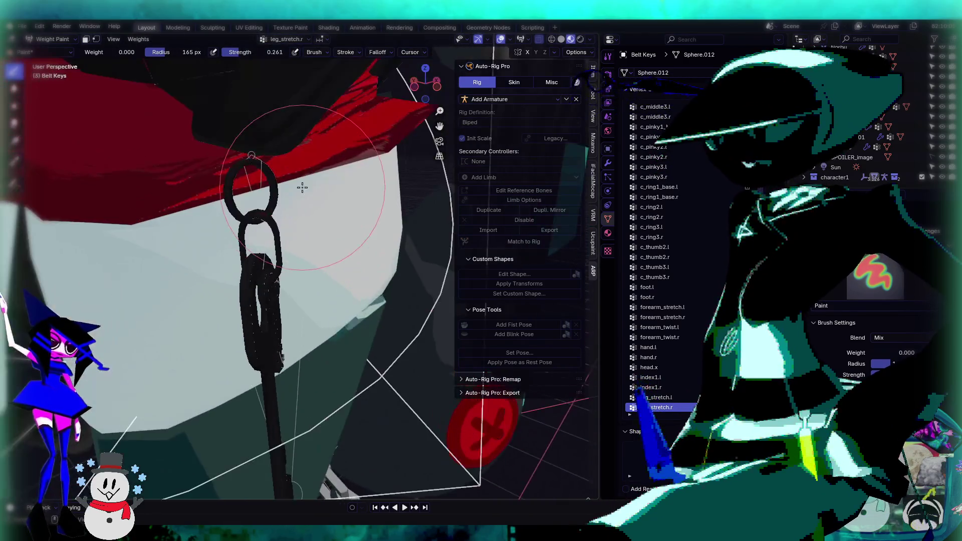
Step: Deselect the key mesh, check the arm_stretch.l weights, then drop back to Object Mode
{"action": "mouse_move", "coordinate": [296, 170]}
{"action": "middle_mouse_down"}
{"action": "mouse_move", "coordinate": [314, 189]}
{"action": "mouse_move", "coordinate": [321, 134]}
{"action": "mouse_move", "coordinate": [319, 211]}
{"action": "middle_mouse_up"}
{"action": "key", "text": "Tab"}
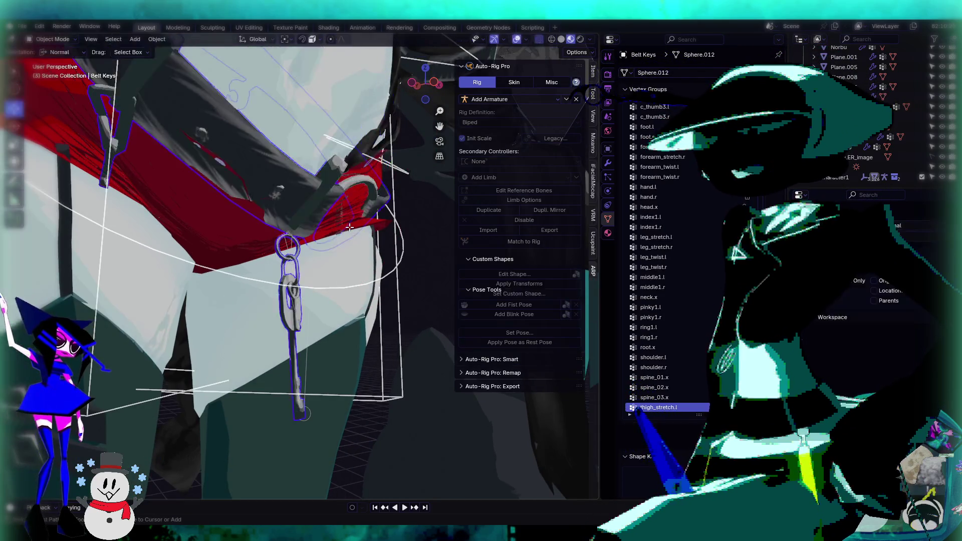
{"action": "key", "text": "alt+a"}
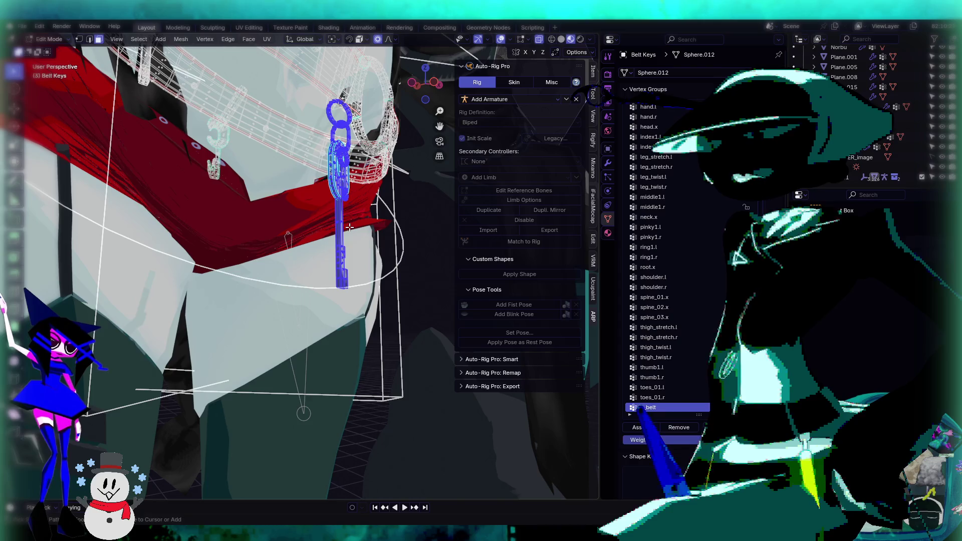
{"action": "key", "text": "Tab"}
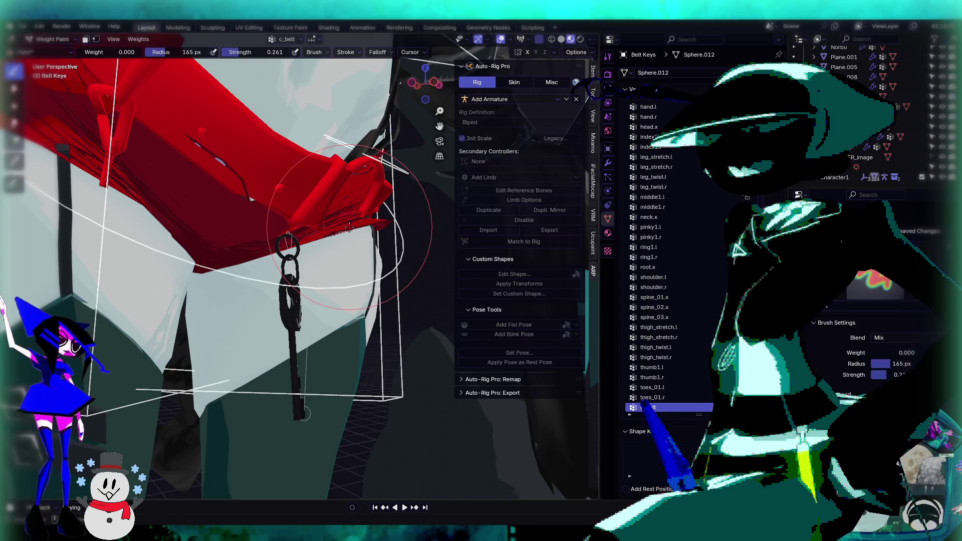
{"action": "left_click", "coordinate": [349, 227], "text": "ctrl"}
{"action": "key", "text": "ctrl+Tab"}
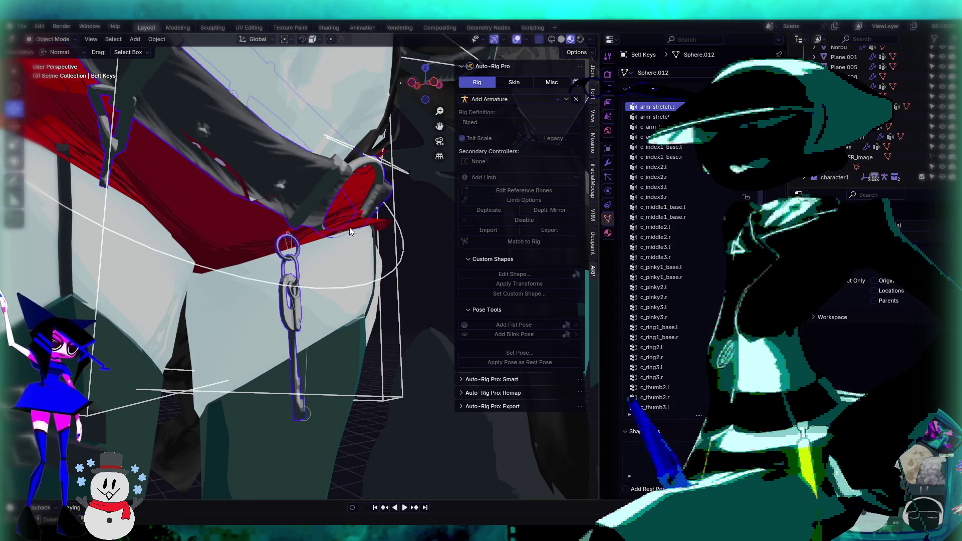
Step: Select the whole key piece with Ctrl+L in Edit Mode and switch to Weight Paint
{"action": "key", "text": "Tab"}
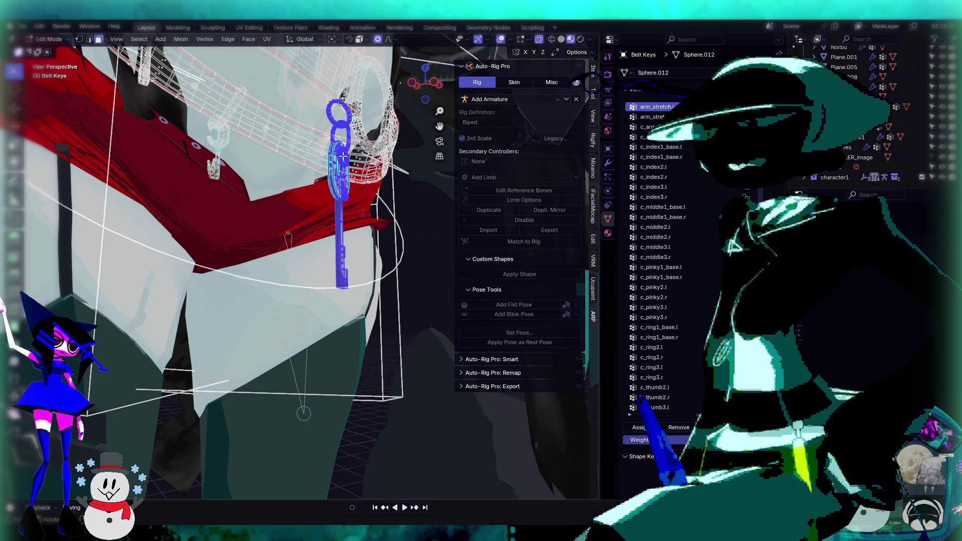
{"action": "middle_click_drag", "start_coordinate": [357, 93], "coordinate": [366, 162]}
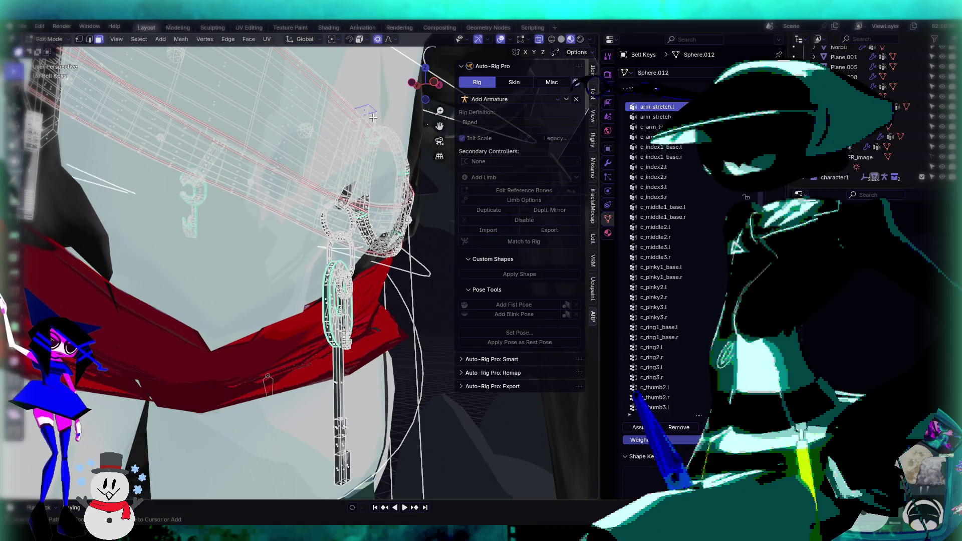
{"action": "key", "text": "ctrl+l"}
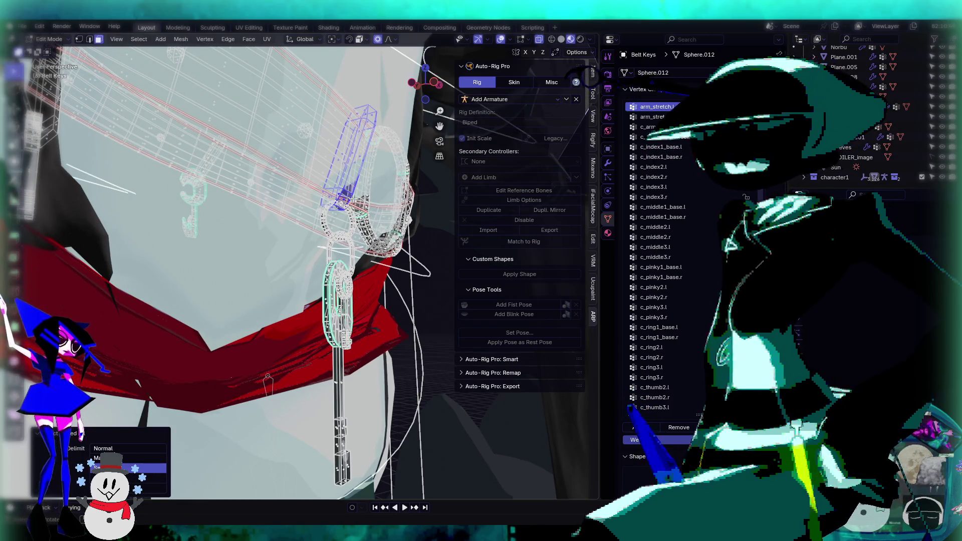
{"action": "left_click", "coordinate": [50, 40]}
{"action": "left_click", "coordinate": [50, 87]}
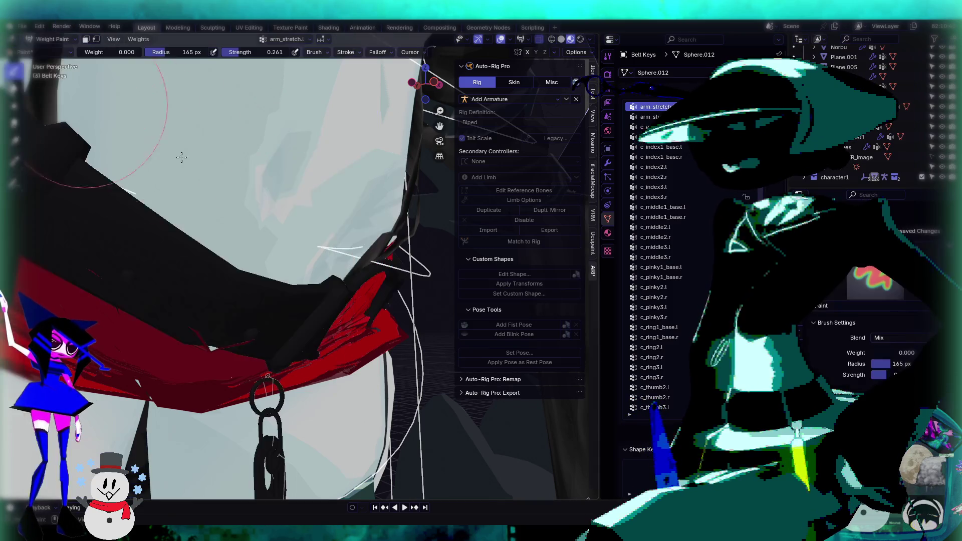
Step: Scroll through the vertex groups, toggling Edit Mode to confirm no body-bone weights on the key
{"action": "middle_click_drag", "start_coordinate": [182, 157], "coordinate": [190, 126]}
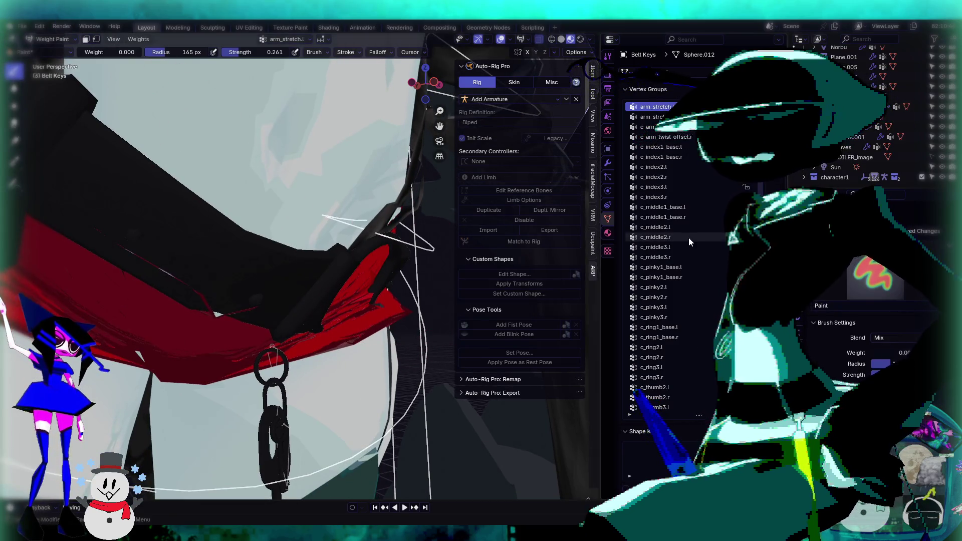
{"action": "scroll", "coordinate": [688, 239], "scroll_direction": "down", "scroll_amount": 20, "text": "ctrl"}
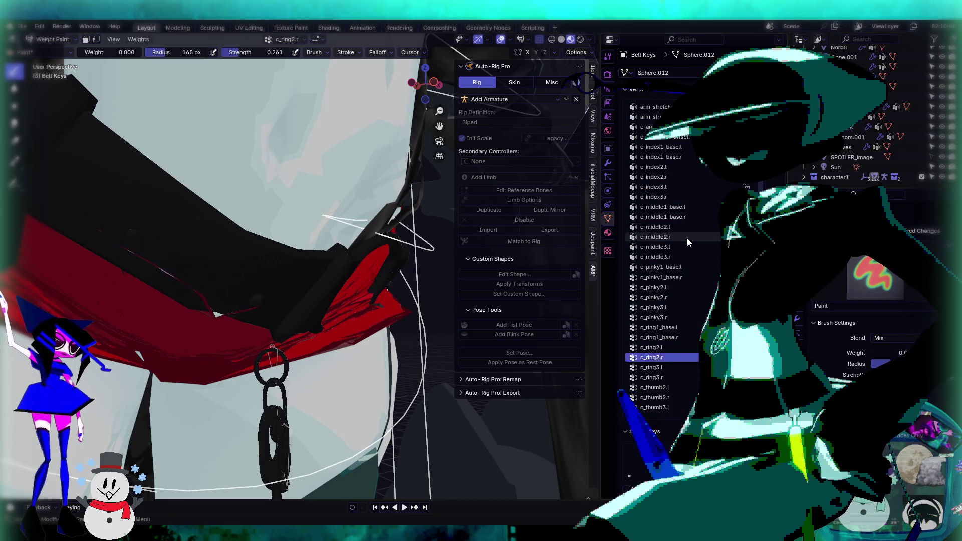
{"action": "scroll", "coordinate": [687, 239], "scroll_direction": "down", "scroll_amount": 20, "text": "ctrl"}
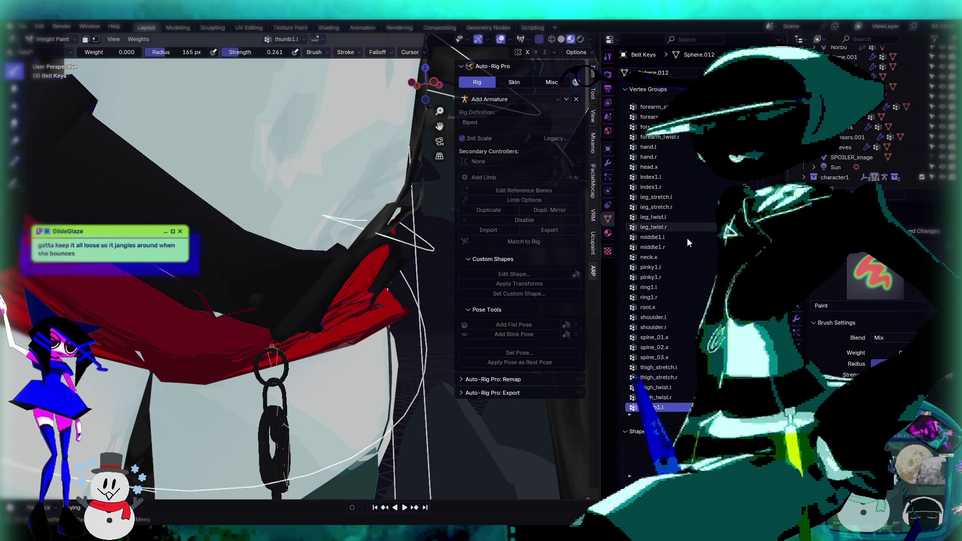
{"action": "scroll", "coordinate": [687, 239], "scroll_direction": "up", "scroll_amount": 20, "text": "ctrl"}
{"action": "scroll", "coordinate": [688, 239], "scroll_direction": "down", "scroll_amount": 16, "text": "ctrl"}
{"action": "scroll", "coordinate": [688, 239], "scroll_direction": "down", "scroll_amount": 1, "text": "ctrl"}
{"action": "key", "text": "Tab"}
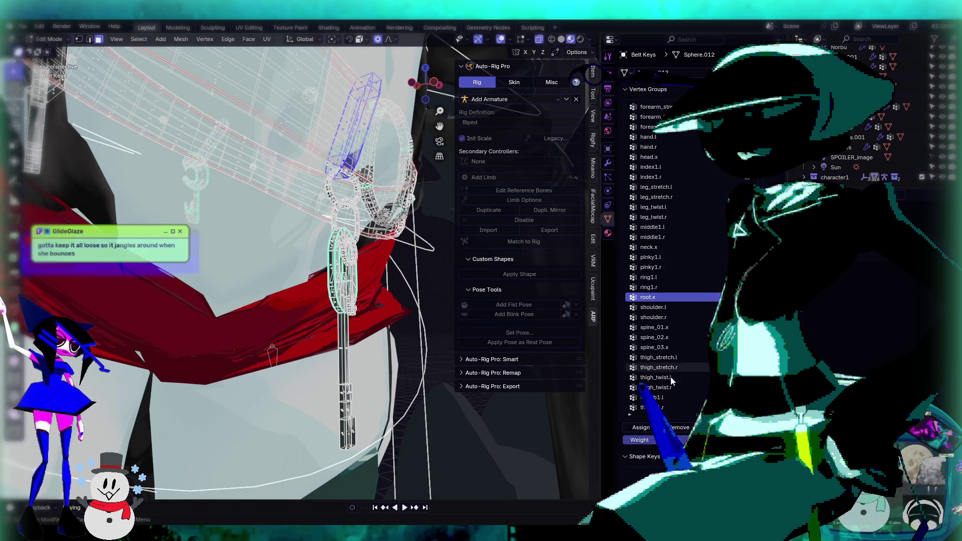
{"action": "key", "text": "Tab"}
{"action": "scroll", "coordinate": [677, 304], "scroll_direction": "down", "scroll_amount": 2, "text": "ctrl"}
{"action": "scroll", "coordinate": [676, 305], "scroll_direction": "down", "scroll_amount": 4, "text": "ctrl"}
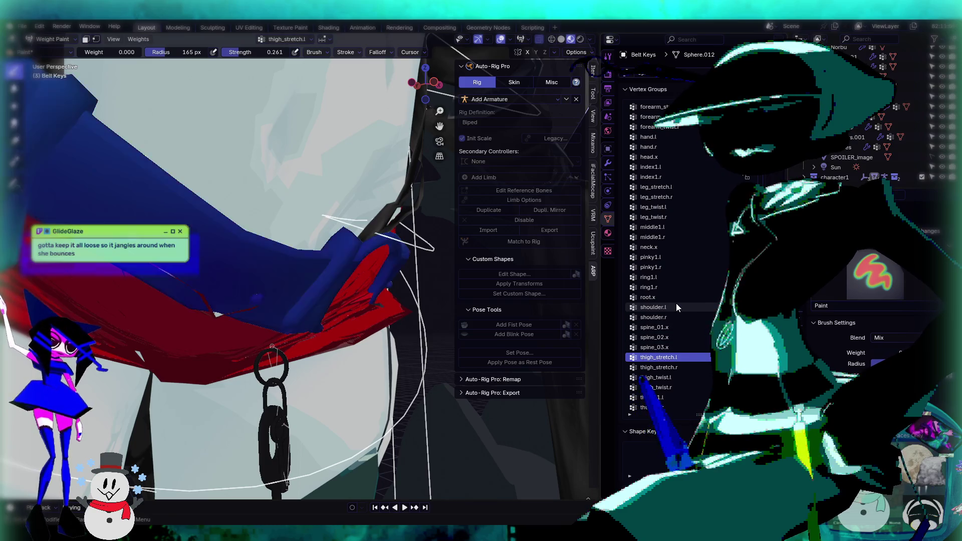
{"action": "key", "text": "Tab"}
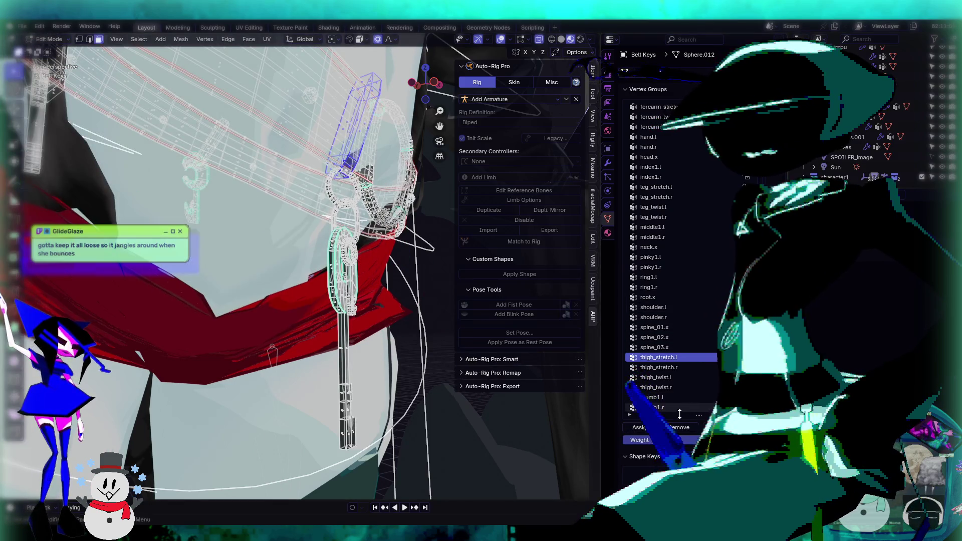
{"action": "key", "text": "Tab"}
Step: End on the c_keys.001 group in Edit Mode and zoom in on the red belt
{"action": "scroll", "coordinate": [698, 325], "scroll_direction": "down", "scroll_amount": 1, "text": "ctrl"}
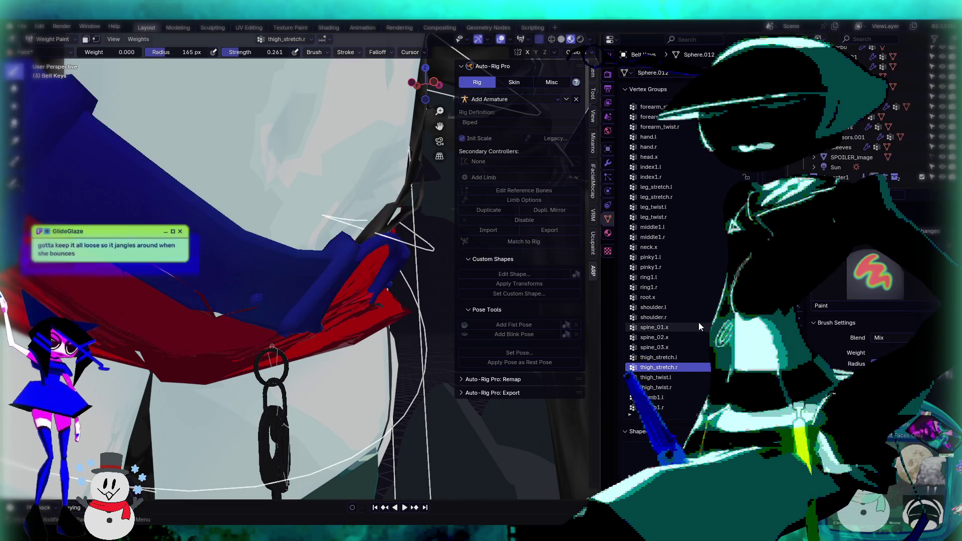
{"action": "scroll", "coordinate": [699, 322], "scroll_direction": "down", "scroll_amount": 1, "text": "ctrl"}
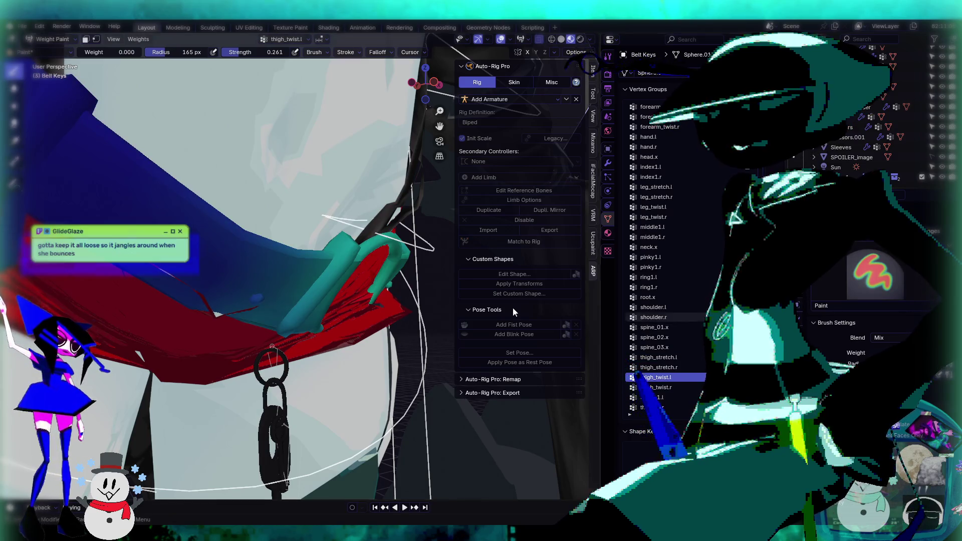
{"action": "key", "text": "Tab"}
{"action": "key", "text": "Tab"}
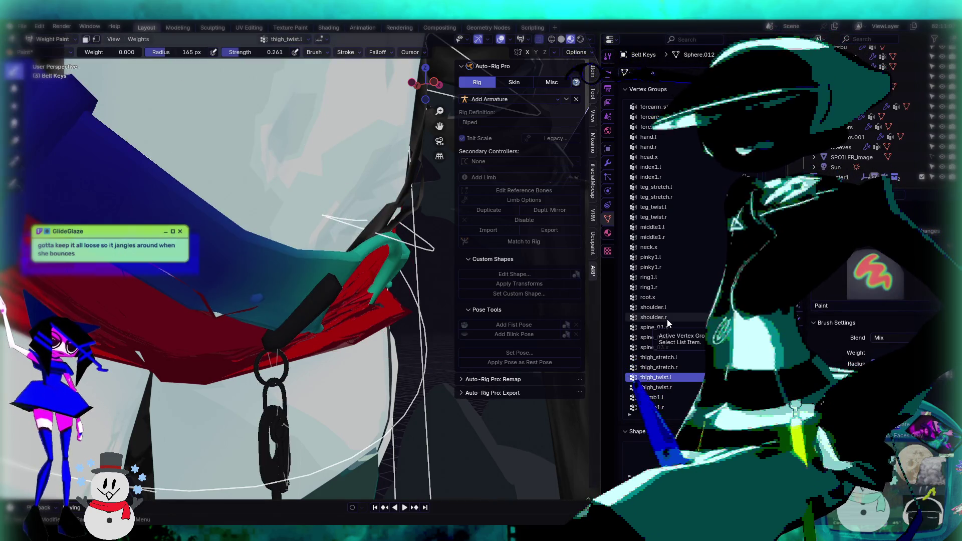
{"action": "scroll", "coordinate": [667, 320], "scroll_direction": "down", "scroll_amount": 1, "text": "ctrl"}
{"action": "scroll", "coordinate": [667, 320], "scroll_direction": "down", "scroll_amount": 6, "text": "ctrl"}
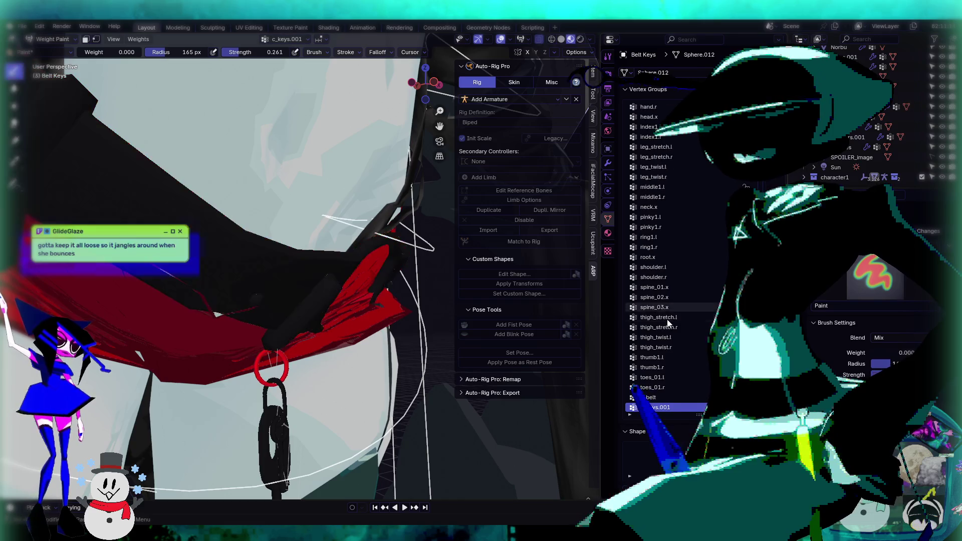
{"action": "scroll", "coordinate": [666, 320], "scroll_direction": "up", "scroll_amount": 1, "text": "ctrl"}
{"action": "mouse_move", "coordinate": [426, 261]}
{"action": "middle_mouse_down"}
{"action": "mouse_move", "coordinate": [360, 216]}
{"action": "mouse_move", "coordinate": [362, 248]}
{"action": "middle_mouse_up"}
Step: Briefly test-pose the c_keys.001 and c_keys.003 bones, then undo back to Object Mode
{"action": "key", "text": "Tab"}
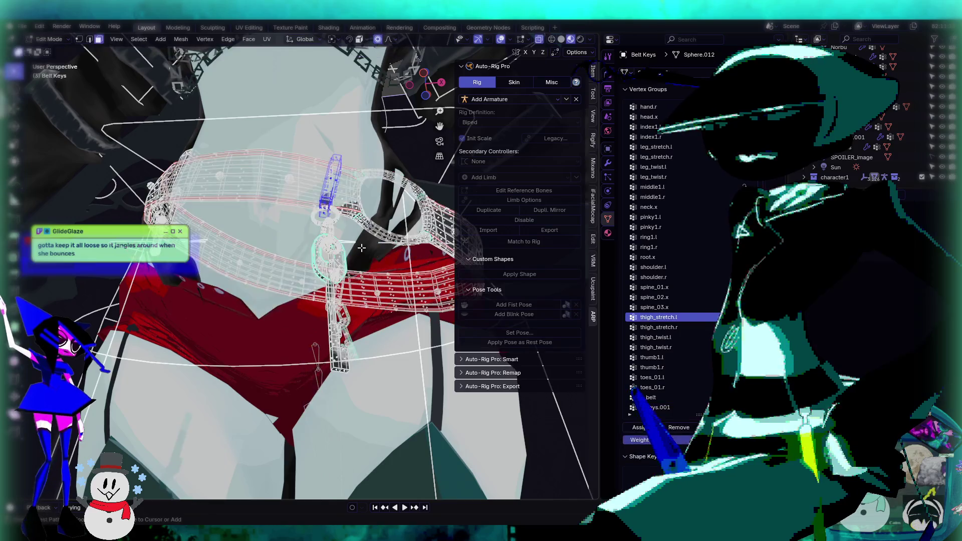
{"action": "key", "text": "Tab"}
{"action": "key", "text": "Tab"}
{"action": "middle_click_drag", "start_coordinate": [361, 248], "coordinate": [377, 280]}
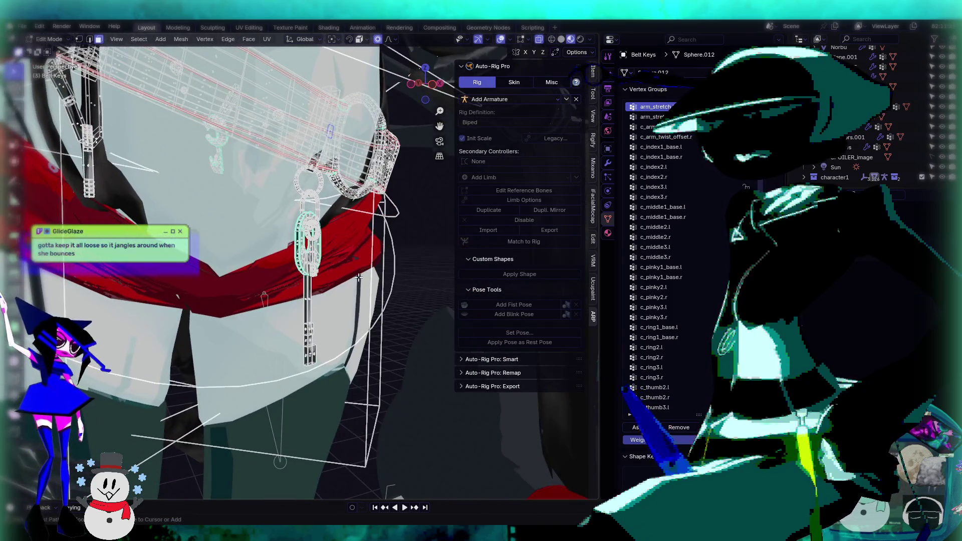
{"action": "key", "text": "ctrl+Tab"}
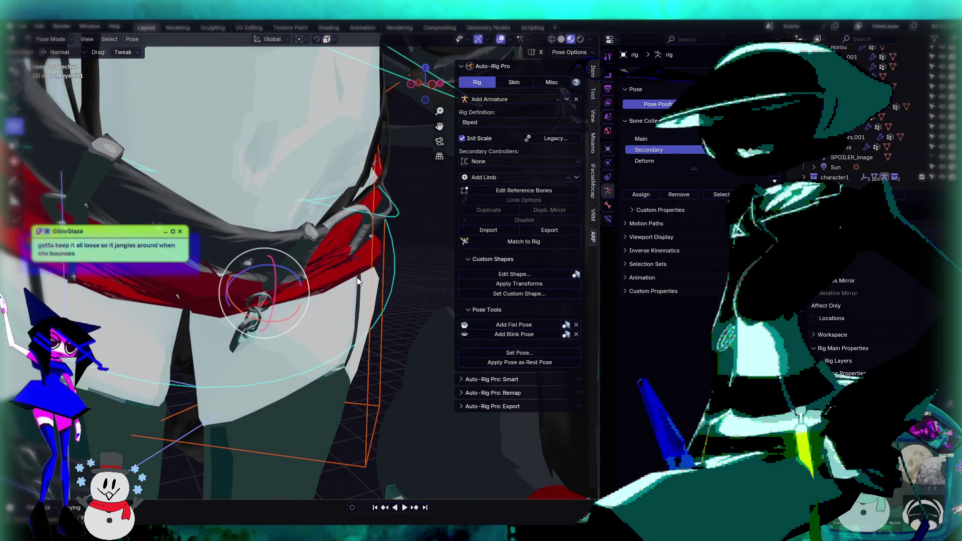
{"action": "key", "text": "KP_Decimal"}
{"action": "key", "text": "ctrl+z"}
{"action": "key", "text": "ctrl+z"}
{"action": "key", "text": "ctrl+z"}
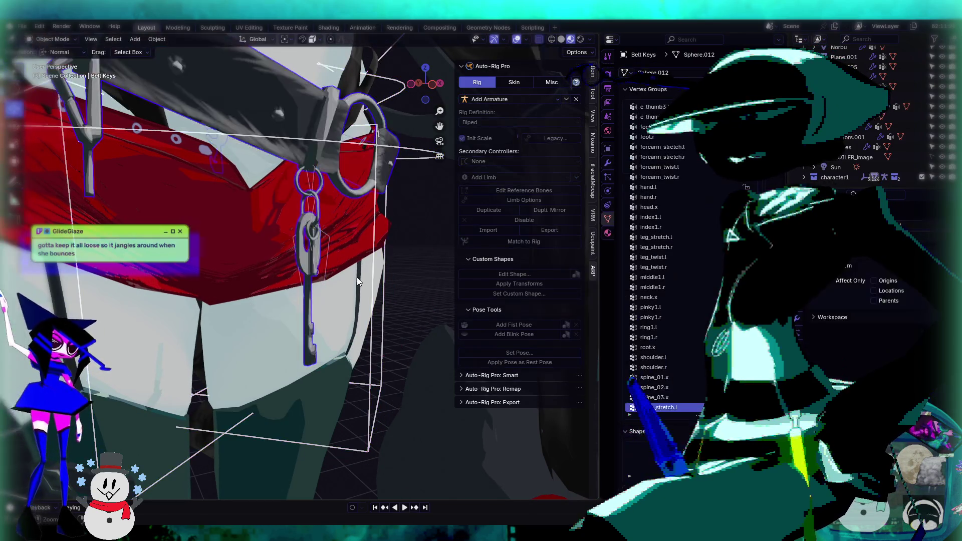
{"action": "mouse_move", "coordinate": [357, 278]}
{"action": "middle_mouse_down"}
{"action": "mouse_move", "coordinate": [390, 285]}
{"action": "mouse_move", "coordinate": [378, 280]}
{"action": "middle_mouse_up"}
{"action": "key", "text": "Tab"}
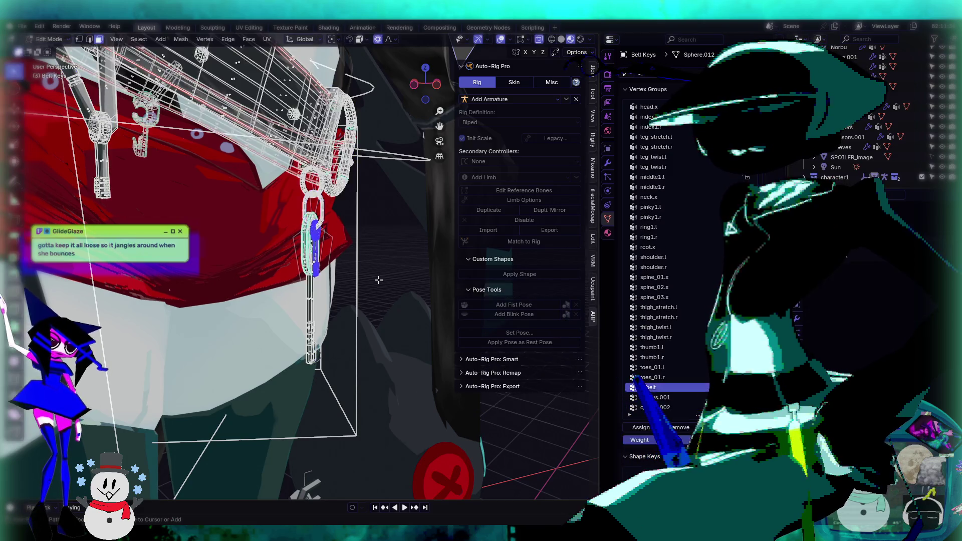
{"action": "key", "text": "ctrl+z"}
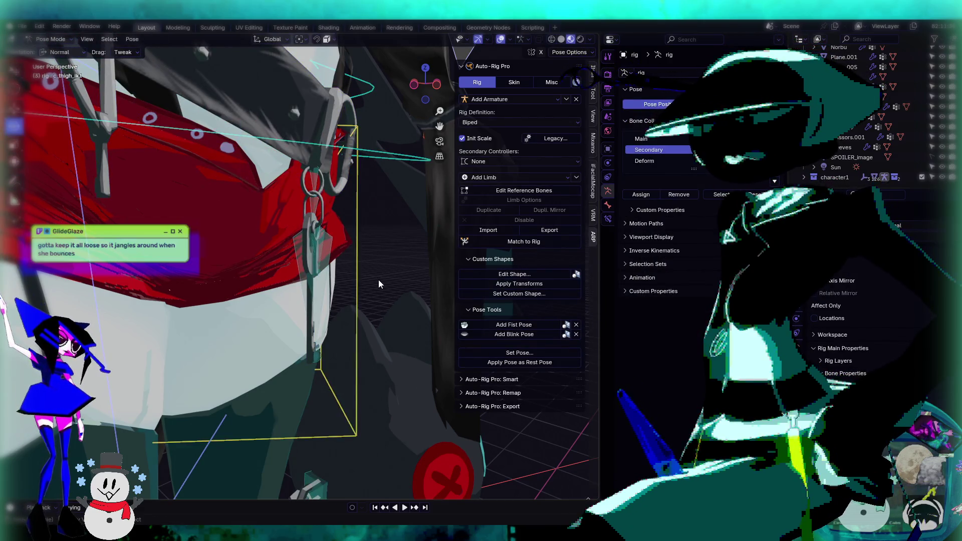
{"action": "key", "text": "ctrl+z"}
{"action": "mouse_move", "coordinate": [378, 280]}
{"action": "middle_mouse_down"}
{"action": "mouse_move", "coordinate": [356, 271]}
{"action": "mouse_move", "coordinate": [401, 241]}
{"action": "middle_mouse_up"}
Step: Browse Belt Keys' c_keys vertex groups in Weight Paint, then return to Object Mode with the rig active
{"action": "left_click", "coordinate": [55, 41]}
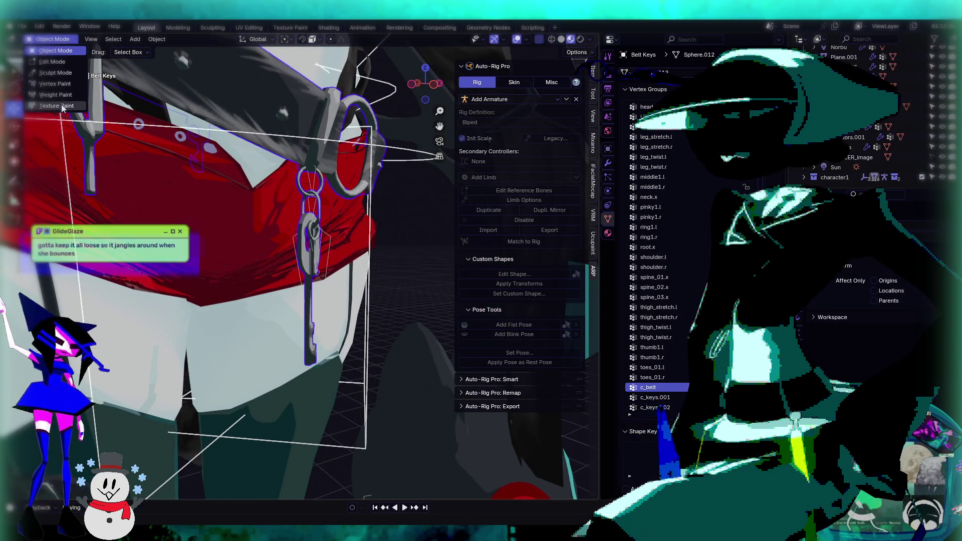
{"action": "left_click", "coordinate": [61, 95]}
{"action": "scroll", "coordinate": [700, 213], "scroll_direction": "down", "scroll_amount": 4, "text": "ctrl"}
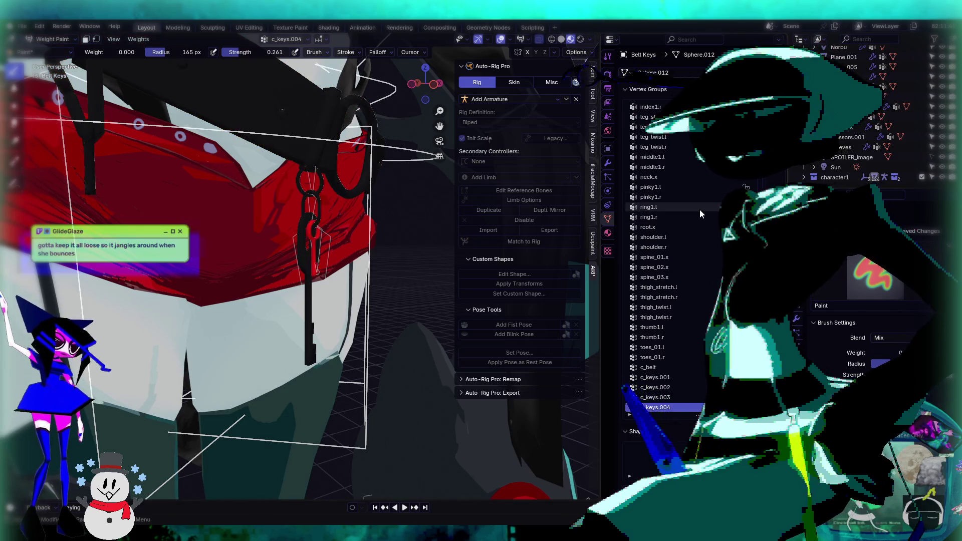
{"action": "scroll", "coordinate": [700, 211], "scroll_direction": "up", "scroll_amount": 20, "text": "ctrl"}
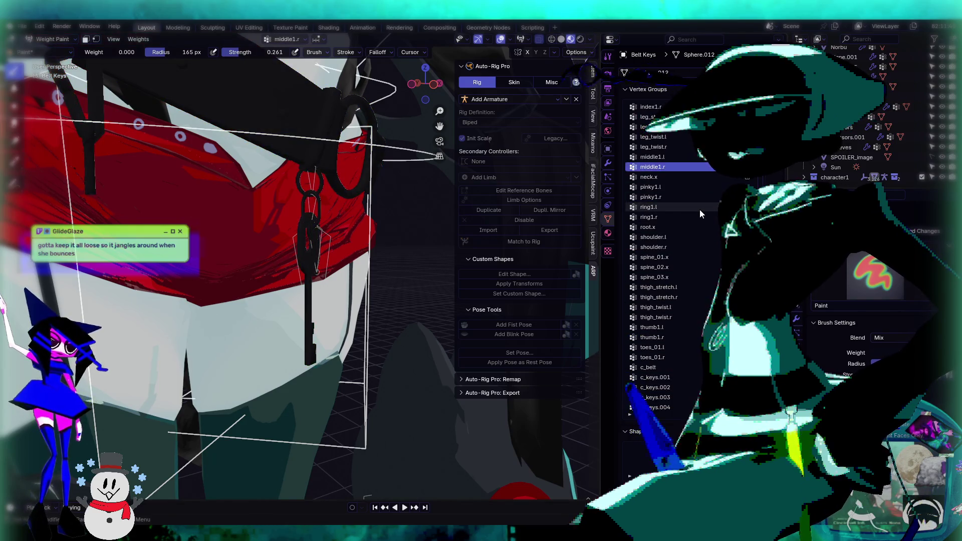
{"action": "scroll", "coordinate": [700, 214], "scroll_direction": "up", "scroll_amount": 6, "text": "ctrl"}
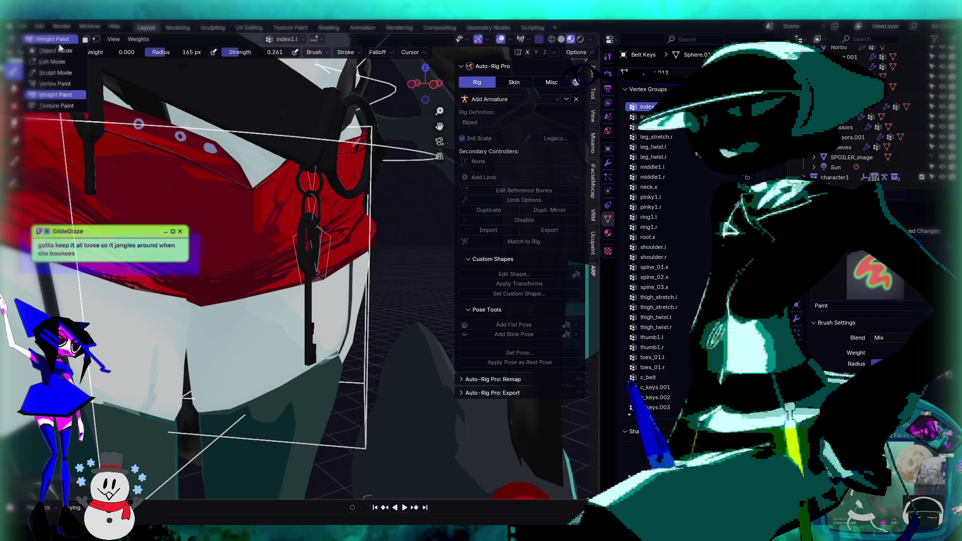
{"action": "key", "text": "ctrl+Tab"}
{"action": "left_click", "coordinate": [333, 193]}
{"action": "scroll", "coordinate": [336, 183], "scroll_direction": "down", "scroll_amount": 4}
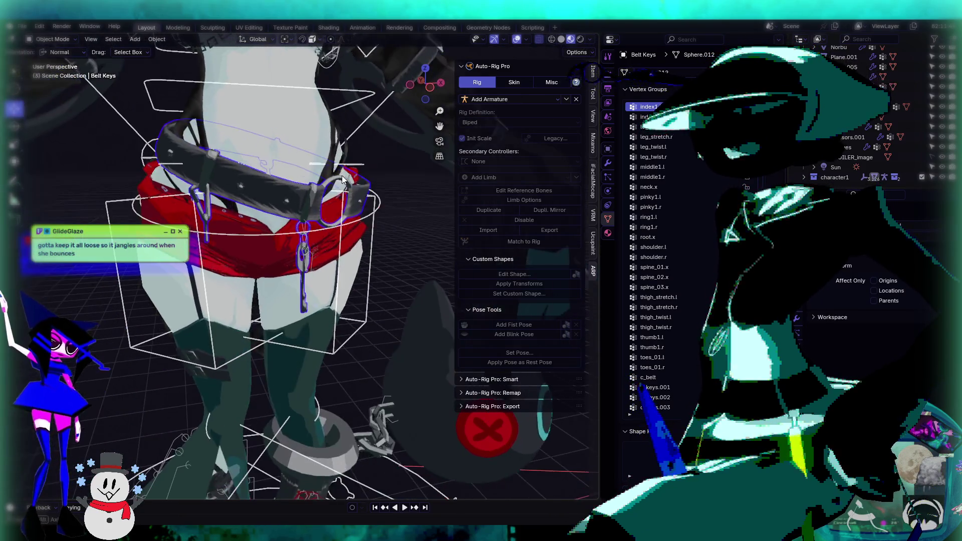
Step: Switch the rig into Pose Mode and rotate its root control, then orbit to the hip
{"action": "middle_click_drag", "start_coordinate": [358, 166], "coordinate": [353, 165]}
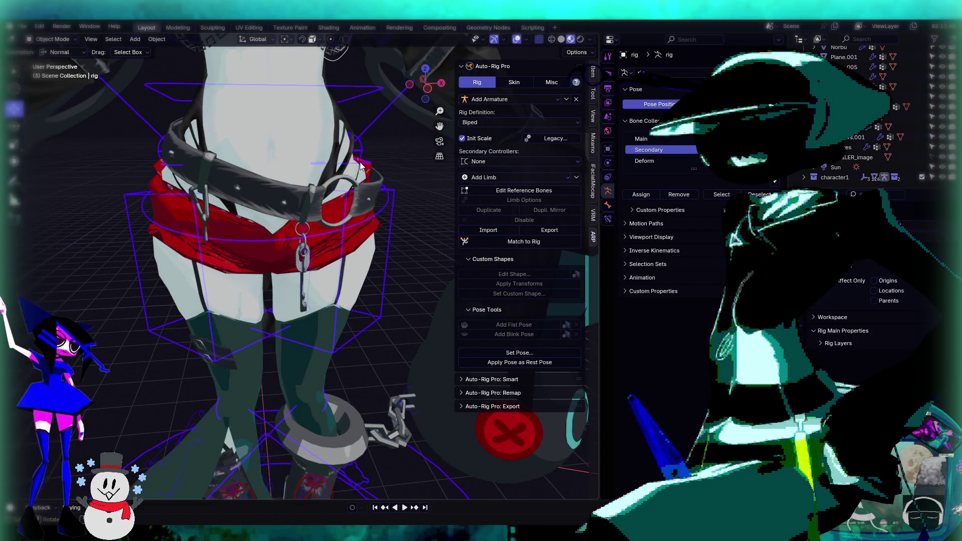
{"action": "left_click", "coordinate": [50, 40]}
{"action": "left_click", "coordinate": [50, 74]}
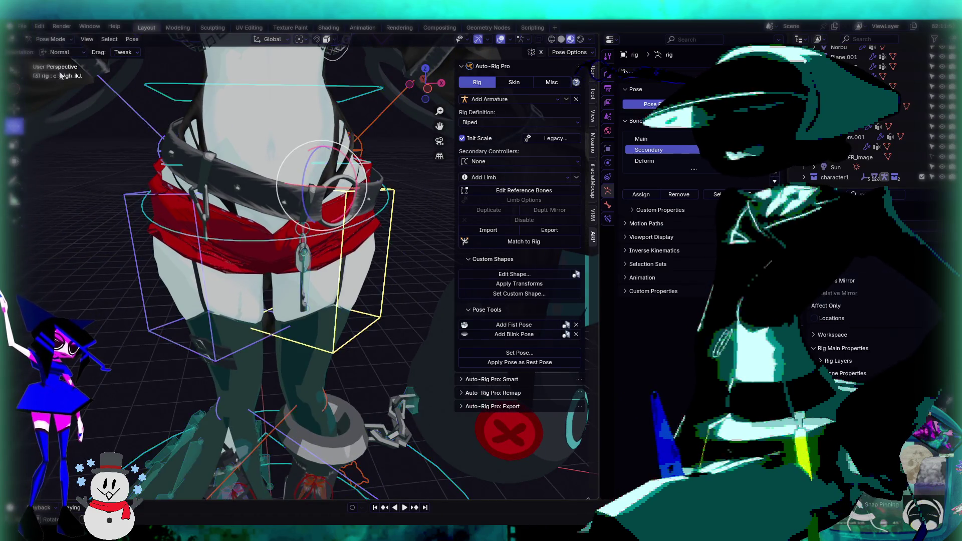
{"action": "key", "text": "r"}
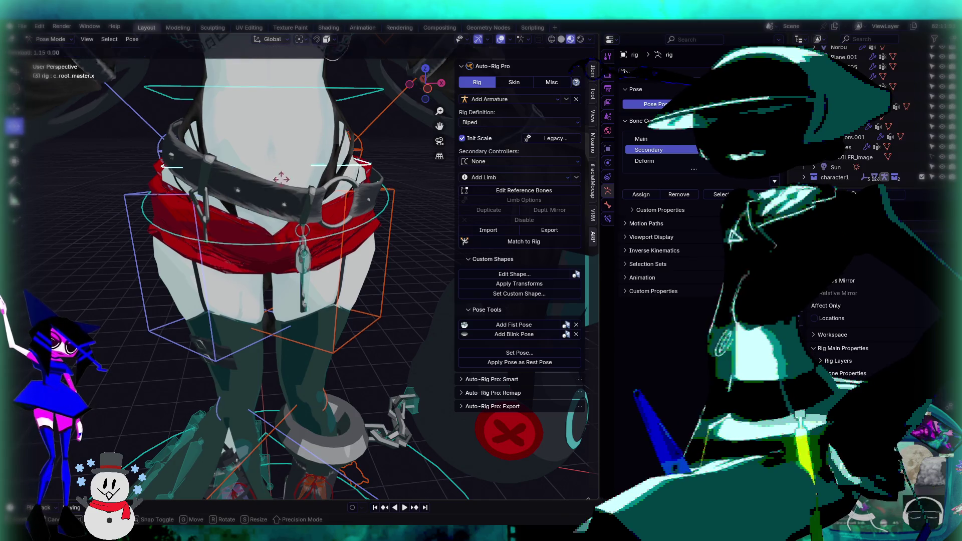
{"action": "left_click", "coordinate": [335, 280]}
{"action": "mouse_move", "coordinate": [335, 280]}
{"action": "middle_mouse_down"}
{"action": "mouse_move", "coordinate": [389, 280]}
{"action": "mouse_move", "coordinate": [251, 326]}
{"action": "mouse_move", "coordinate": [336, 208]}
{"action": "middle_mouse_up"}
Step: Rotate the c_keys.001 key ring bone about −51° on X so the keys swing down
{"action": "left_click", "coordinate": [300, 215]}
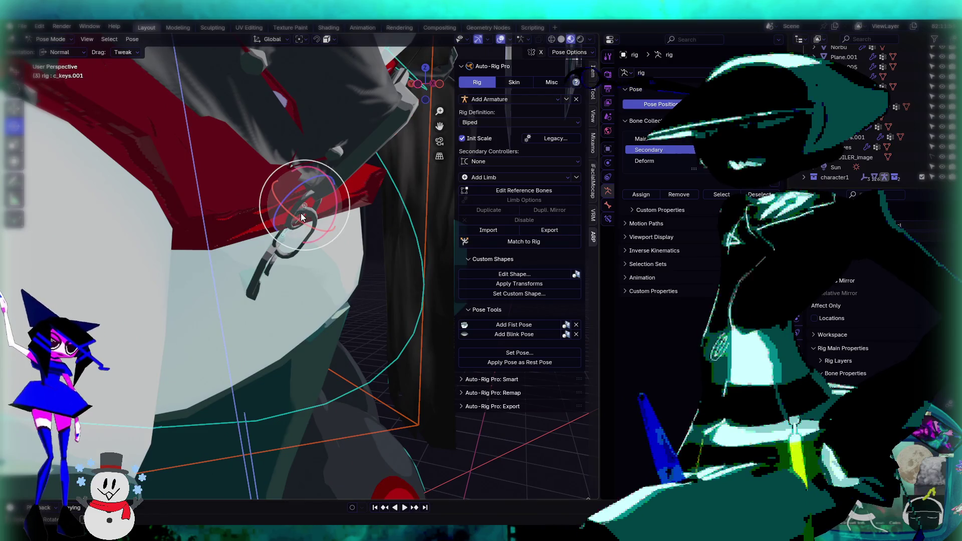
{"action": "left_click_drag", "start_coordinate": [337, 216], "coordinate": [333, 173]}
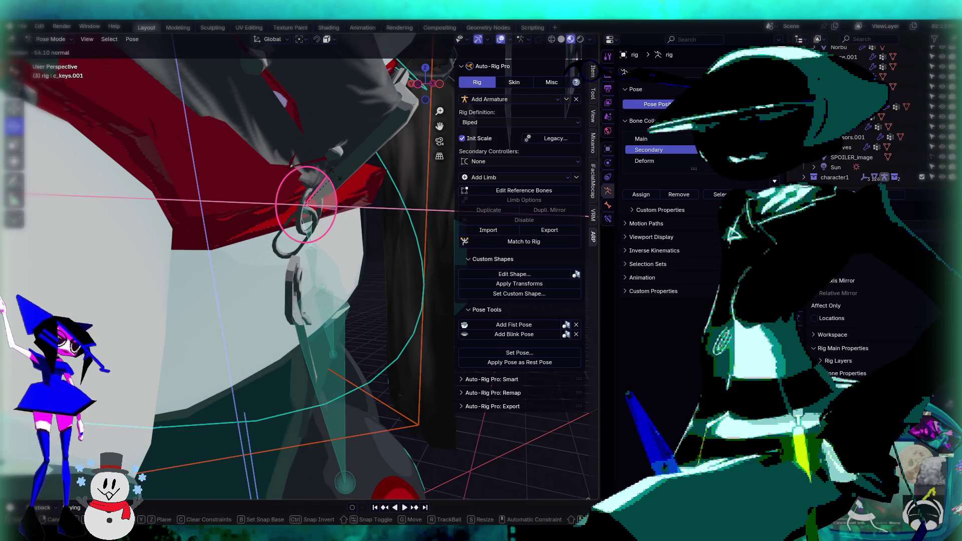
{"action": "key", "text": "Return"}
{"action": "mouse_move", "coordinate": [321, 261]}
{"action": "middle_mouse_down"}
{"action": "mouse_move", "coordinate": [306, 272]}
{"action": "mouse_move", "coordinate": [406, 249]}
{"action": "mouse_move", "coordinate": [371, 257]}
{"action": "mouse_move", "coordinate": [401, 232]}
{"action": "mouse_move", "coordinate": [359, 236]}
{"action": "mouse_move", "coordinate": [433, 240]}
{"action": "mouse_move", "coordinate": [383, 242]}
{"action": "mouse_move", "coordinate": [345, 233]}
{"action": "mouse_move", "coordinate": [337, 217]}
{"action": "mouse_move", "coordinate": [284, 239]}
{"action": "mouse_move", "coordinate": [257, 277]}
{"action": "mouse_move", "coordinate": [295, 238]}
{"action": "mouse_move", "coordinate": [414, 239]}
{"action": "mouse_move", "coordinate": [275, 268]}
{"action": "mouse_move", "coordinate": [311, 273]}
{"action": "mouse_move", "coordinate": [278, 246]}
{"action": "middle_mouse_up"}
Step: Orbit and zoom around the keys to inspect how they hang from the rotated ring
{"action": "mouse_move", "coordinate": [212, 216]}
{"action": "middle_mouse_down"}
{"action": "mouse_move", "coordinate": [254, 279]}
{"action": "mouse_move", "coordinate": [330, 298]}
{"action": "mouse_move", "coordinate": [380, 334]}
{"action": "mouse_move", "coordinate": [245, 297]}
{"action": "mouse_move", "coordinate": [191, 230]}
{"action": "mouse_move", "coordinate": [322, 237]}
{"action": "mouse_move", "coordinate": [309, 254]}
{"action": "mouse_move", "coordinate": [309, 236]}
{"action": "mouse_move", "coordinate": [371, 228]}
{"action": "mouse_move", "coordinate": [298, 239]}
{"action": "middle_mouse_up"}
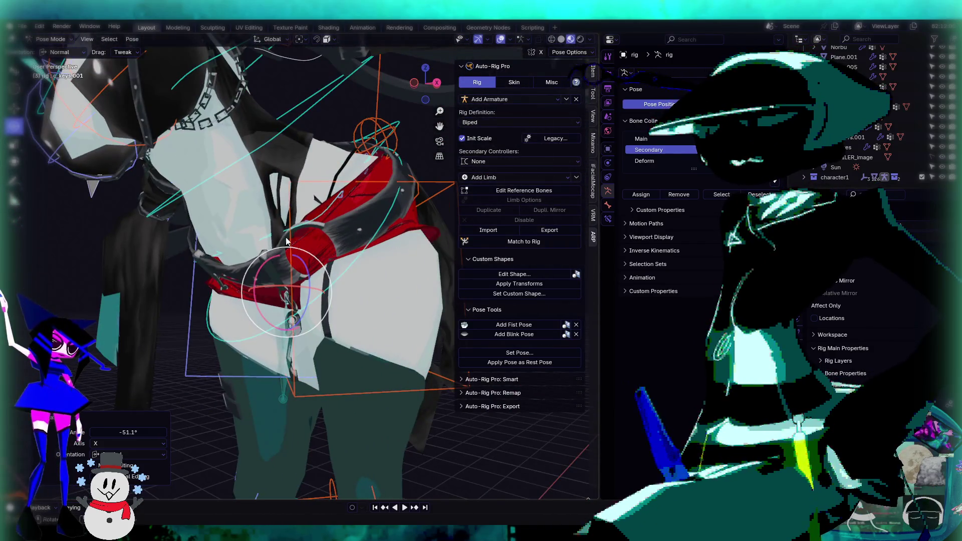
{"action": "scroll", "coordinate": [332, 206], "scroll_direction": "up", "scroll_amount": 5}
{"action": "scroll", "coordinate": [374, 216], "scroll_direction": "down", "scroll_amount": 3}
{"action": "scroll", "coordinate": [310, 232], "scroll_direction": "up", "scroll_amount": 1}
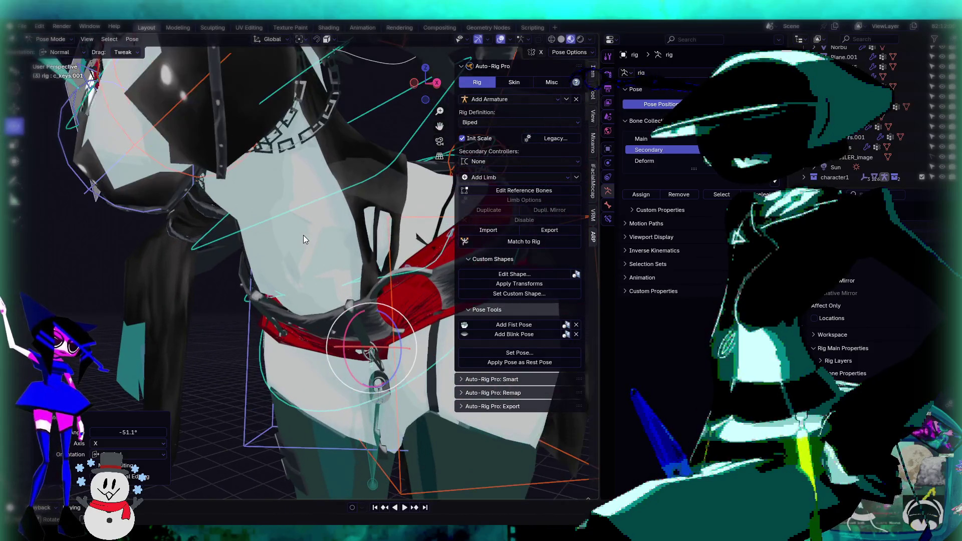
{"action": "scroll", "coordinate": [381, 236], "scroll_direction": "down", "scroll_amount": 4}
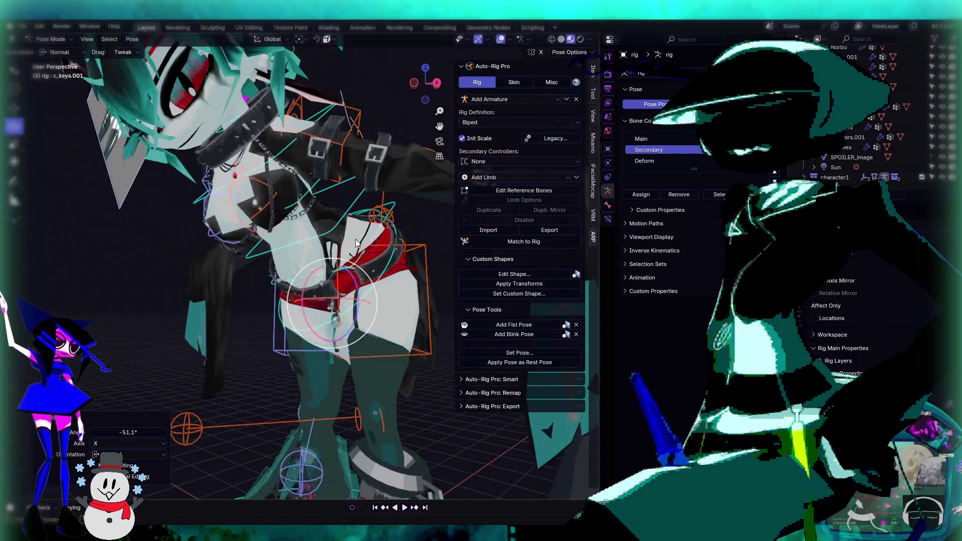
{"action": "scroll", "coordinate": [355, 239], "scroll_direction": "up", "scroll_amount": 4}
{"action": "scroll", "coordinate": [378, 261], "scroll_direction": "down", "scroll_amount": 4}
{"action": "scroll", "coordinate": [363, 275], "scroll_direction": "up", "scroll_amount": 1}
{"action": "scroll", "coordinate": [315, 226], "scroll_direction": "up", "scroll_amount": 6}
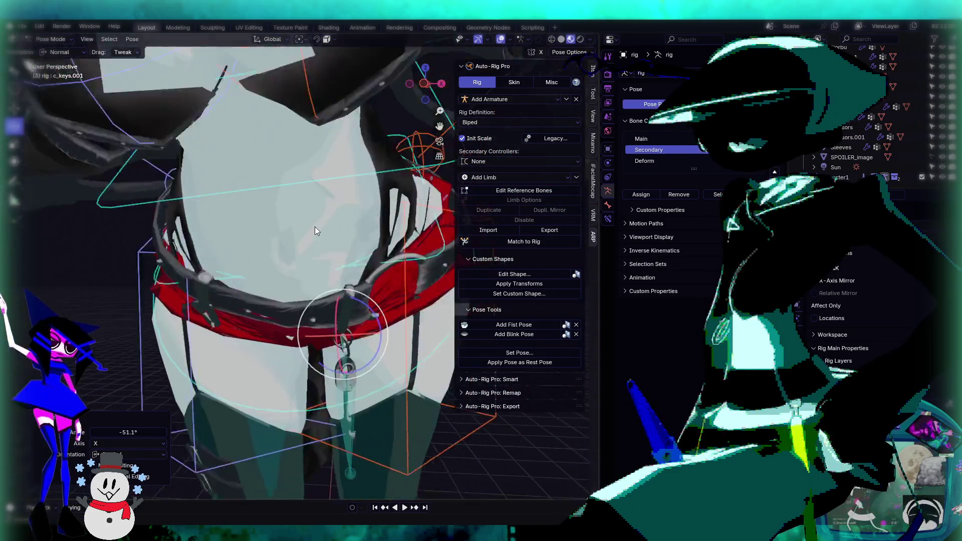
{"action": "scroll", "coordinate": [326, 241], "scroll_direction": "down", "scroll_amount": 1}
{"action": "scroll", "coordinate": [341, 204], "scroll_direction": "down", "scroll_amount": 2}
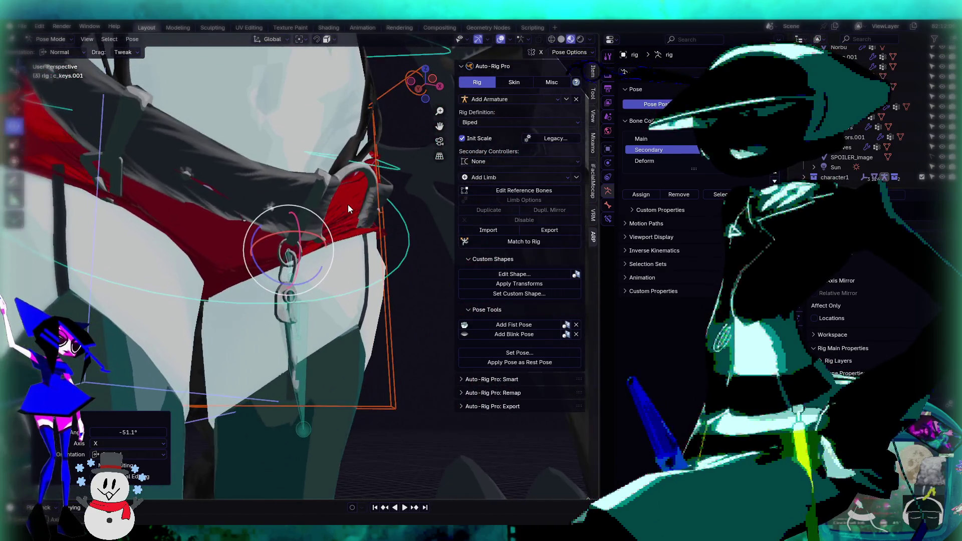
{"action": "scroll", "coordinate": [338, 188], "scroll_direction": "up", "scroll_amount": 4}
{"action": "scroll", "coordinate": [323, 231], "scroll_direction": "down", "scroll_amount": 2}
{"action": "scroll", "coordinate": [327, 245], "scroll_direction": "up", "scroll_amount": 2}
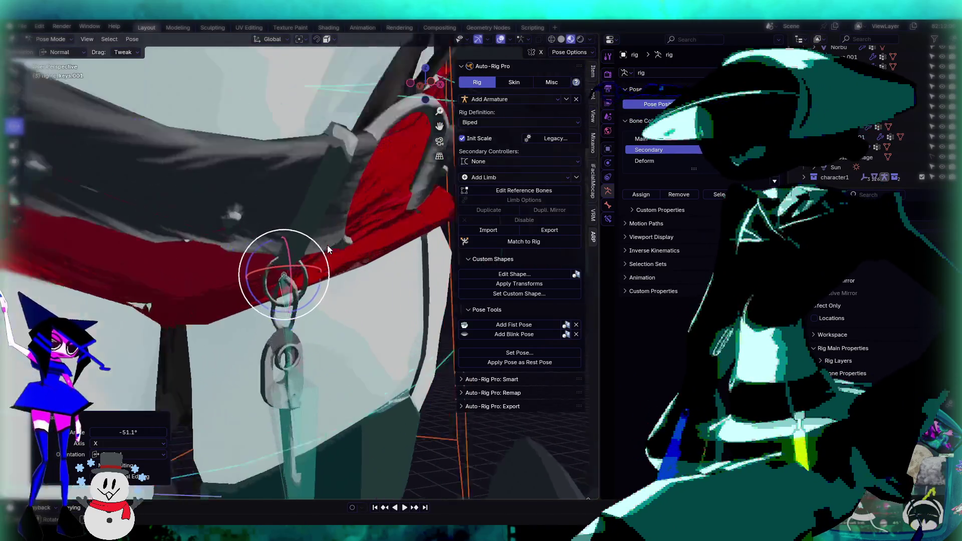
{"action": "scroll", "coordinate": [335, 240], "scroll_direction": "up", "scroll_amount": 2}
Step: Select c_root_master.x, then reselect the c_keys.001 ring bone while orbiting the belt and buckle
{"action": "middle_click_drag", "start_coordinate": [399, 171], "coordinate": [352, 183]}
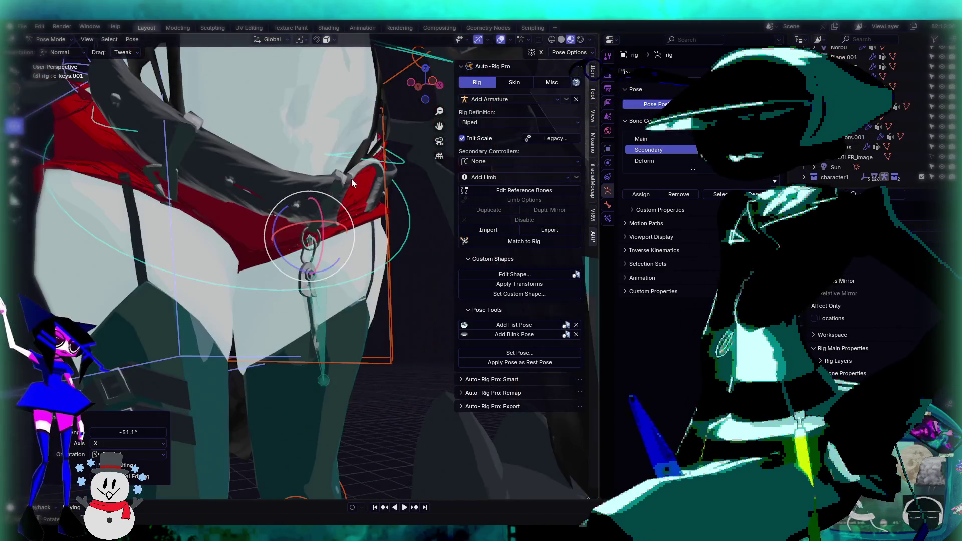
{"action": "left_click", "coordinate": [403, 164]}
{"action": "mouse_move", "coordinate": [403, 164]}
{"action": "middle_mouse_down"}
{"action": "mouse_move", "coordinate": [348, 192]}
{"action": "mouse_move", "coordinate": [310, 226]}
{"action": "mouse_move", "coordinate": [312, 198]}
{"action": "middle_mouse_up"}
{"action": "left_click", "coordinate": [298, 183]}
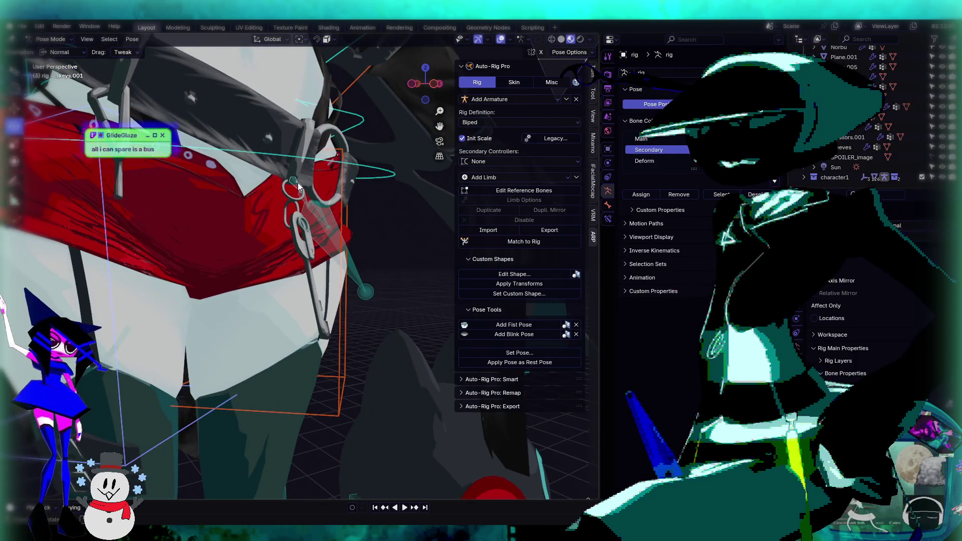
{"action": "scroll", "coordinate": [295, 201], "scroll_direction": "up", "scroll_amount": 6}
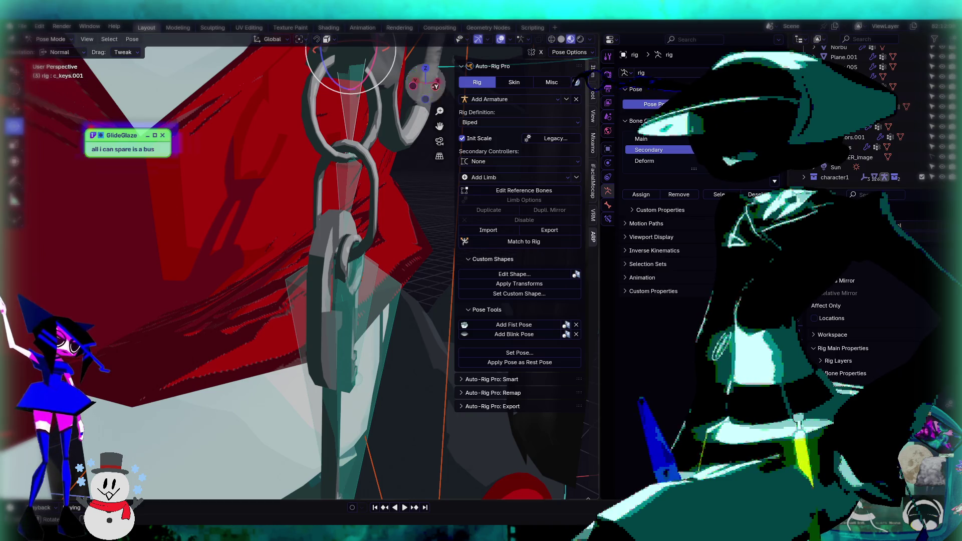
{"action": "scroll", "coordinate": [503, 488], "scroll_direction": "down", "scroll_amount": 5}
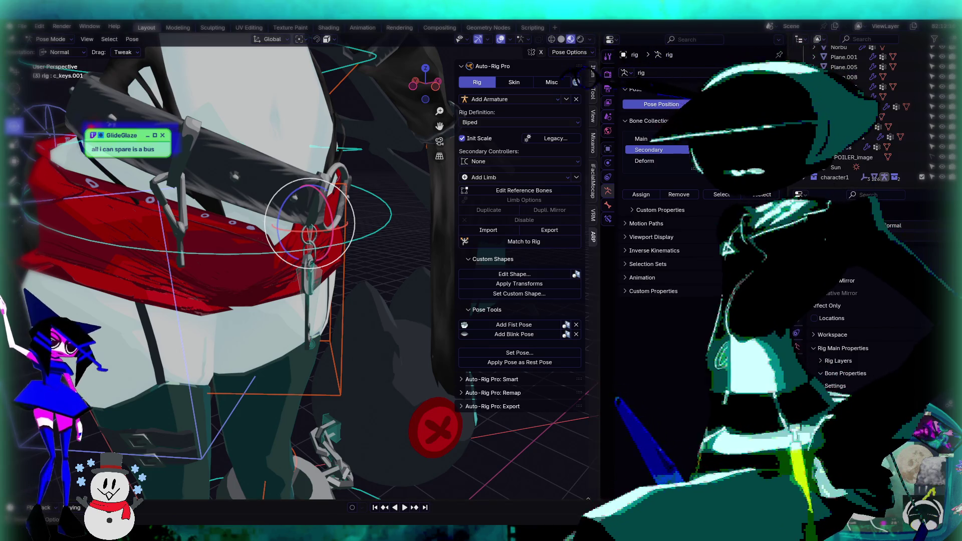
{"action": "left_click", "coordinate": [87, 29]}
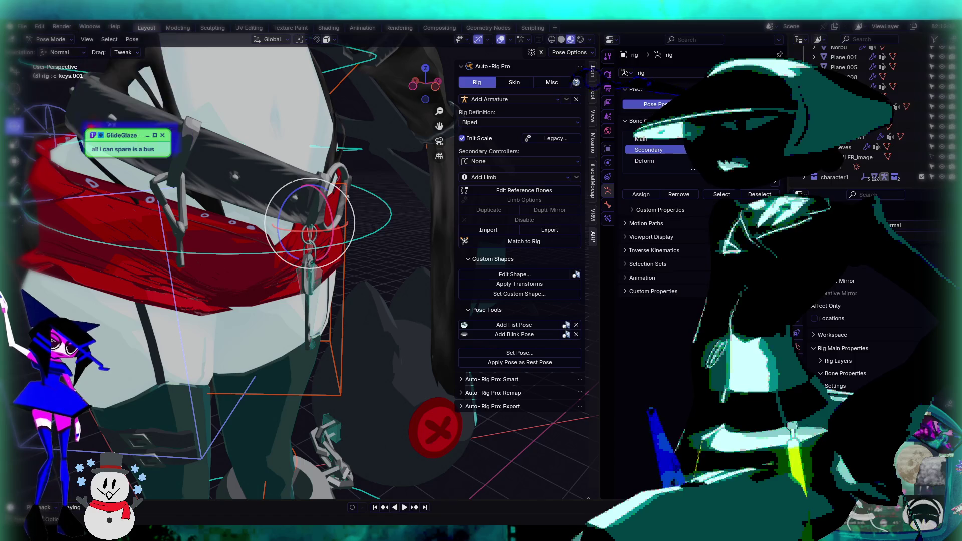
{"action": "left_click", "coordinate": [88, 39]}
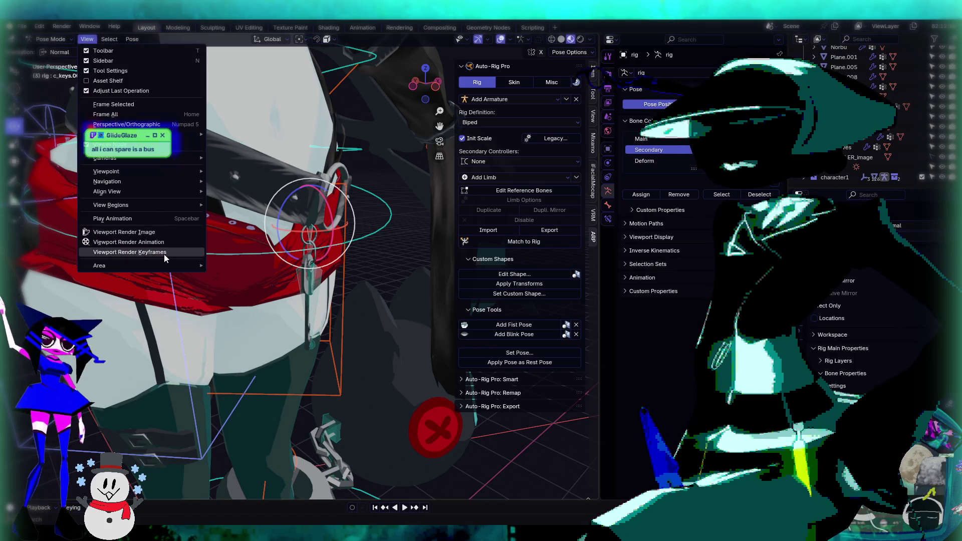
Step: Close the View menu without choosing an entry, leaving the belt key chain pose unchanged
{"action": "mouse_move", "coordinate": [162, 205]}
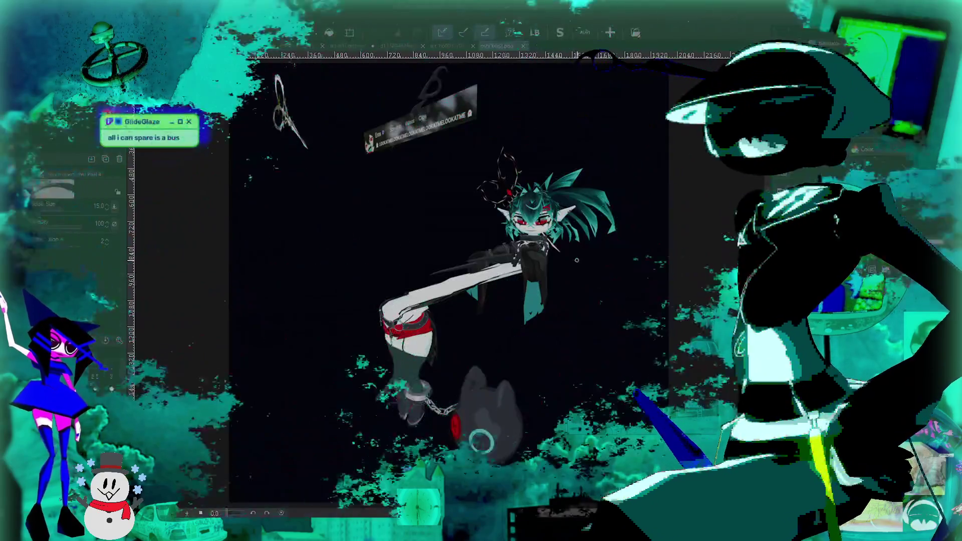
Step: Zoom and pan around the oshi bus1.png character image on the canvas
{"action": "scroll", "coordinate": [577, 260], "scroll_direction": "up", "scroll_amount": 3}
{"action": "scroll", "coordinate": [577, 260], "scroll_direction": "up", "scroll_amount": 3}
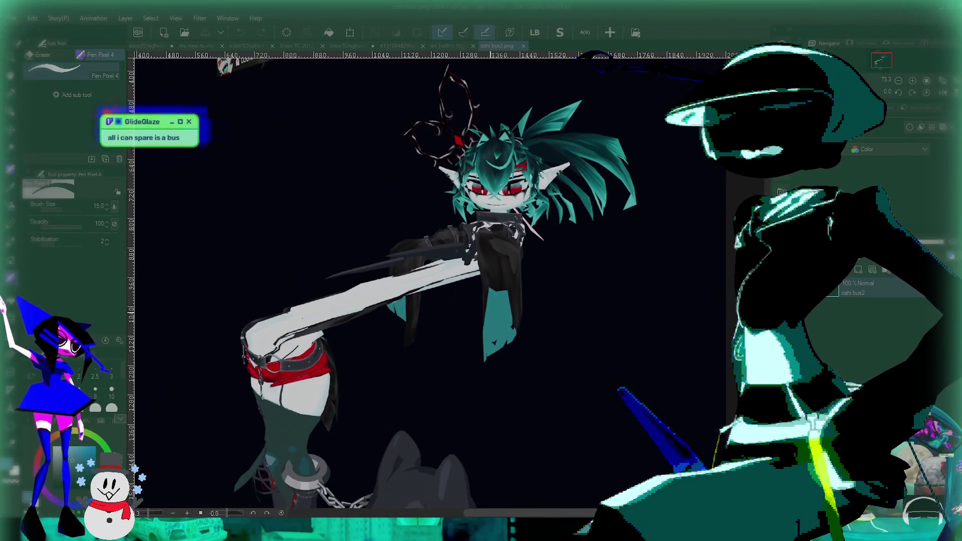
{"action": "scroll", "coordinate": [564, 276], "scroll_direction": "down", "scroll_amount": 3}
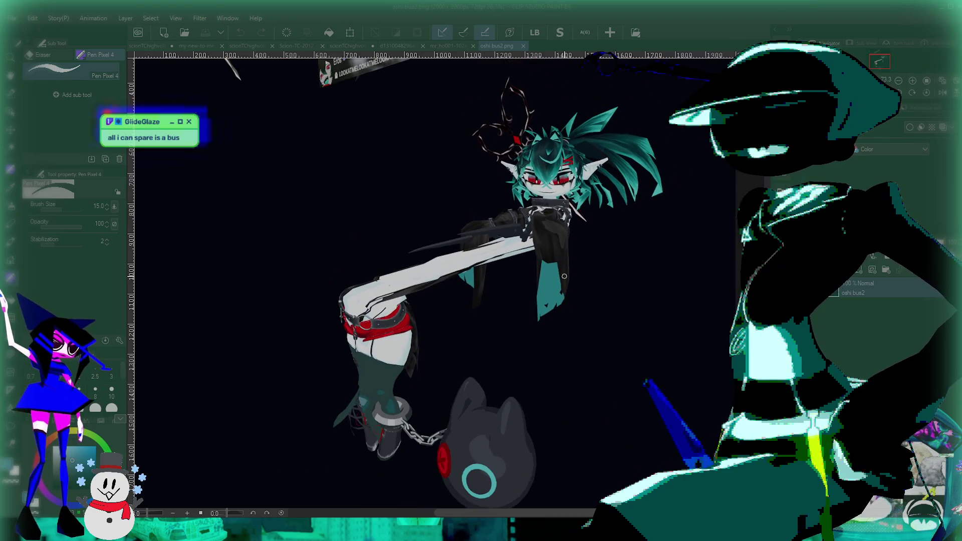
{"action": "left_click_drag", "start_coordinate": [564, 276], "coordinate": [530, 296]}
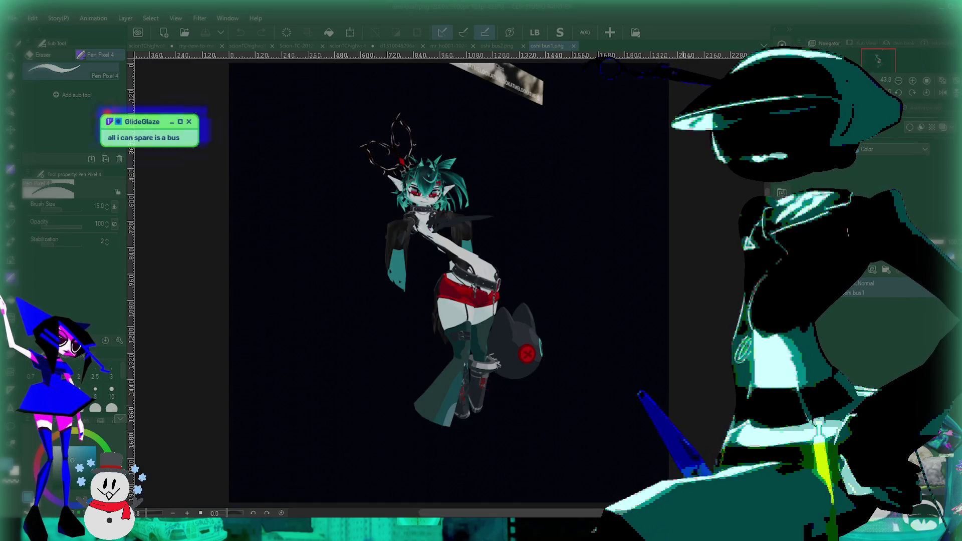
{"action": "scroll", "coordinate": [490, 285], "scroll_direction": "up", "scroll_amount": 1}
{"action": "scroll", "coordinate": [489, 285], "scroll_direction": "up", "scroll_amount": 3}
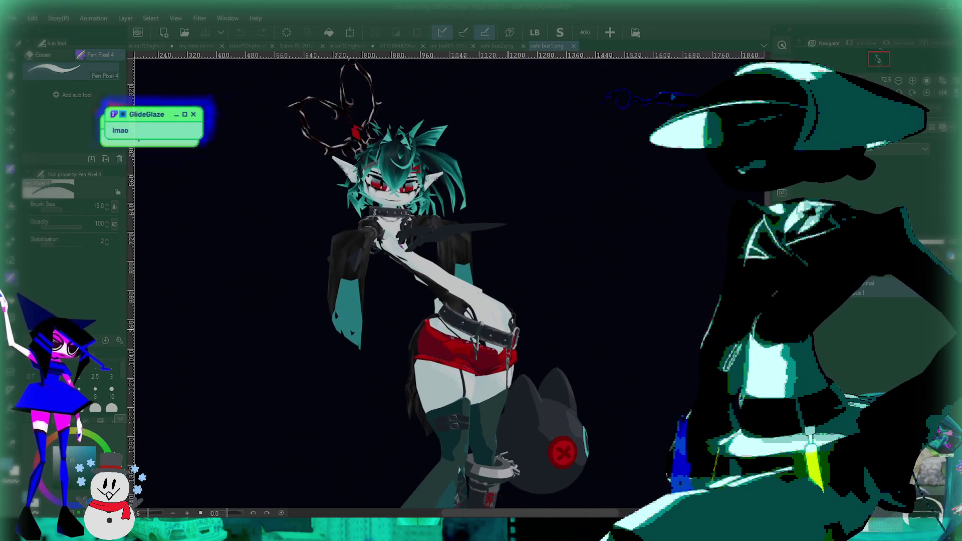
{"action": "left_click_drag", "start_coordinate": [507, 217], "coordinate": [564, 276]}
{"action": "scroll", "coordinate": [564, 276], "scroll_direction": "down", "scroll_amount": 3}
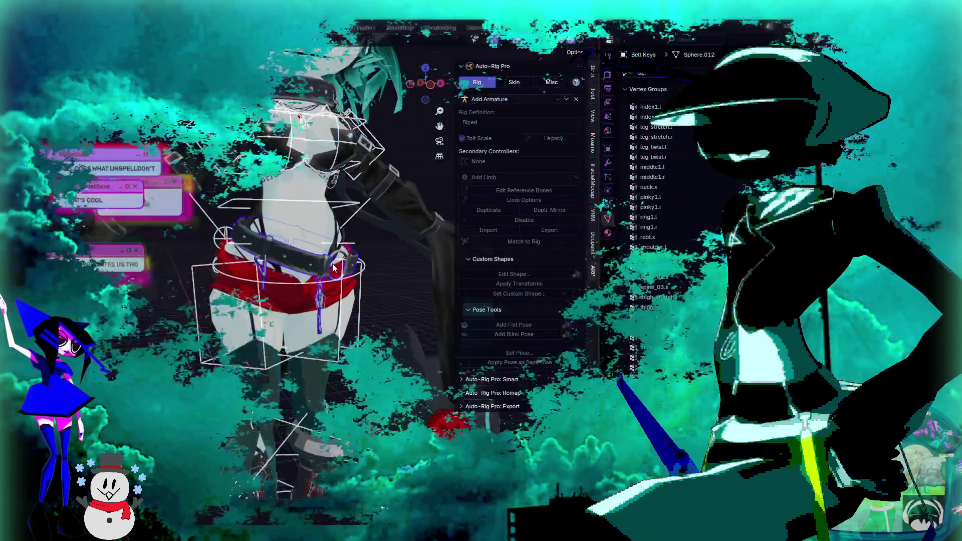
Step: Make the rig the active object and switch it into Pose Mode
{"action": "scroll", "coordinate": [354, 284], "scroll_direction": "down", "scroll_amount": 5}
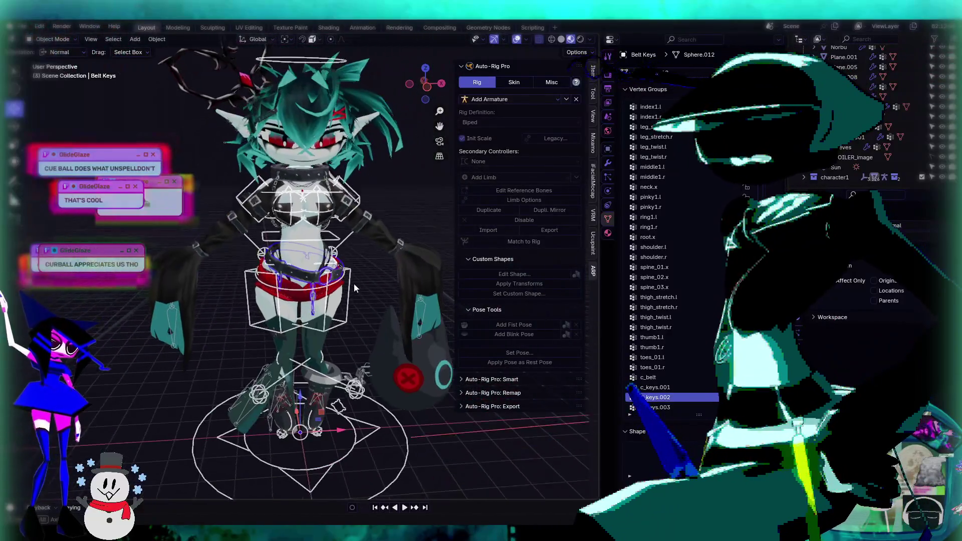
{"action": "mouse_move", "coordinate": [357, 272]}
{"action": "middle_mouse_down"}
{"action": "mouse_move", "coordinate": [343, 293]}
{"action": "mouse_move", "coordinate": [241, 303]}
{"action": "mouse_move", "coordinate": [251, 288]}
{"action": "mouse_move", "coordinate": [287, 303]}
{"action": "mouse_move", "coordinate": [301, 288]}
{"action": "middle_mouse_up"}
{"action": "scroll", "coordinate": [250, 289], "scroll_direction": "up", "scroll_amount": 4}
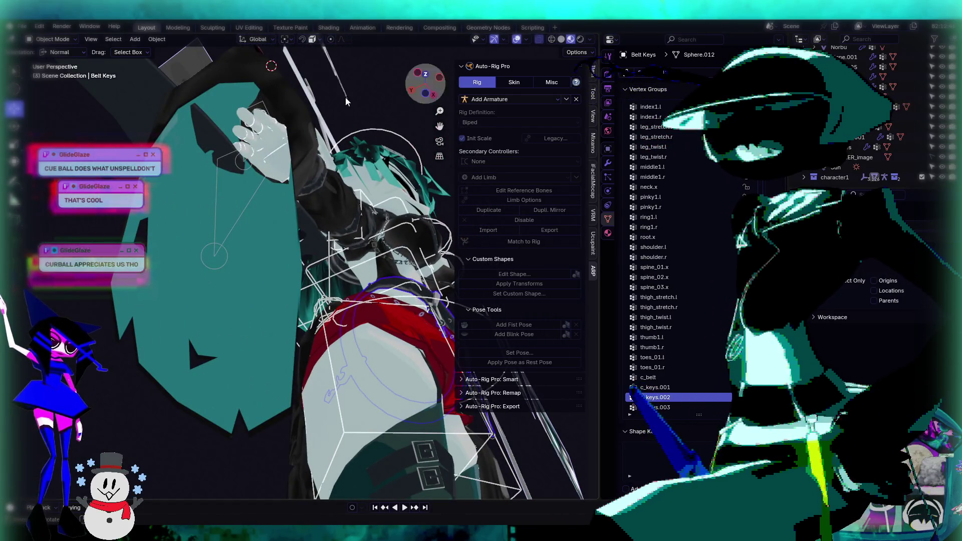
{"action": "left_click", "coordinate": [271, 154]}
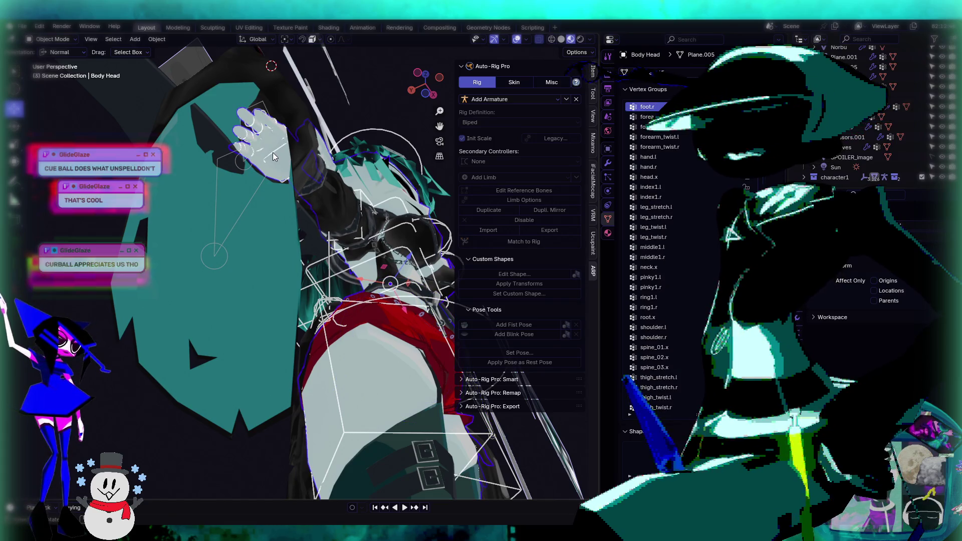
{"action": "left_click", "coordinate": [275, 152]}
{"action": "left_click", "coordinate": [71, 37]}
{"action": "left_click", "coordinate": [63, 78]}
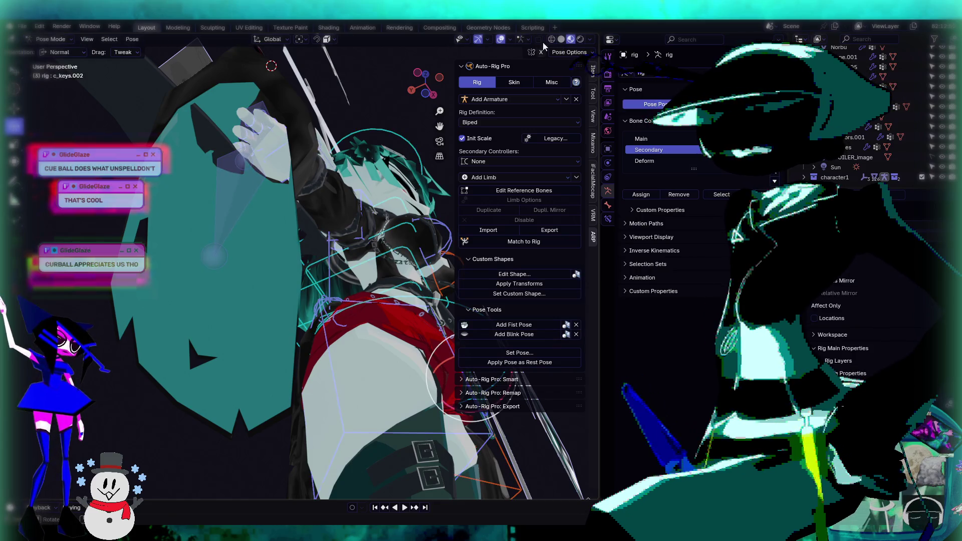
Step: Raise the right hand IK control c_hand_ik.r
{"action": "middle_click_drag", "start_coordinate": [351, 151], "coordinate": [229, 188]}
{"action": "scroll", "coordinate": [229, 188], "scroll_direction": "down", "scroll_amount": 1}
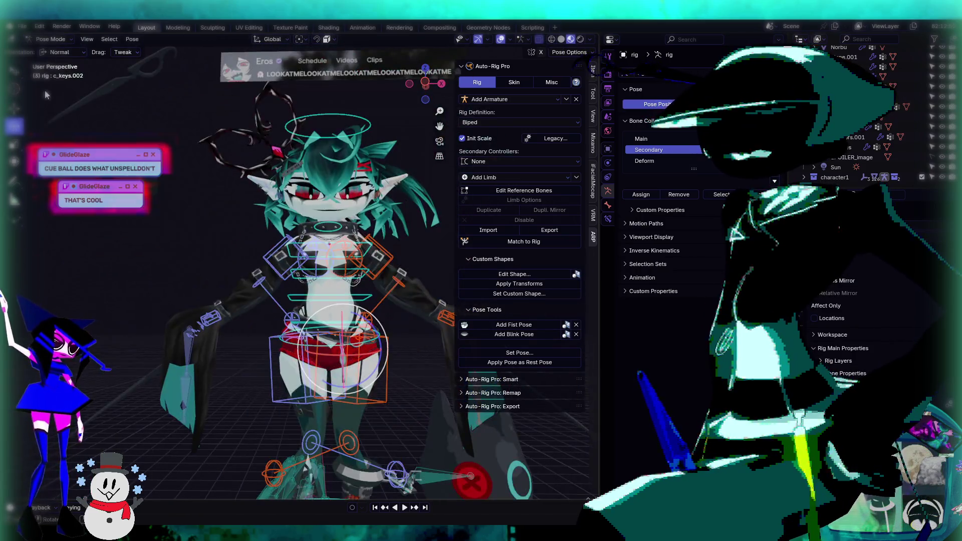
{"action": "scroll", "coordinate": [212, 369], "scroll_direction": "up", "scroll_amount": 2}
{"action": "mouse_move", "coordinate": [185, 331]}
{"action": "left_mouse_down"}
{"action": "mouse_move", "coordinate": [213, 207]}
{"action": "mouse_move", "coordinate": [203, 200]}
{"action": "left_mouse_up"}
{"action": "scroll", "coordinate": [203, 201], "scroll_direction": "down", "scroll_amount": 2}
{"action": "left_click", "coordinate": [422, 310]}
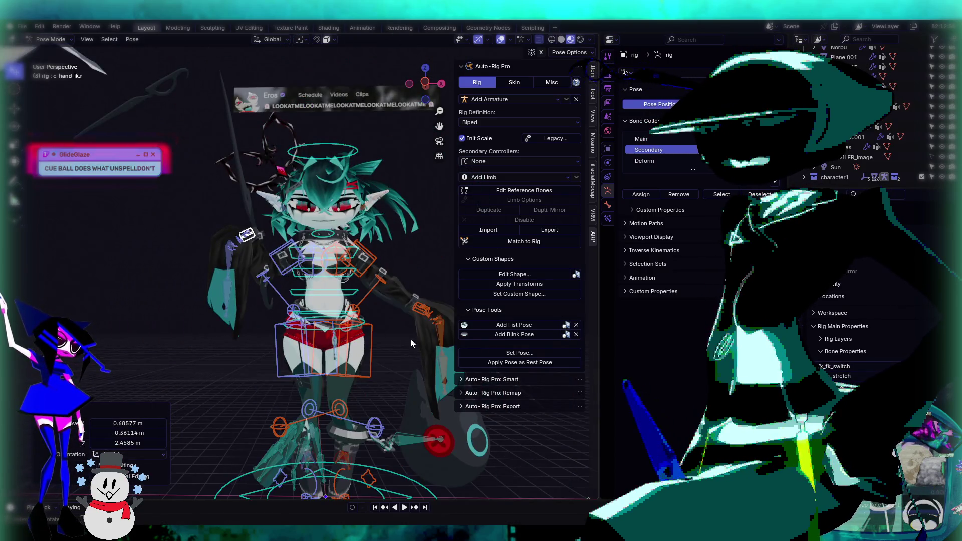
Step: Lift the left hand control, then lower it down and to the left
{"action": "left_click", "coordinate": [421, 307]}
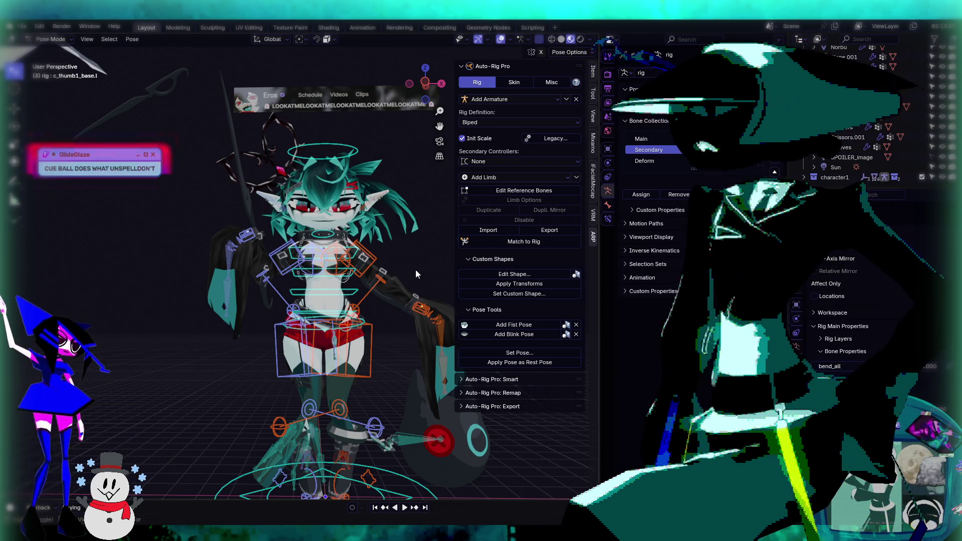
{"action": "middle_click_drag", "start_coordinate": [416, 270], "coordinate": [350, 228], "text": "shift"}
{"action": "scroll", "coordinate": [371, 279], "scroll_direction": "up", "scroll_amount": 2}
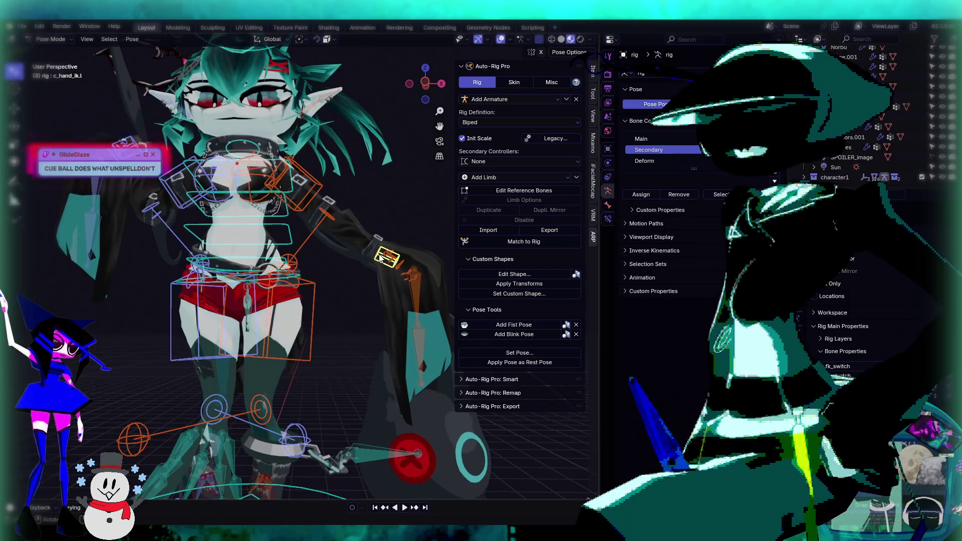
{"action": "mouse_move", "coordinate": [379, 258]}
{"action": "left_mouse_down"}
{"action": "mouse_move", "coordinate": [379, 206]}
{"action": "mouse_move", "coordinate": [362, 148]}
{"action": "mouse_move", "coordinate": [341, 151]}
{"action": "left_mouse_up"}
{"action": "middle_click_drag", "start_coordinate": [340, 150], "coordinate": [347, 290]}
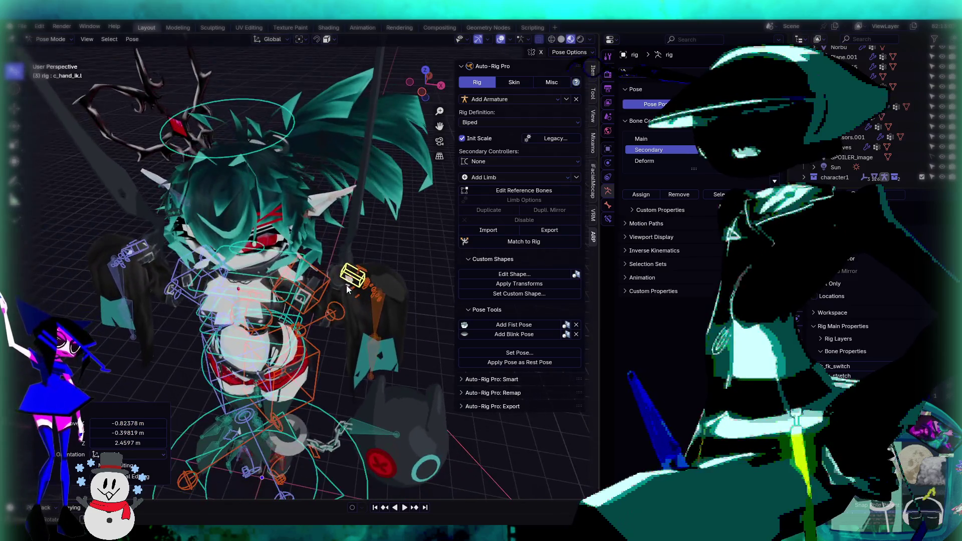
{"action": "mouse_move", "coordinate": [342, 281]}
{"action": "left_mouse_down"}
{"action": "mouse_move", "coordinate": [343, 296]}
{"action": "mouse_move", "coordinate": [331, 303]}
{"action": "left_mouse_up"}
{"action": "middle_click_drag", "start_coordinate": [245, 297], "coordinate": [197, 283]}
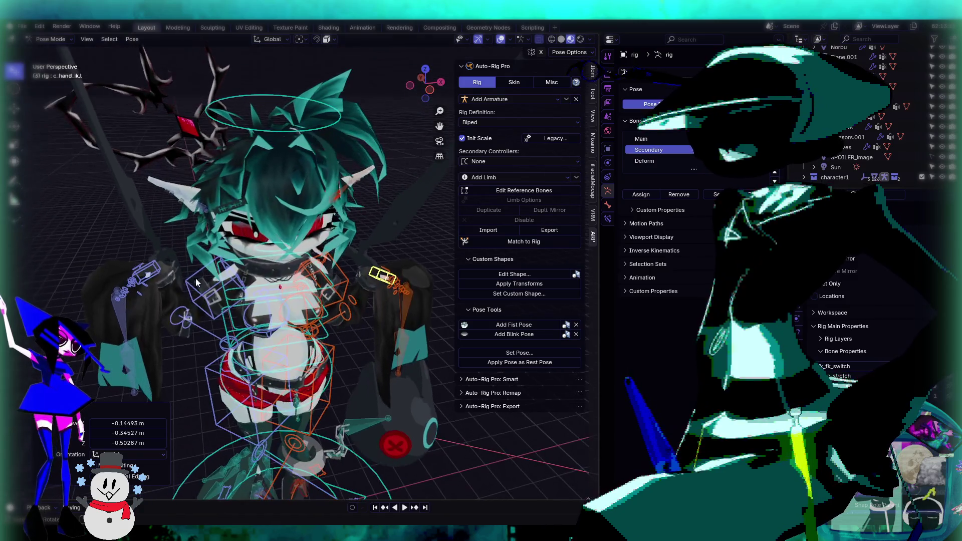
Step: Move c_hand_ik.r down and outward to 0.16984, -0.80902, 0.69613 m
{"action": "left_click", "coordinate": [158, 275]}
{"action": "mouse_move", "coordinate": [158, 274]}
{"action": "left_mouse_down"}
{"action": "mouse_move", "coordinate": [161, 311]}
{"action": "mouse_move", "coordinate": [173, 326]}
{"action": "left_mouse_up"}
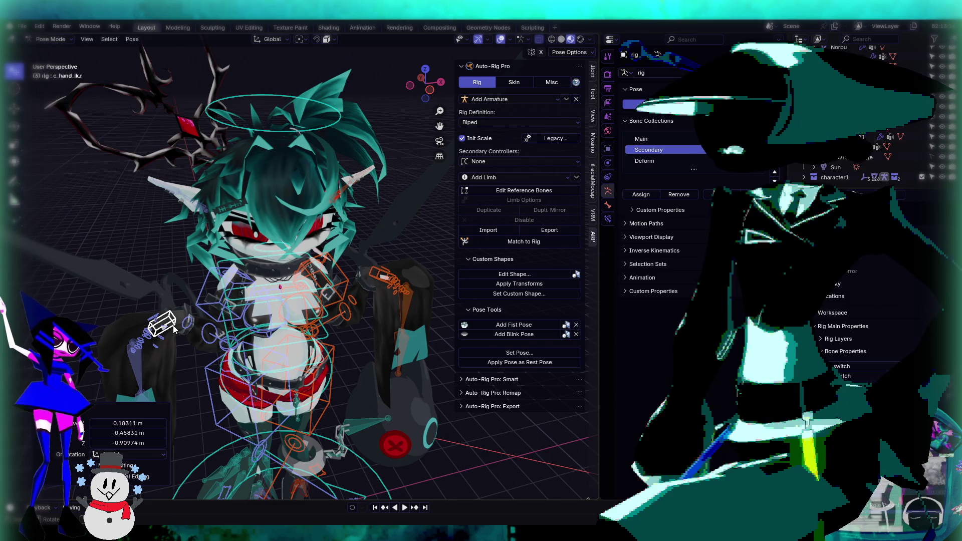
{"action": "mouse_move", "coordinate": [173, 328]}
{"action": "middle_mouse_down"}
{"action": "mouse_move", "coordinate": [248, 284]}
{"action": "mouse_move", "coordinate": [380, 298]}
{"action": "middle_mouse_up"}
{"action": "mouse_move", "coordinate": [349, 317]}
{"action": "left_mouse_down"}
{"action": "mouse_move", "coordinate": [373, 301]}
{"action": "mouse_move", "coordinate": [416, 301]}
{"action": "left_mouse_up"}
{"action": "middle_click_drag", "start_coordinate": [416, 301], "coordinate": [555, 43]}
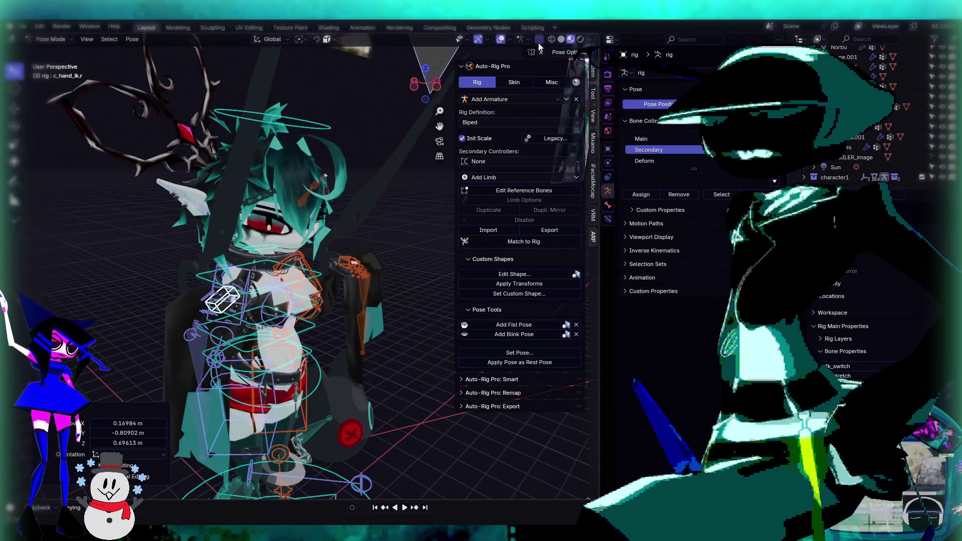
{"action": "middle_click_drag", "start_coordinate": [351, 307], "coordinate": [316, 289]}
Step: Tilt the head control c_head.x to -13.3°
{"action": "scroll", "coordinate": [339, 275], "scroll_direction": "up", "scroll_amount": 5}
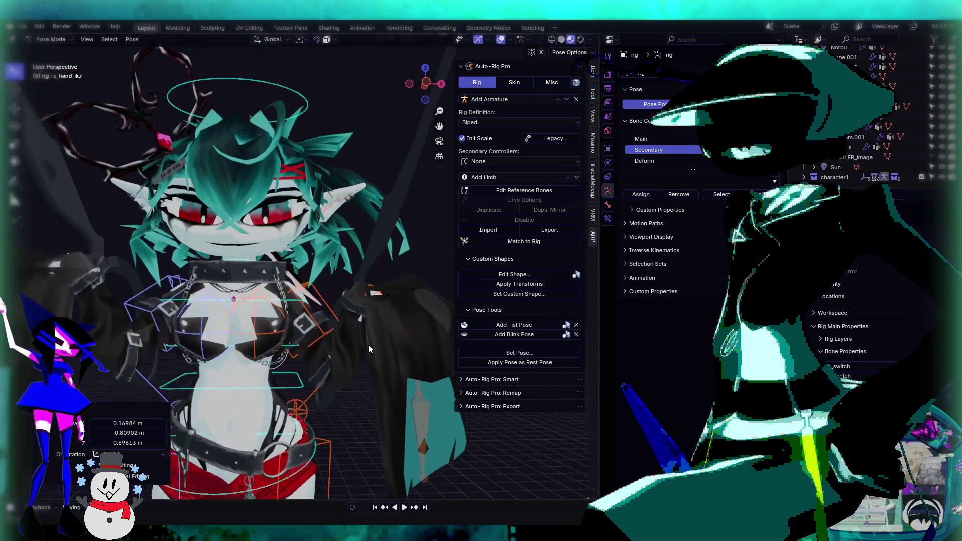
{"action": "scroll", "coordinate": [368, 348], "scroll_direction": "down", "scroll_amount": 3}
{"action": "middle_click_drag", "start_coordinate": [321, 375], "coordinate": [345, 105]}
{"action": "left_click", "coordinate": [345, 104]}
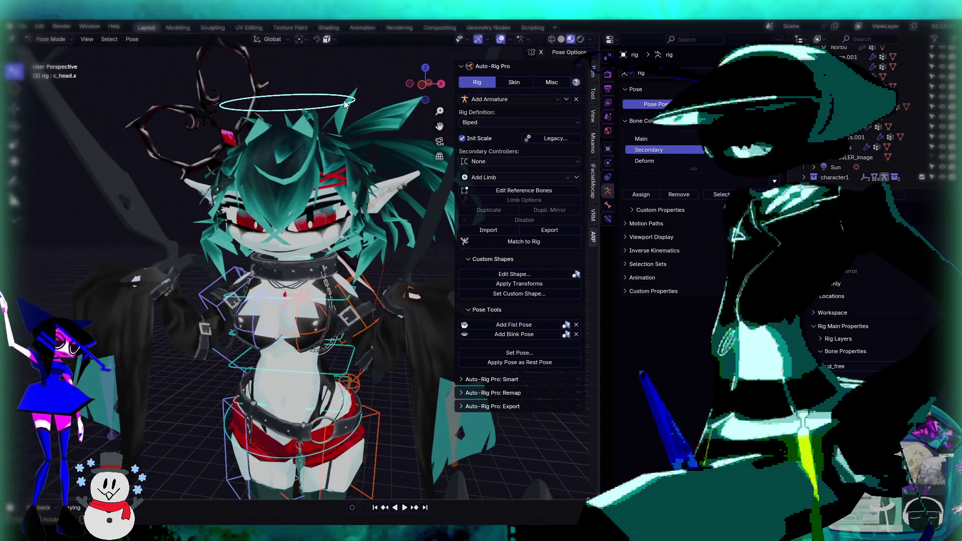
{"action": "key", "text": "r"}
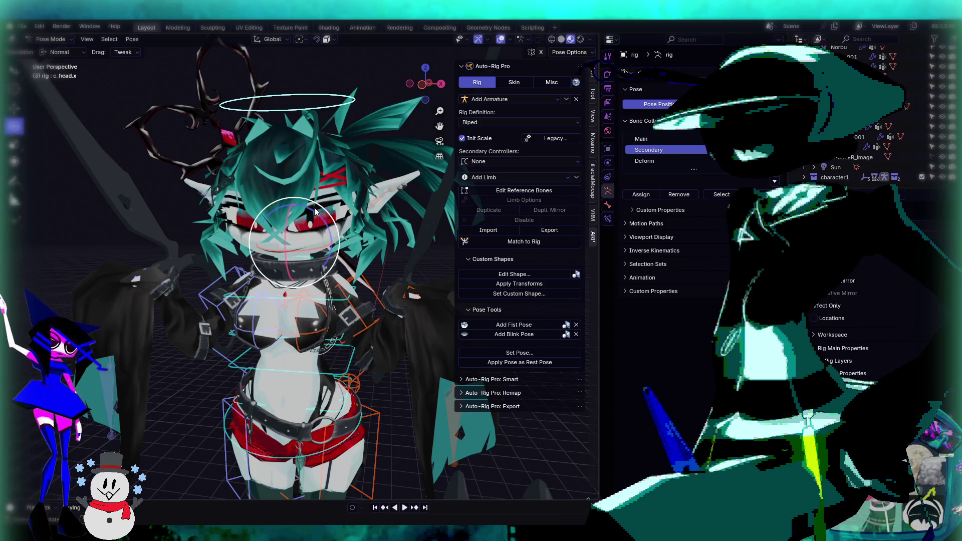
{"action": "left_click", "coordinate": [323, 228]}
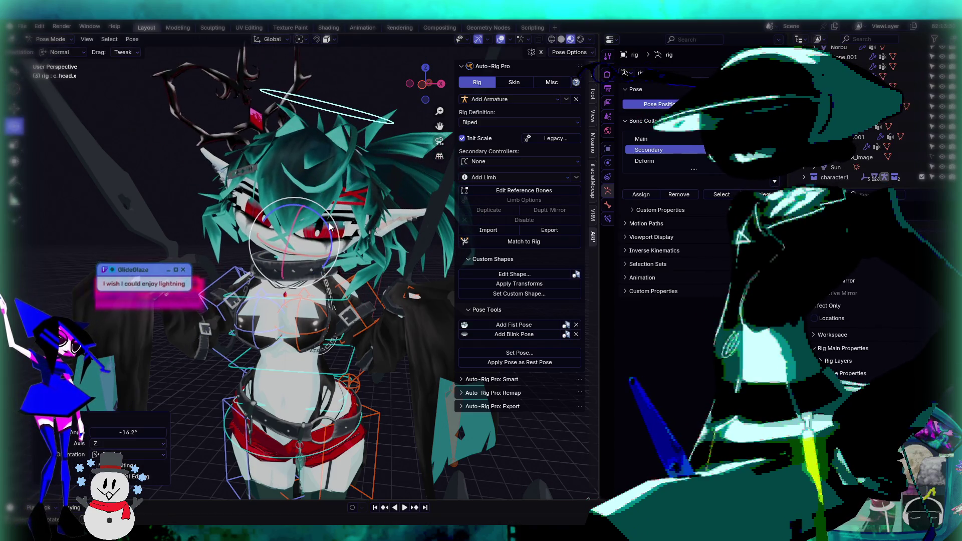
{"action": "key", "text": "r"}
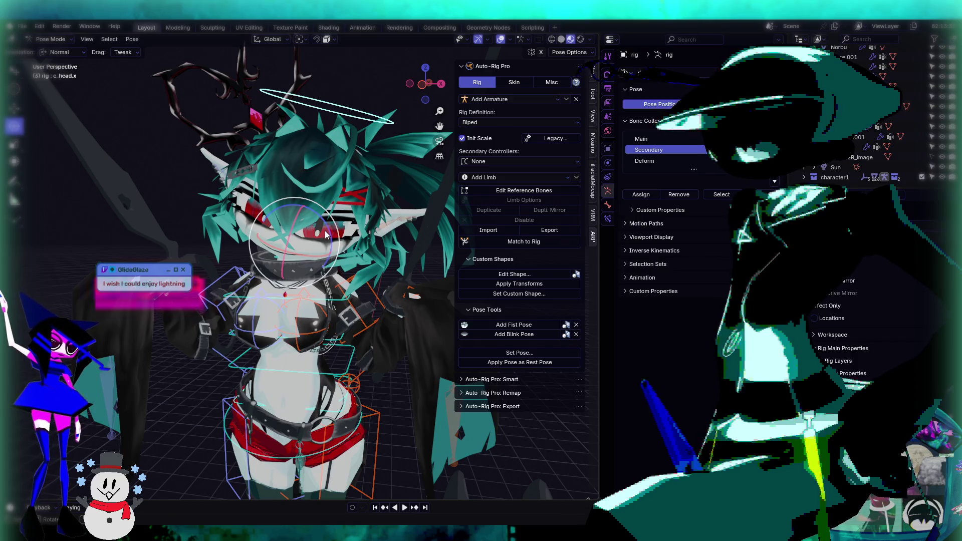
{"action": "left_click", "coordinate": [346, 226]}
{"action": "middle_click_drag", "start_coordinate": [346, 227], "coordinate": [356, 242]}
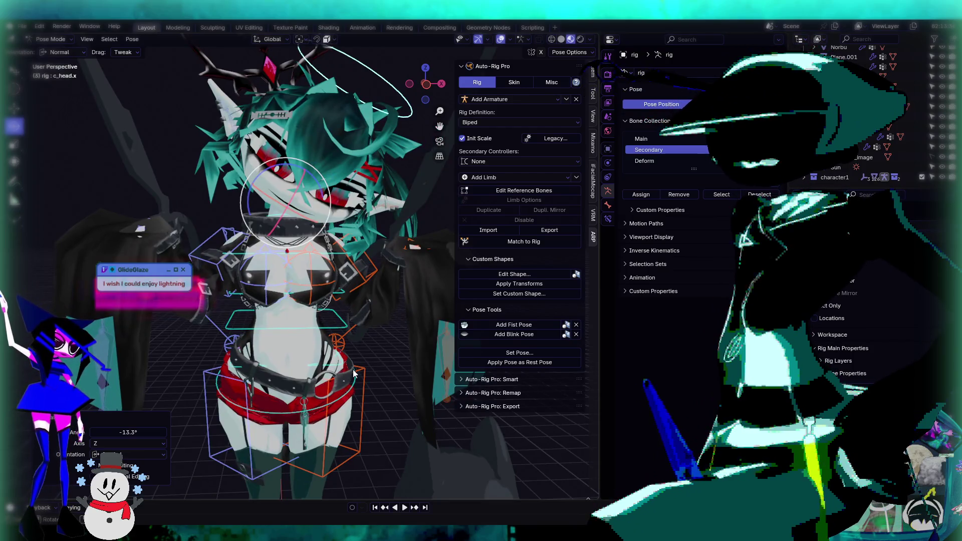
Step: Rotate the belt control c_belt
{"action": "left_click", "coordinate": [353, 384]}
{"action": "middle_click_drag", "start_coordinate": [338, 379], "coordinate": [332, 339]}
{"action": "left_click", "coordinate": [331, 336]}
{"action": "left_click", "coordinate": [332, 336]}
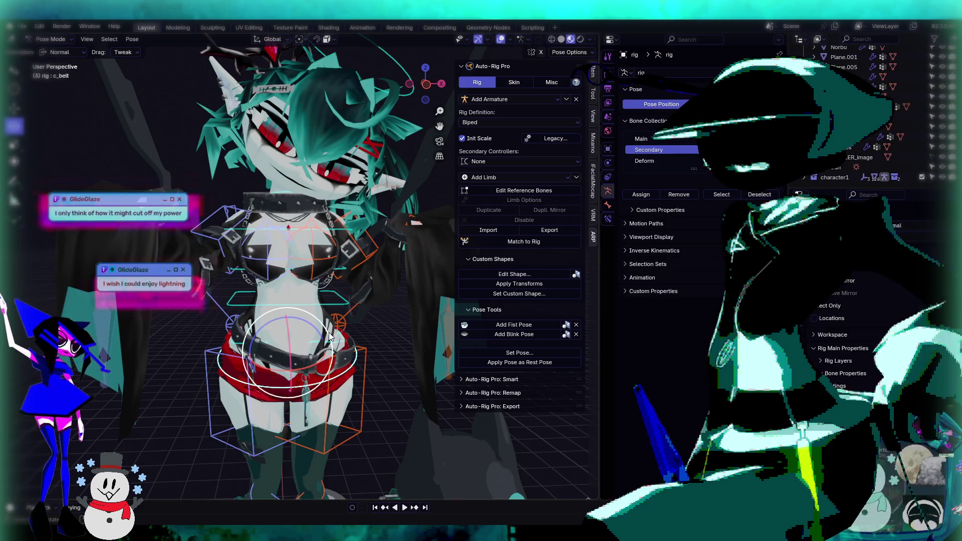
{"action": "key", "text": "r"}
{"action": "left_click", "coordinate": [311, 330]}
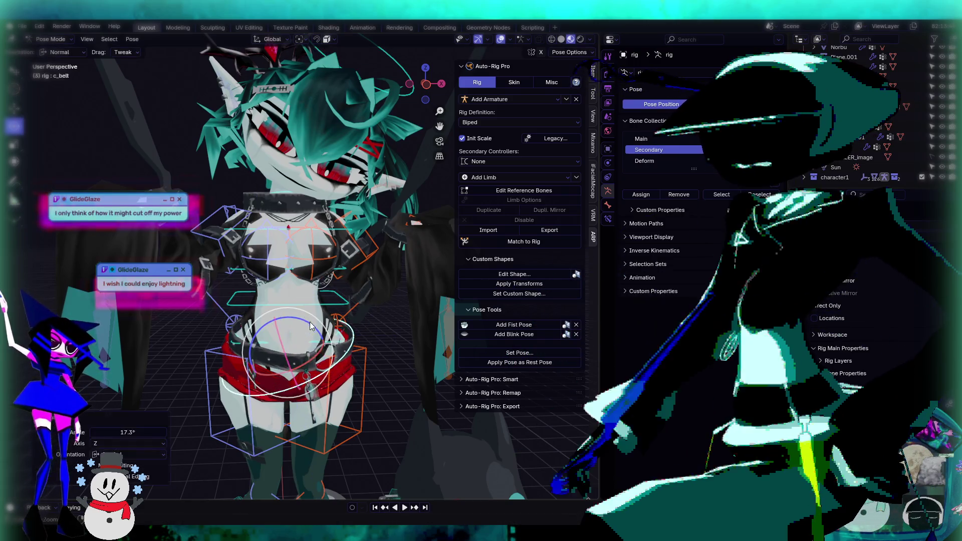
{"action": "scroll", "coordinate": [330, 371], "scroll_direction": "up", "scroll_amount": 5}
Step: Rotate the root control c_root.x by -18.9° around Z
{"action": "left_click", "coordinate": [355, 408]}
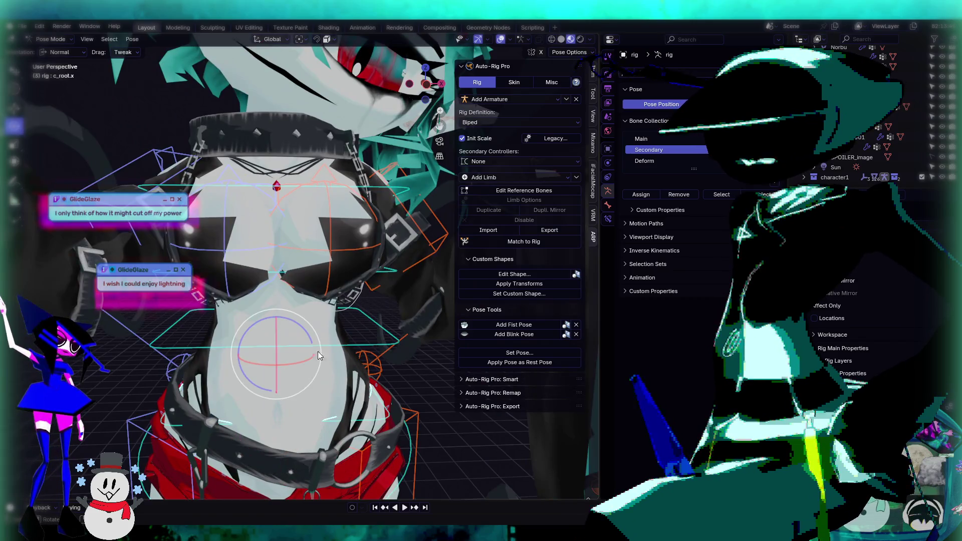
{"action": "key", "text": "r"}
{"action": "key", "text": "z"}
{"action": "left_click", "coordinate": [294, 317]}
{"action": "scroll", "coordinate": [294, 317], "scroll_direction": "down", "scroll_amount": 4}
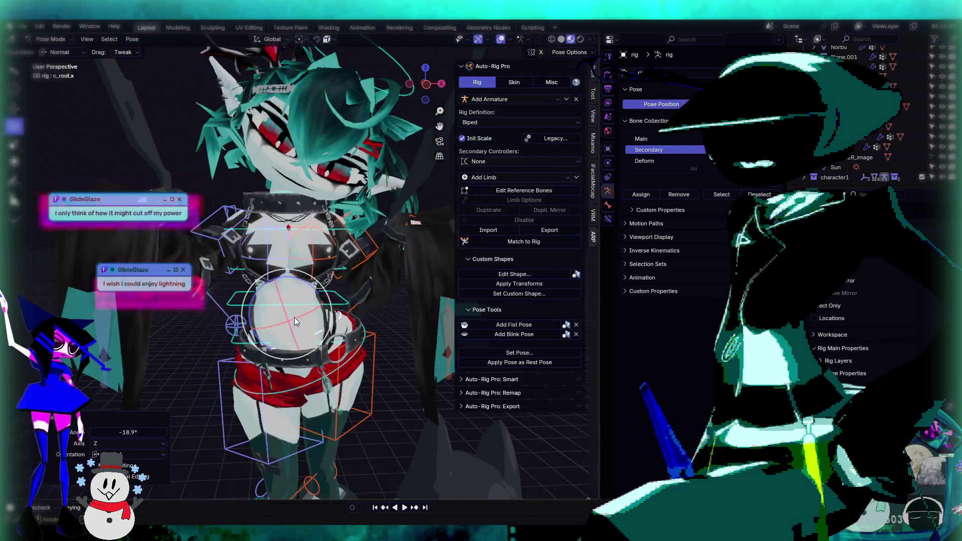
{"action": "scroll", "coordinate": [382, 346], "scroll_direction": "down", "scroll_amount": 3}
{"action": "middle_click_drag", "start_coordinate": [383, 322], "coordinate": [351, 336]}
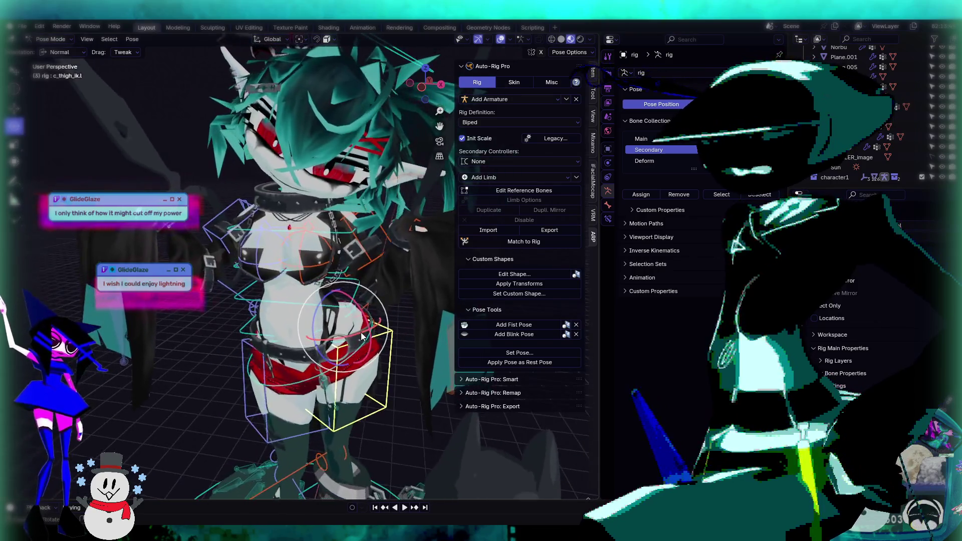
Step: Select c_thigh_ik.l and briefly play the animation to test the rig
{"action": "left_click", "coordinate": [332, 321]}
{"action": "scroll", "coordinate": [386, 345], "scroll_direction": "up", "scroll_amount": 3}
{"action": "middle_click_drag", "start_coordinate": [386, 249], "coordinate": [357, 273]}
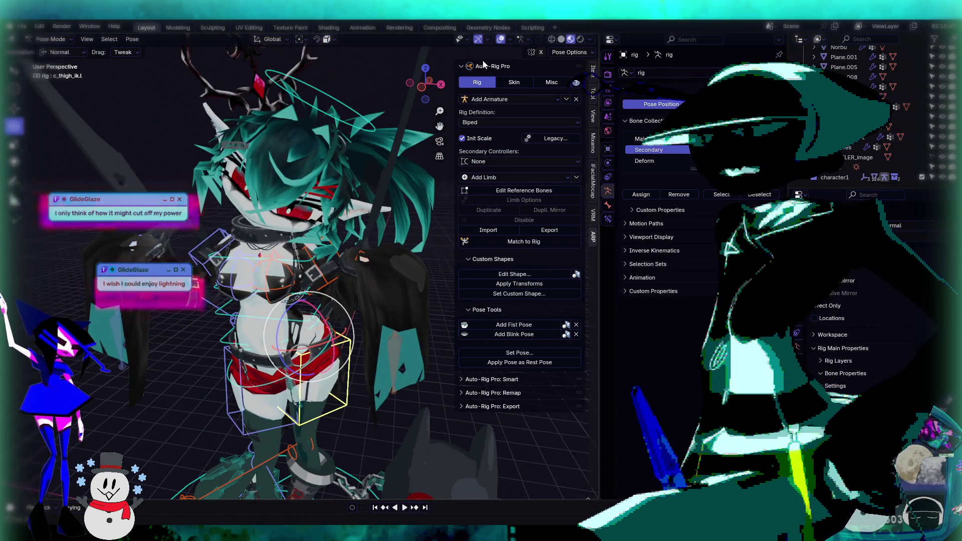
{"action": "key", "text": "space"}
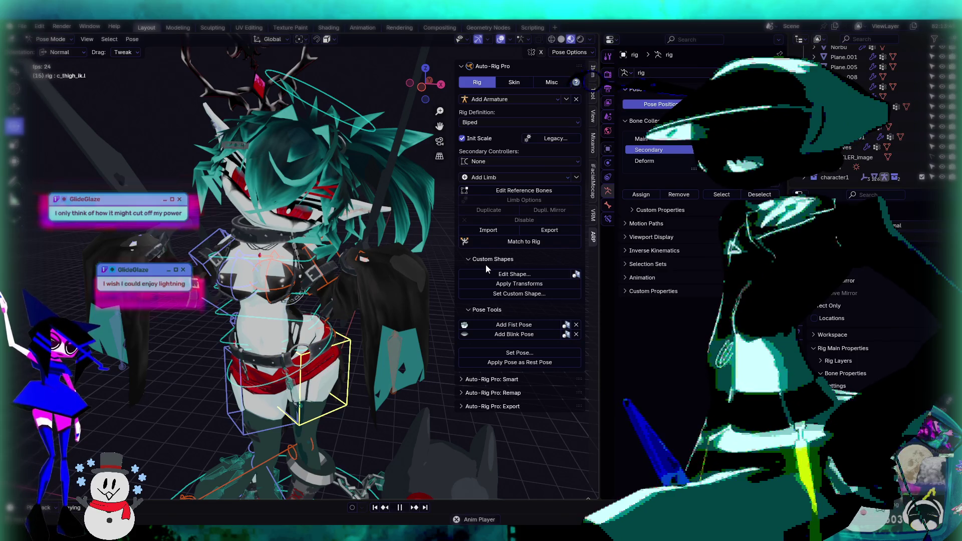
{"action": "key", "text": "space"}
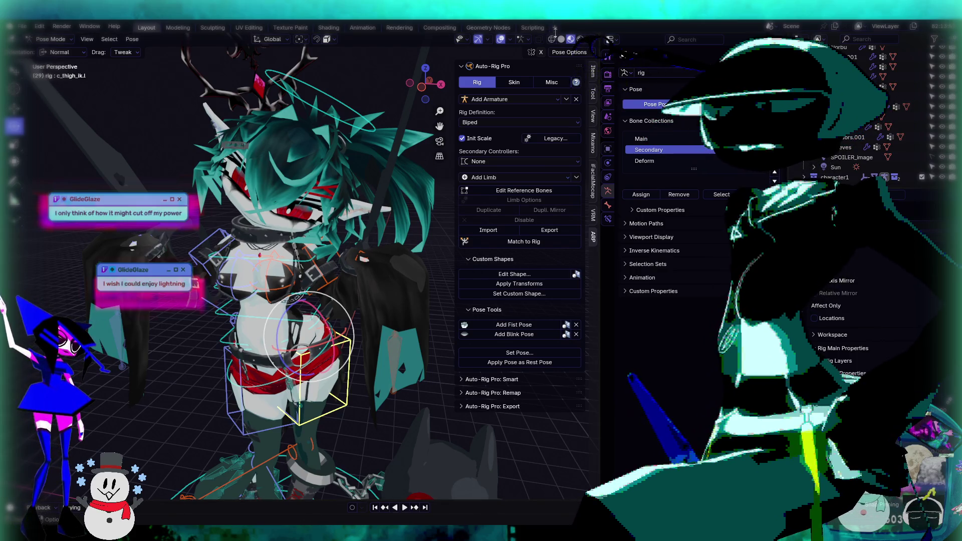
Step: Turn off overlays, maximize the 3D viewport and hide the sidebar
{"action": "left_click", "coordinate": [500, 39]}
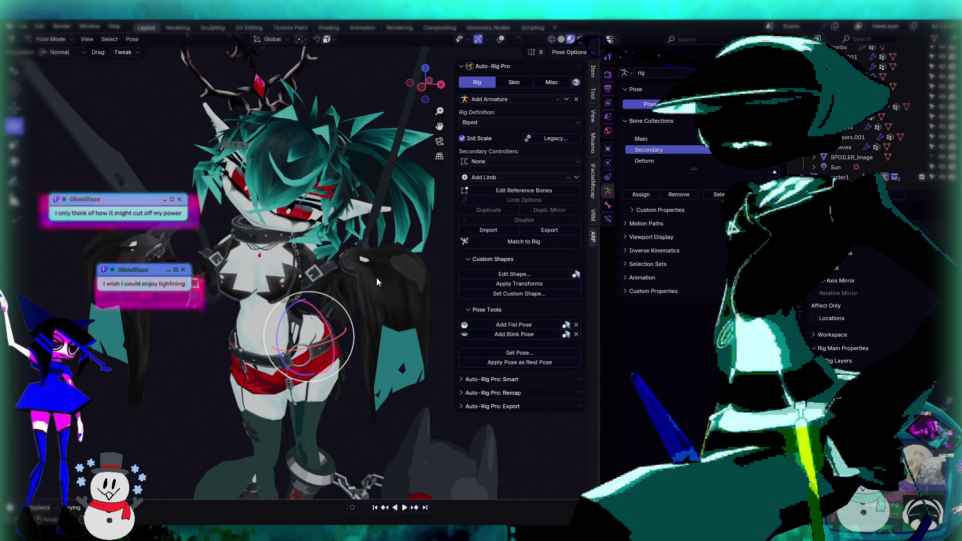
{"action": "key", "text": "ctrl+space"}
{"action": "mouse_move", "coordinate": [576, 200]}
{"action": "middle_mouse_down"}
{"action": "mouse_move", "coordinate": [594, 202]}
{"action": "mouse_move", "coordinate": [576, 208]}
{"action": "middle_mouse_up"}
{"action": "key", "text": "n"}
{"action": "mouse_move", "coordinate": [622, 277]}
{"action": "middle_mouse_down"}
{"action": "mouse_move", "coordinate": [660, 245]}
{"action": "mouse_move", "coordinate": [644, 206]}
{"action": "mouse_move", "coordinate": [623, 225]}
{"action": "mouse_move", "coordinate": [644, 228]}
{"action": "middle_mouse_up"}
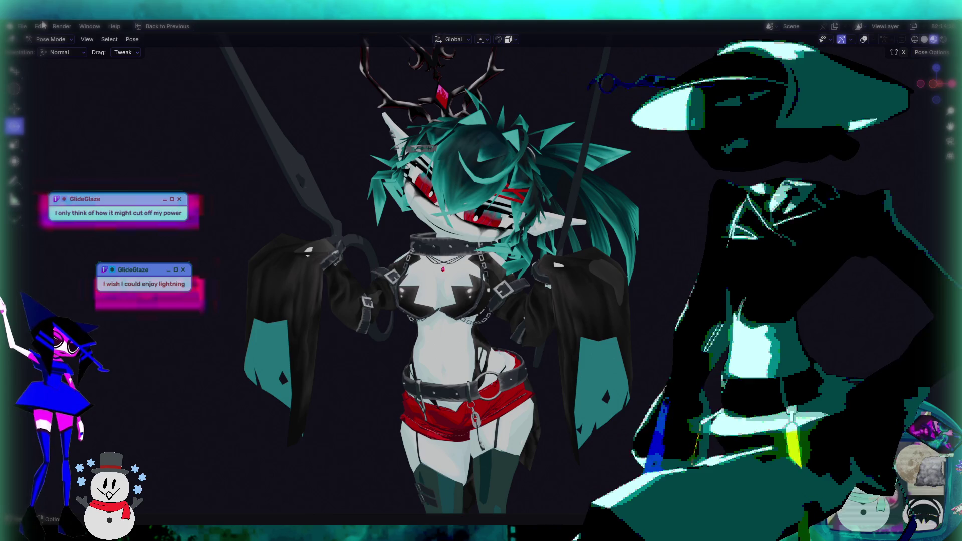
Step: Save Incremental to write goboboo61.blend with the arms-lifted test pose
{"action": "left_click", "coordinate": [22, 26]}
{"action": "left_click", "coordinate": [76, 122]}
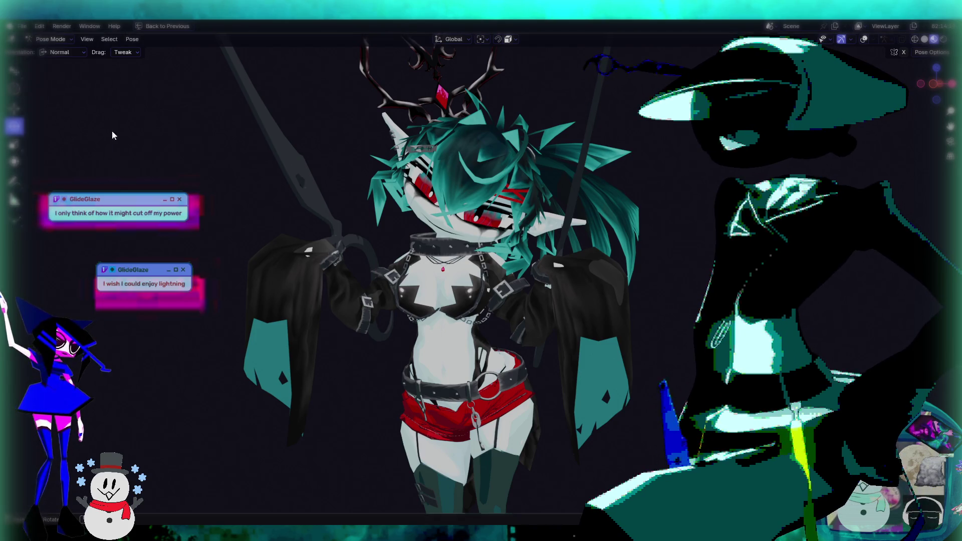
{"action": "middle_click_drag", "start_coordinate": [670, 221], "coordinate": [665, 219]}
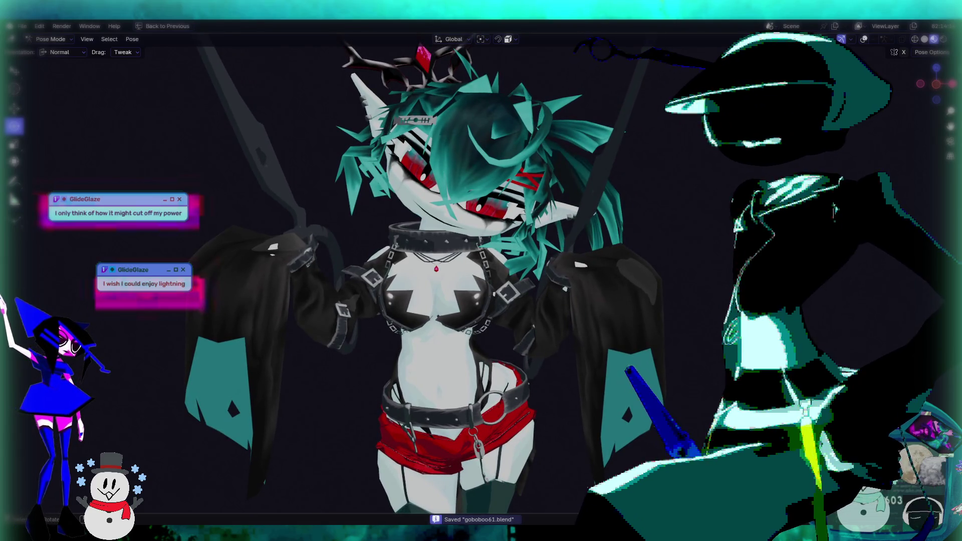